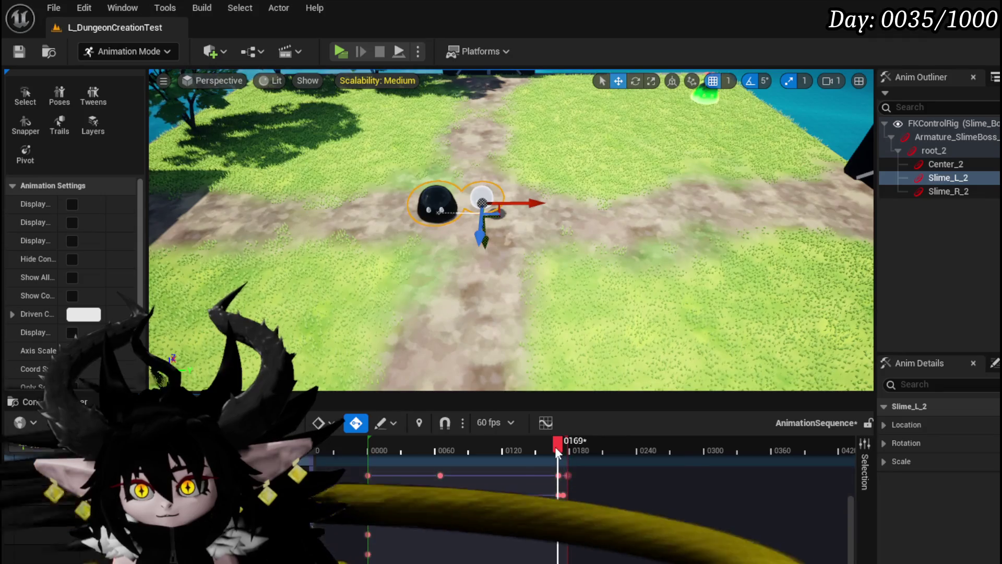
# Step: Raise the white slime higher mid-jump, then review its landing approach near frame 177
pyautogui.moveTo(555, 446)
pyautogui.mouseDown()
pyautogui.moveTo(544, 453)
pyautogui.moveTo(563, 455)
pyautogui.mouseUp()
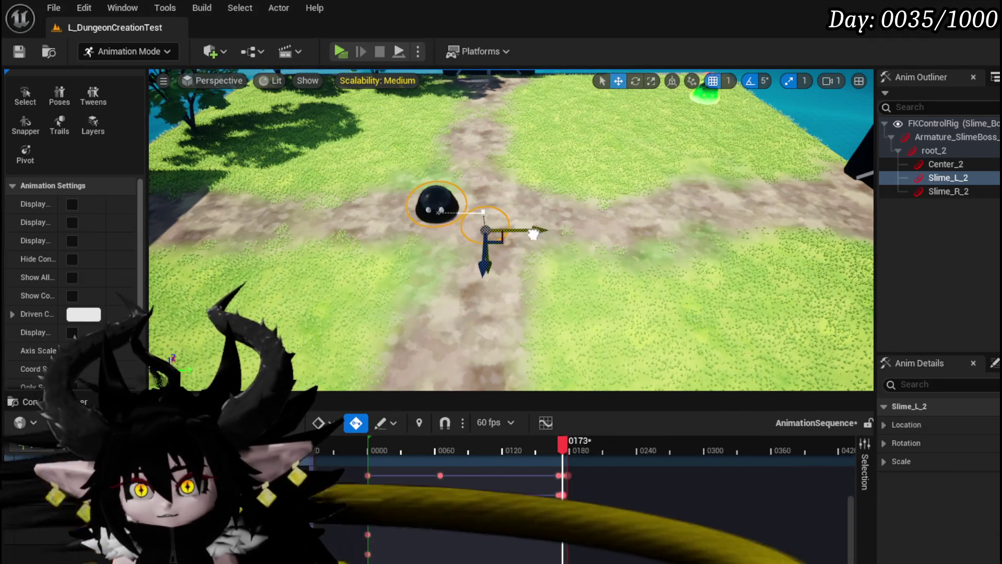
pyautogui.moveTo(491, 269); pyautogui.dragTo(493, 261)
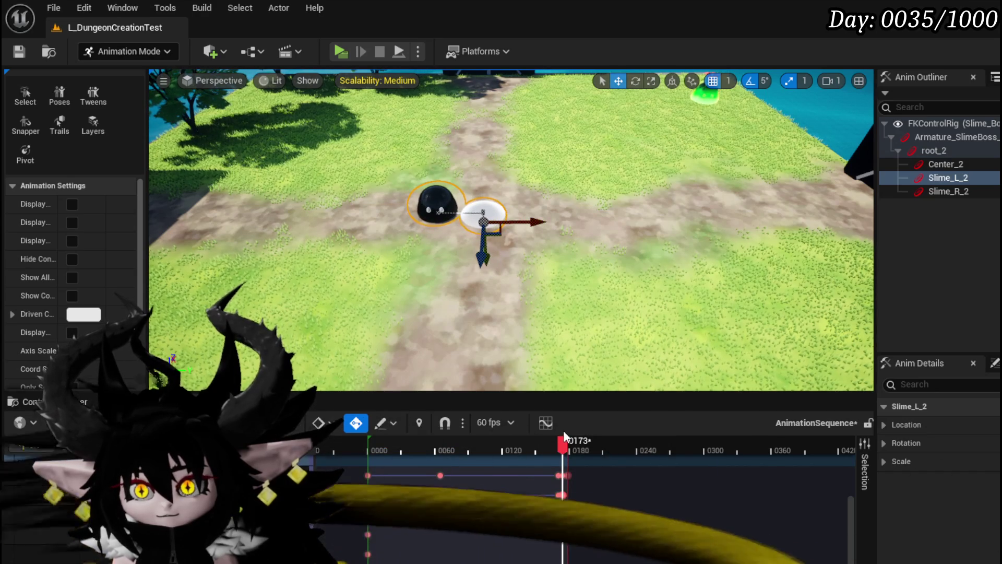
pyautogui.moveTo(561, 443)
pyautogui.mouseDown()
pyautogui.moveTo(517, 450)
pyautogui.moveTo(569, 450)
pyautogui.mouseUp()
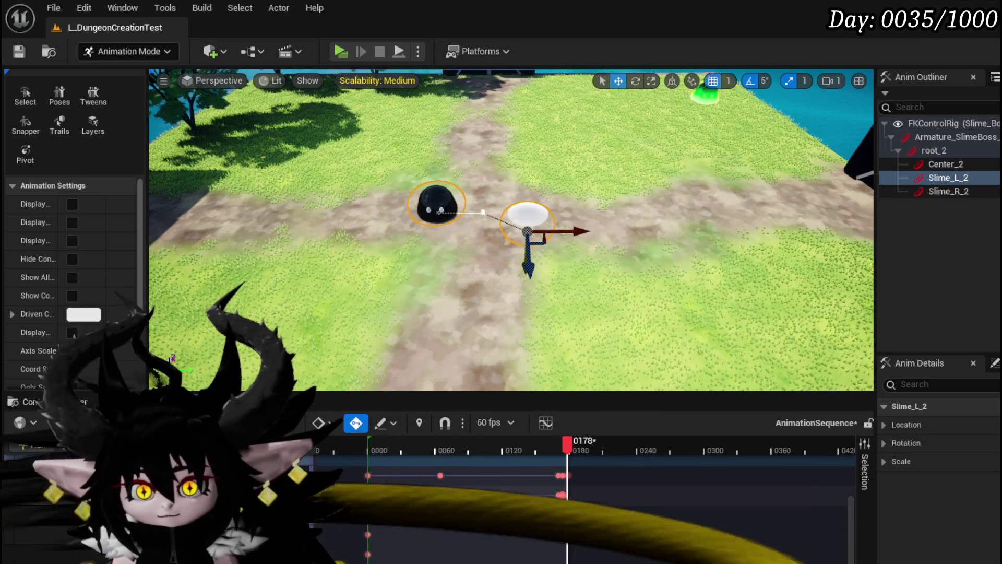
pyautogui.click(528, 473)
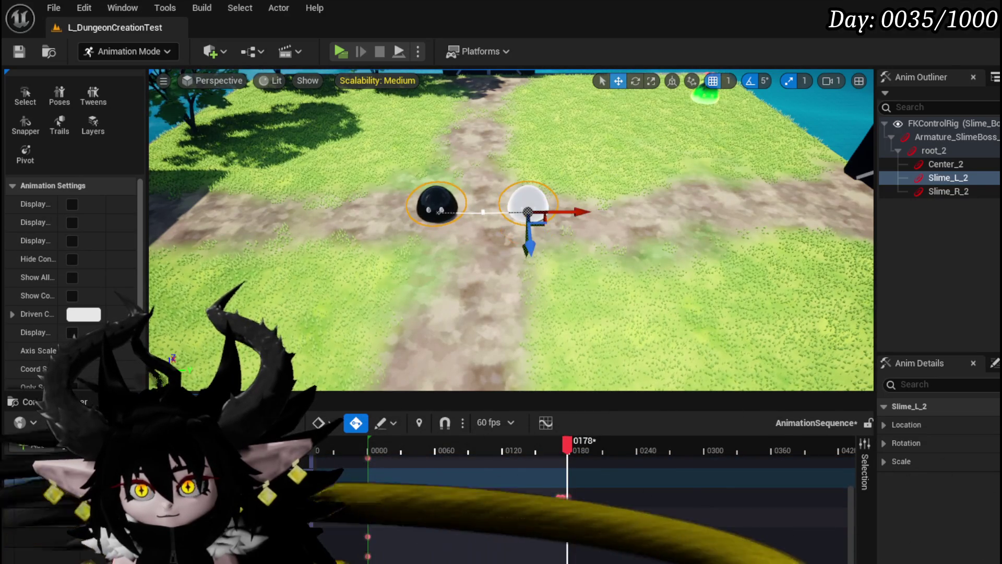
pyautogui.moveTo(568, 449); pyautogui.dragTo(561, 452)
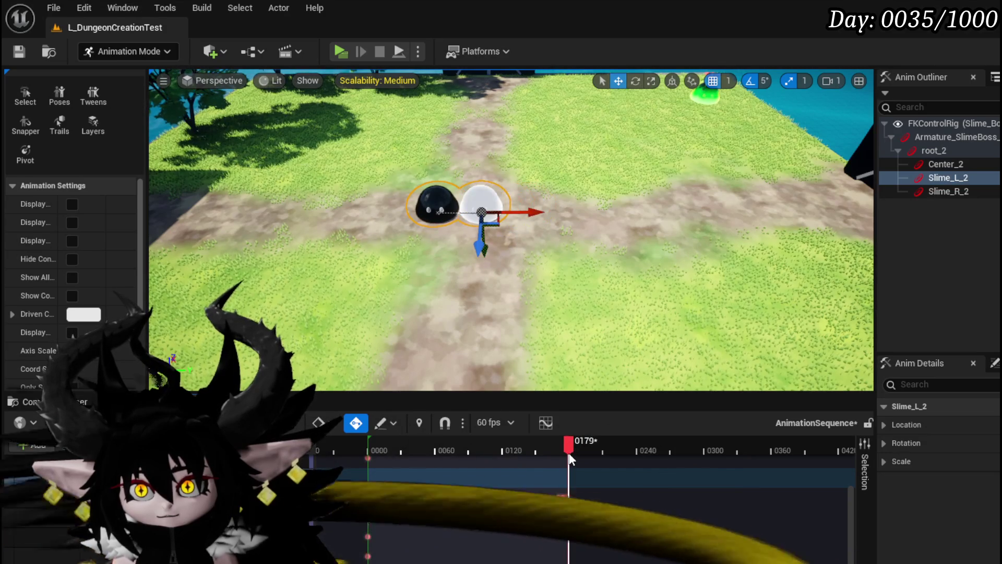
pyautogui.moveTo(567, 455); pyautogui.dragTo(569, 456)
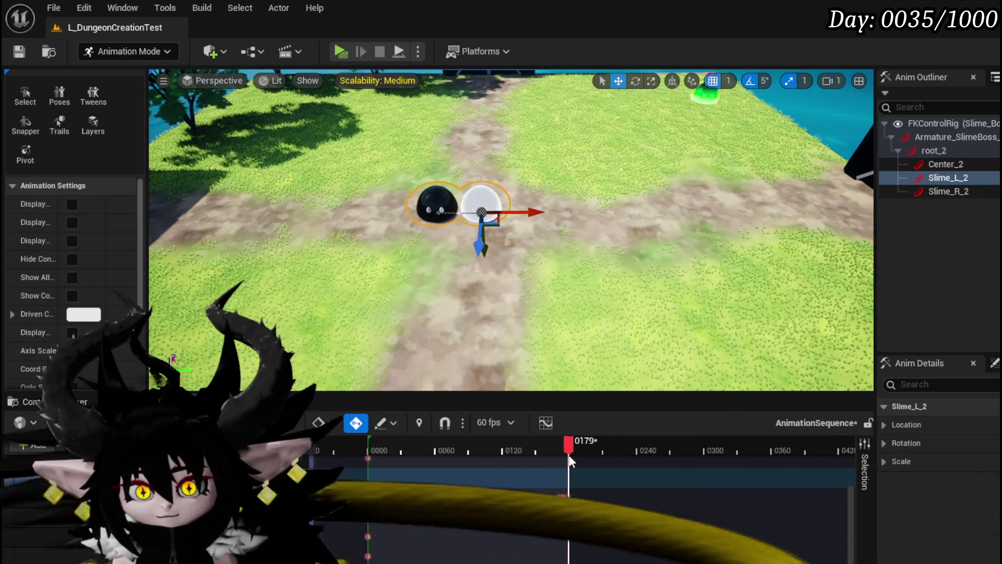
pyautogui.moveTo(569, 457); pyautogui.dragTo(567, 457)
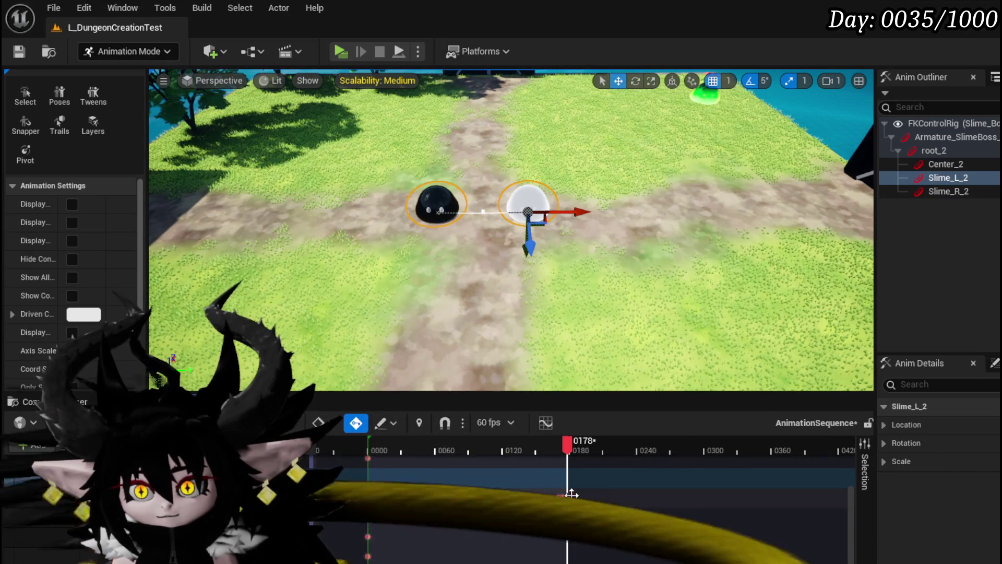
# Step: Move the white slime right to its end pose beside the black slime around frames 172–181
pyautogui.click(560, 450)
pyautogui.moveTo(562, 457); pyautogui.dragTo(570, 458)
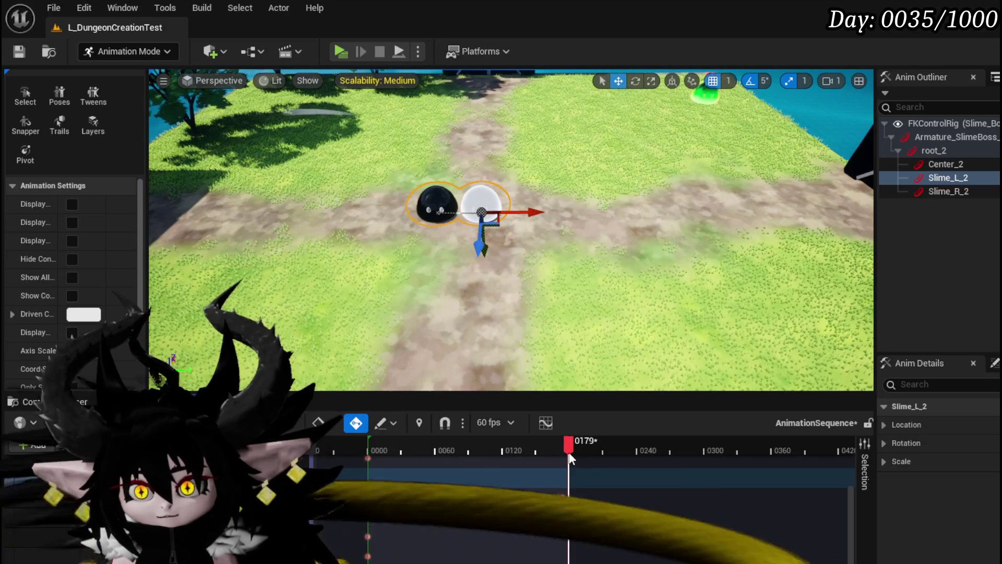
pyautogui.moveTo(569, 457); pyautogui.dragTo(569, 454)
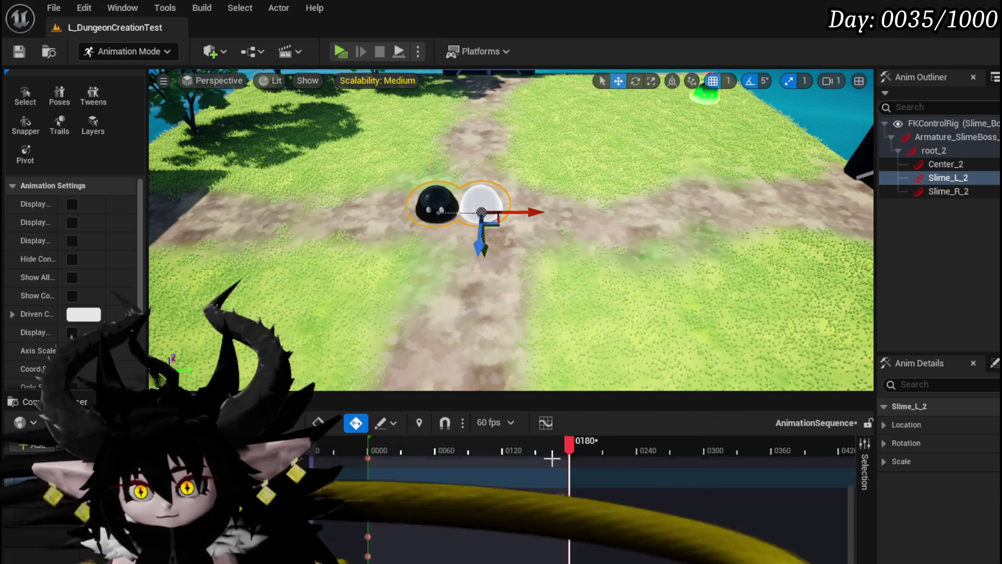
pyautogui.click(157, 496)
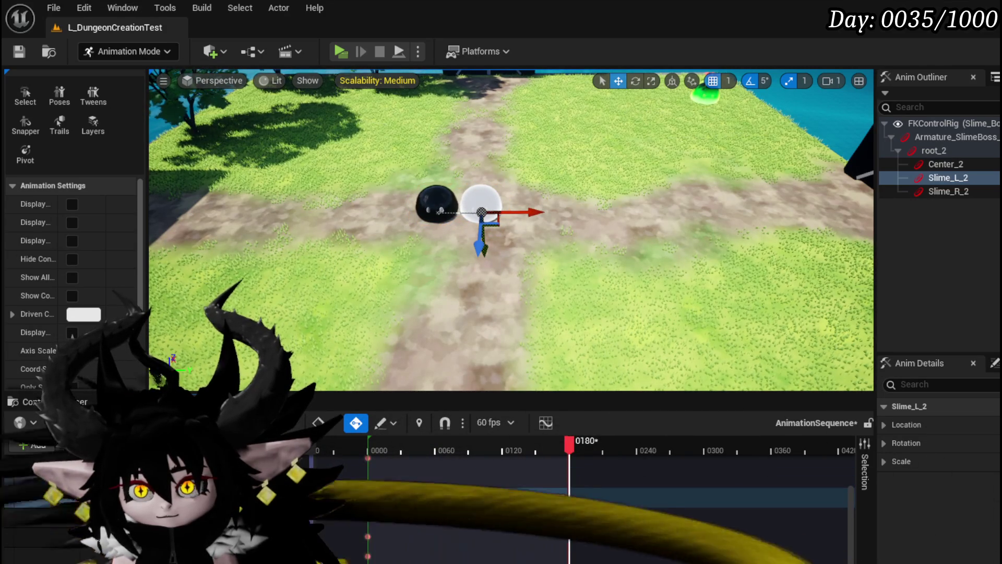
pyautogui.moveTo(517, 212); pyautogui.dragTo(564, 212)
pyautogui.moveTo(574, 451); pyautogui.dragTo(567, 451)
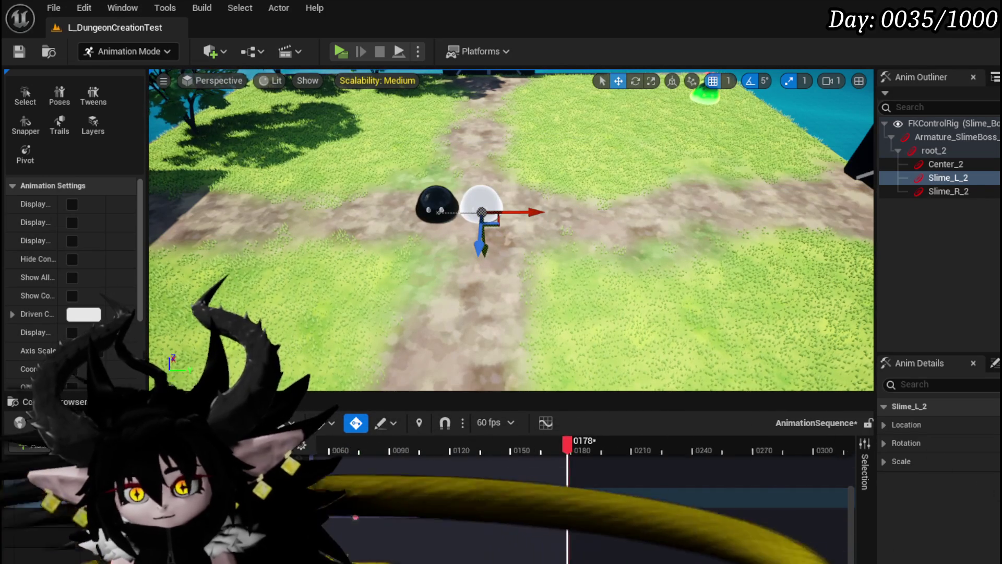
# Step: Replace the white slime's frame-180 key with a new end key at frame 178
pyautogui.scroll(5, 576, 527)
pyautogui.scroll(3, 545, 505)
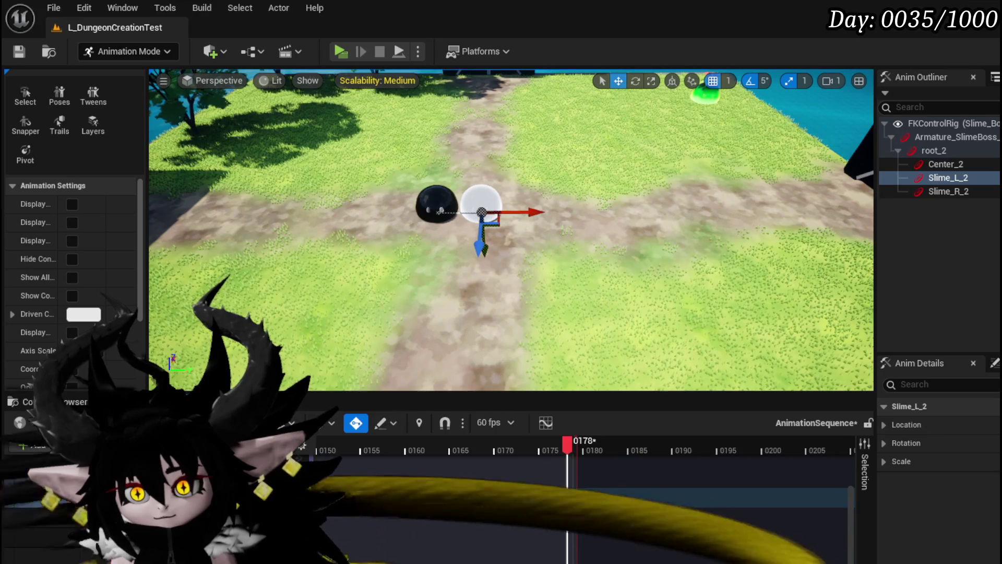
pyautogui.press('Right')
pyautogui.press('Right')
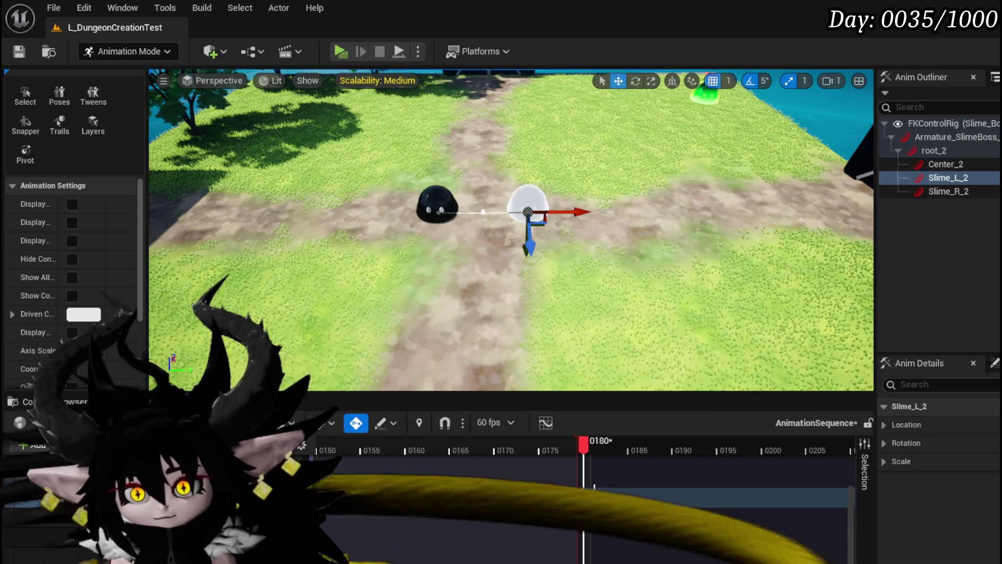
pyautogui.press('Delete')
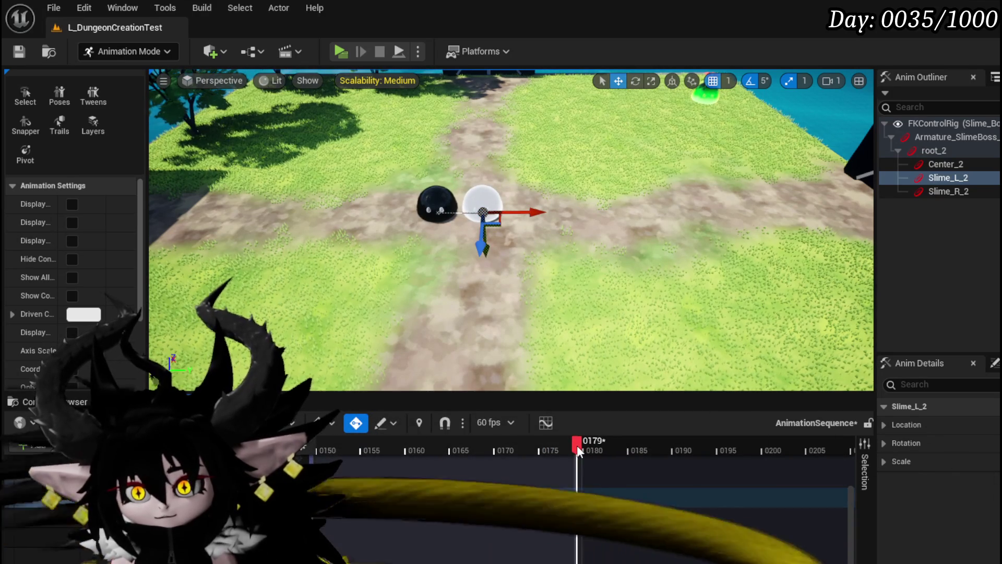
pyautogui.moveTo(577, 446)
pyautogui.mouseDown()
pyautogui.moveTo(615, 446)
pyautogui.moveTo(566, 441)
pyautogui.mouseUp()
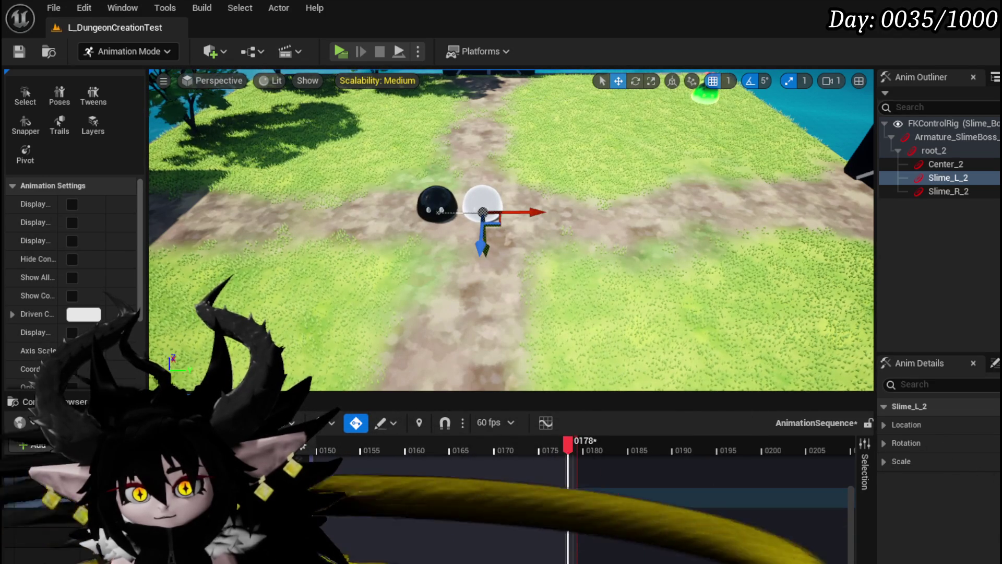
pyautogui.hotkey('ctrl', 'v')
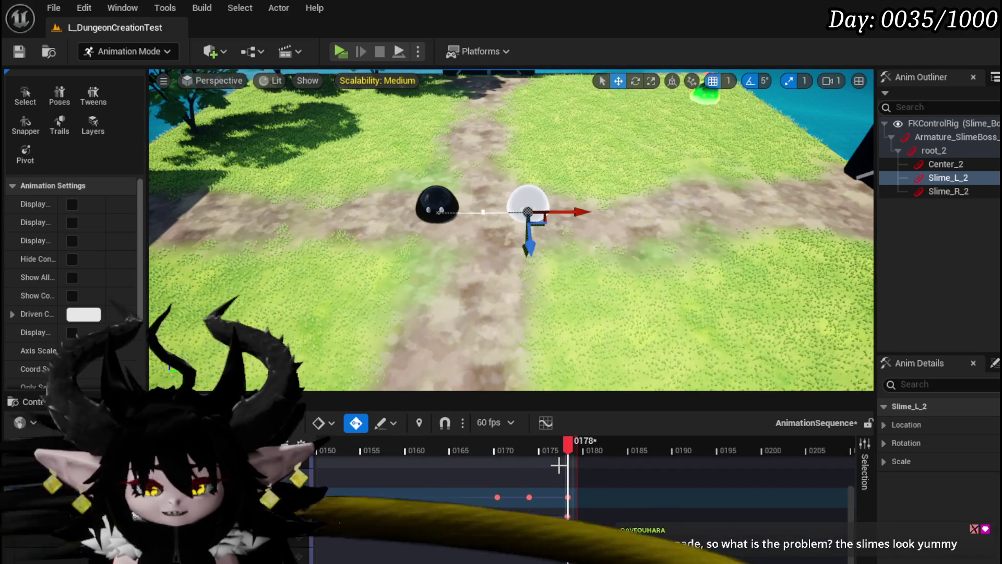
pyautogui.moveTo(566, 446)
pyautogui.mouseDown()
pyautogui.moveTo(496, 449)
pyautogui.moveTo(569, 454)
pyautogui.moveTo(412, 450)
pyautogui.mouseUp()
pyautogui.scroll(-5, 412, 496)
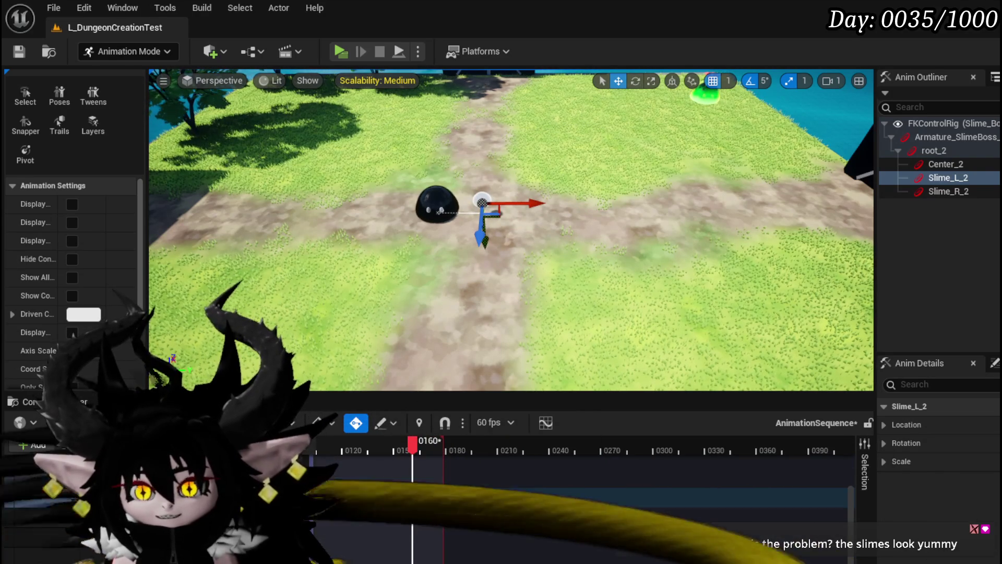
pyautogui.moveTo(401, 466)
pyautogui.mouseDown()
pyautogui.moveTo(660, 466)
pyautogui.moveTo(620, 466)
pyautogui.moveTo(588, 445)
pyautogui.moveTo(440, 446)
pyautogui.moveTo(516, 448)
pyautogui.moveTo(447, 453)
pyautogui.mouseUp()
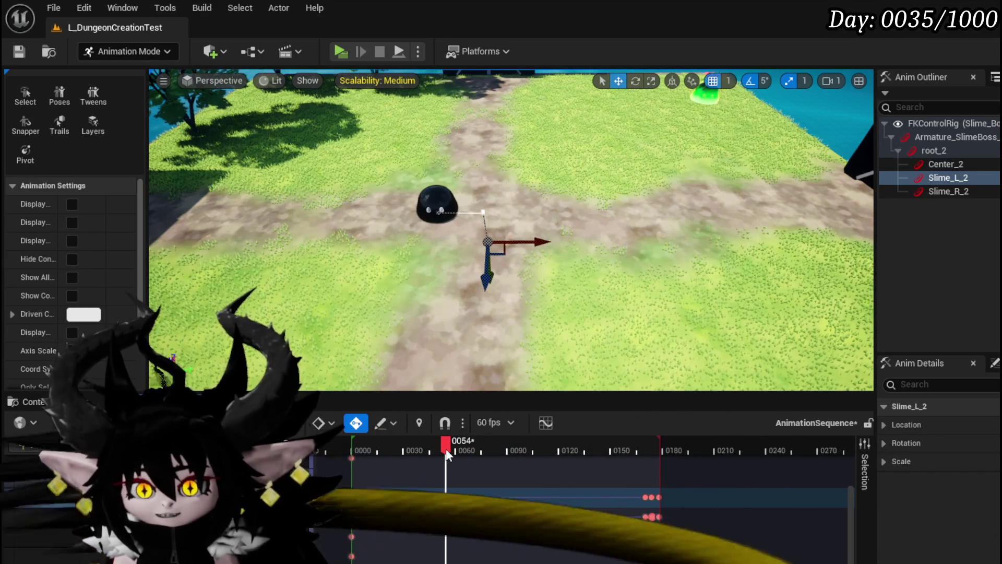
# Step: Shift the middle-of-jump Slime_L_2 keys 14 frames earlier and review the timing from above
pyautogui.moveTo(425, 547)
pyautogui.mouseDown()
pyautogui.moveTo(474, 526)
pyautogui.moveTo(504, 485)
pyautogui.mouseUp()
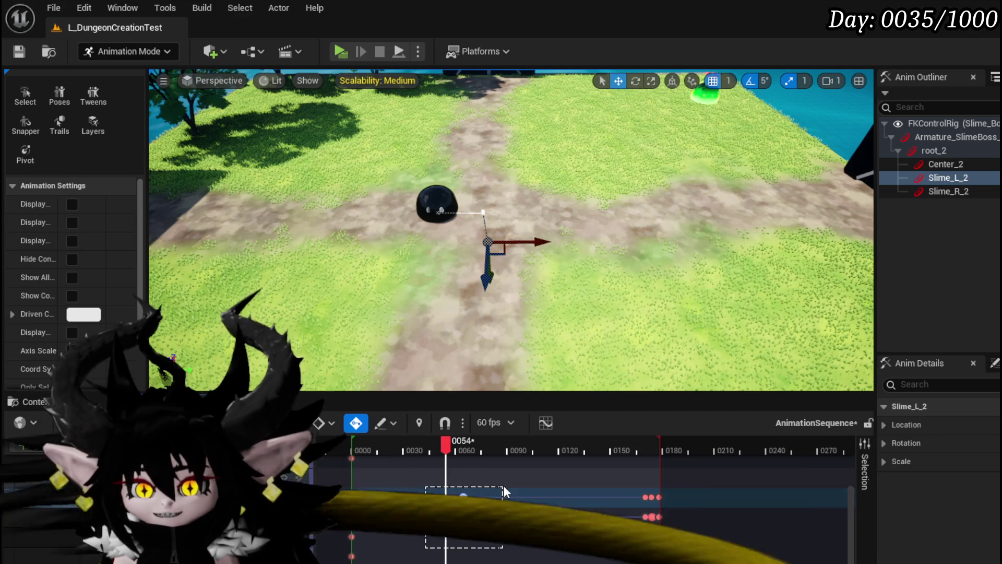
pyautogui.moveTo(479, 520); pyautogui.dragTo(458, 519)
pyautogui.moveTo(396, 444)
pyautogui.mouseDown()
pyautogui.moveTo(364, 443)
pyautogui.moveTo(546, 450)
pyautogui.moveTo(660, 469)
pyautogui.moveTo(381, 453)
pyautogui.moveTo(635, 475)
pyautogui.mouseUp()
pyautogui.scroll(-2, 408, 347)
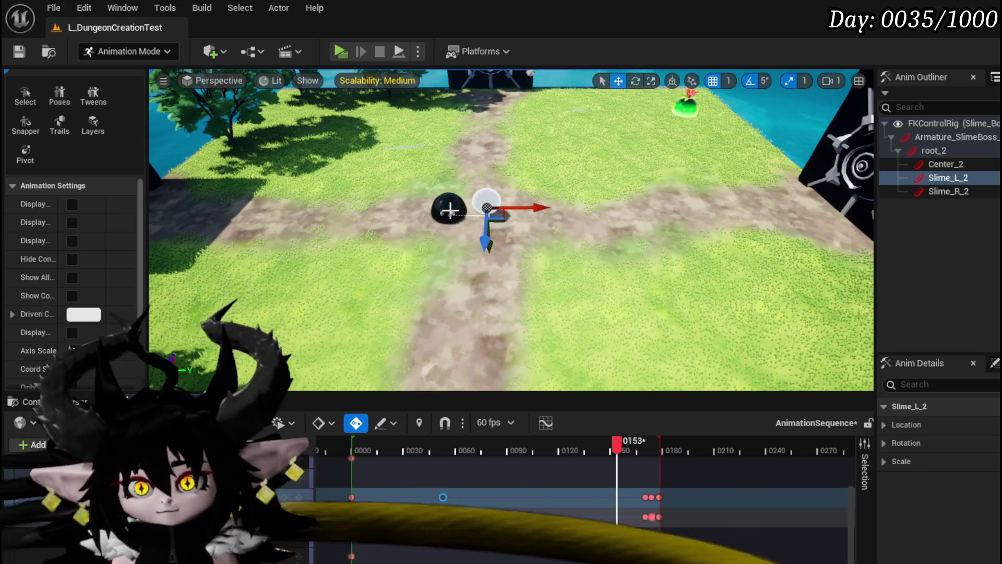
pyautogui.moveTo(450, 210); pyautogui.dragTo(196, 276)
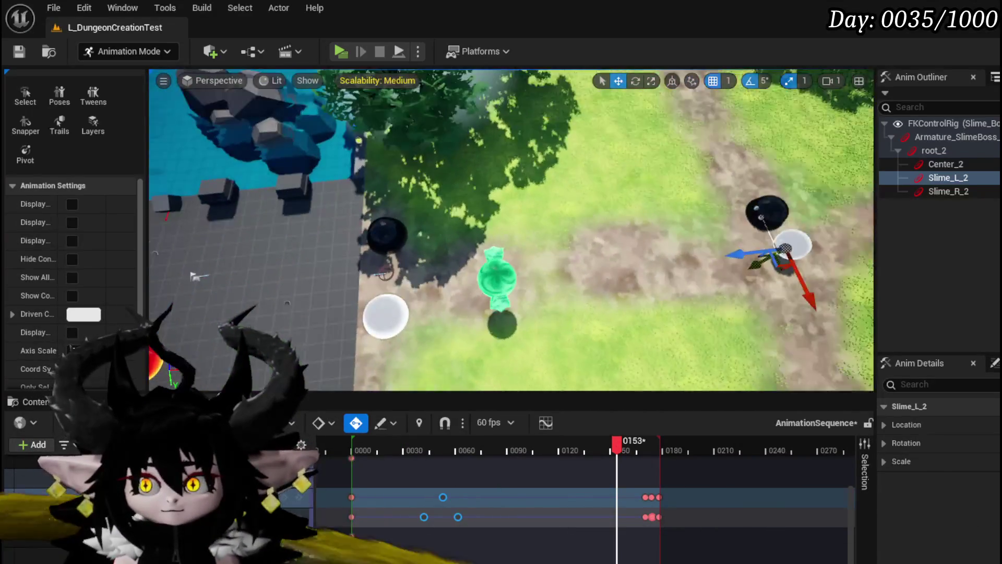
pyautogui.press('f')
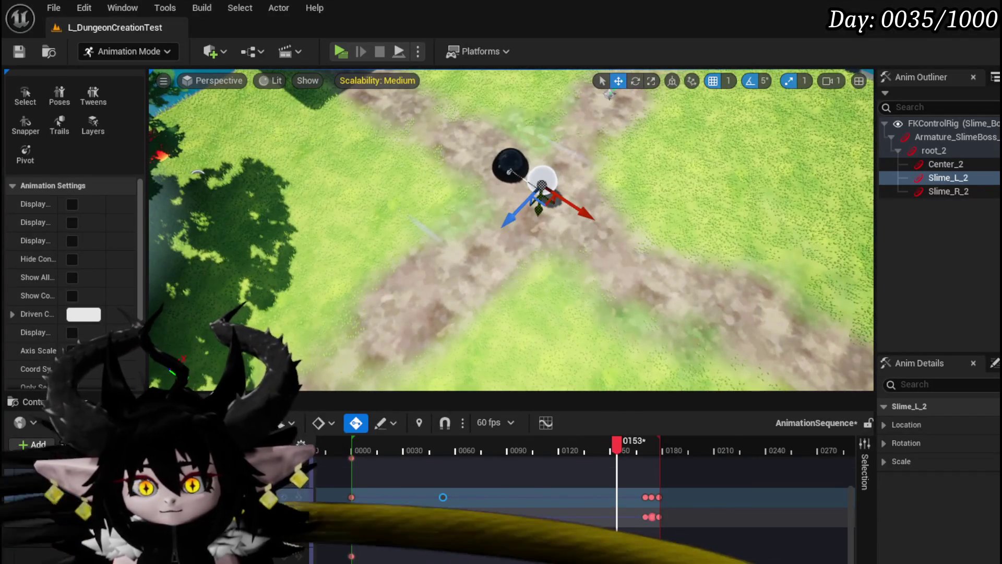
pyautogui.click(156, 478)
pyautogui.scroll(2, 346, 503)
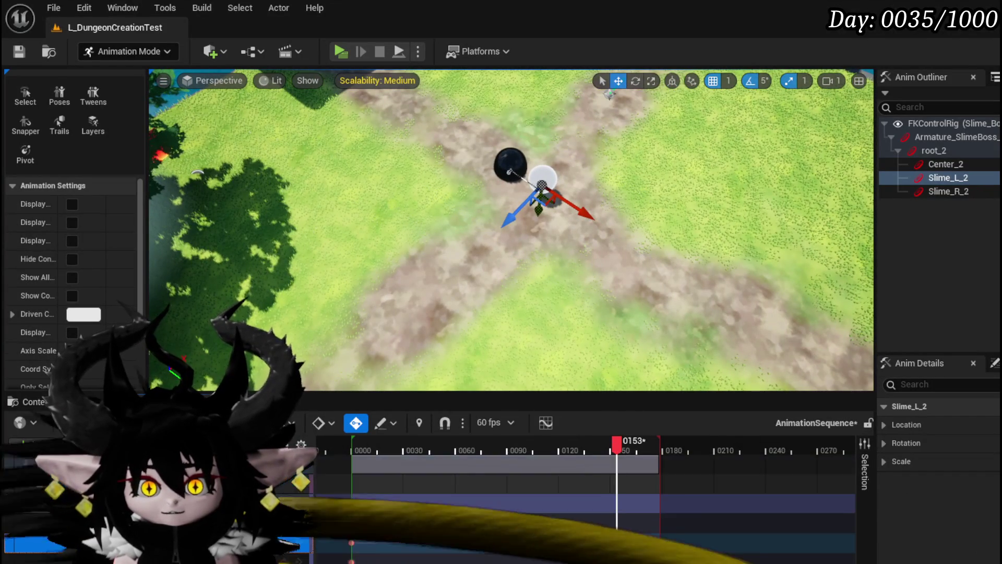
# Step: Switch to Slime_R_2 and pose the black slime left, then toward the far side around frame 43
pyautogui.click(509, 166)
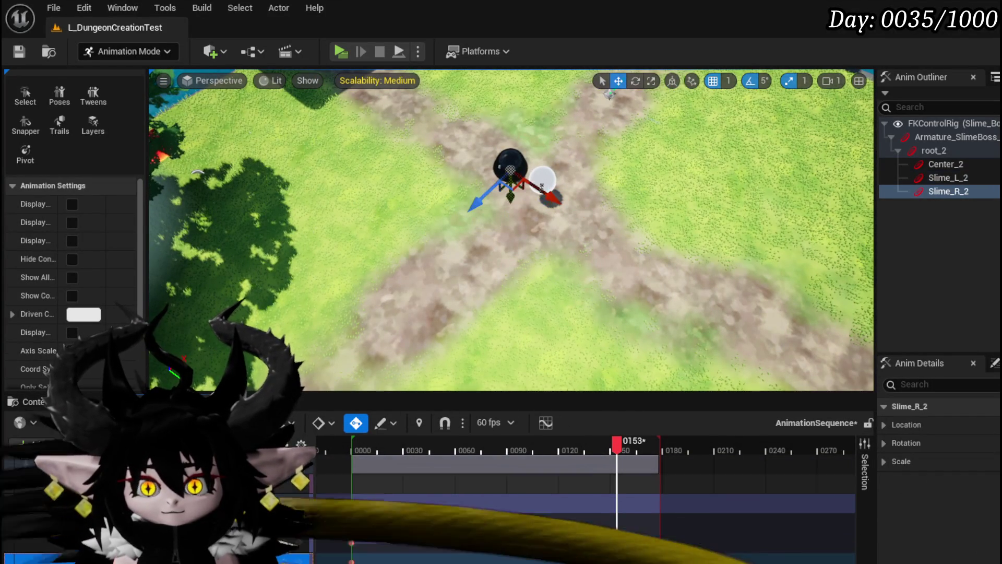
pyautogui.moveTo(622, 452)
pyautogui.mouseDown()
pyautogui.moveTo(354, 452)
pyautogui.moveTo(384, 445)
pyautogui.mouseUp()
pyautogui.moveTo(512, 235)
pyautogui.mouseDown()
pyautogui.moveTo(530, 183)
pyautogui.moveTo(462, 329)
pyautogui.mouseUp()
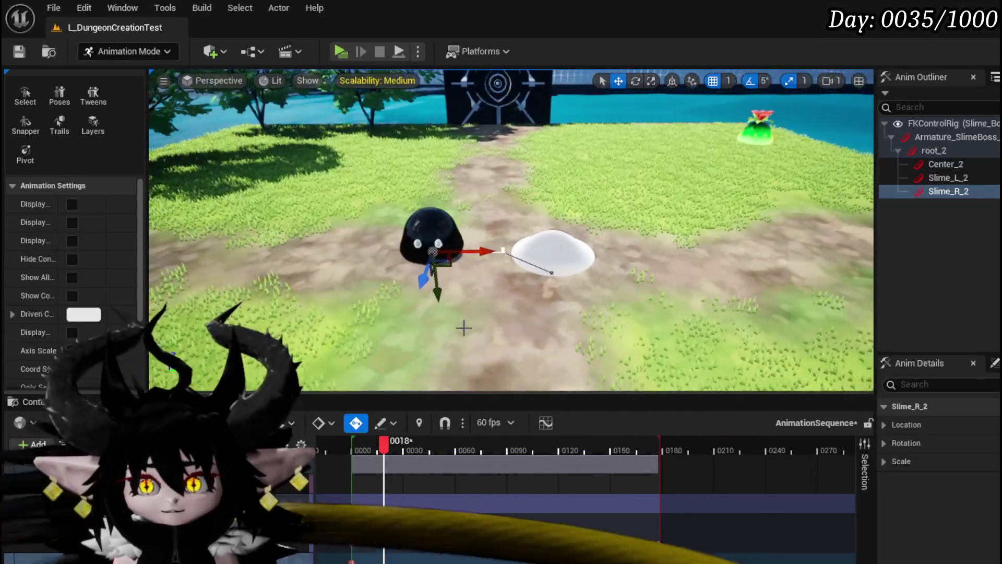
pyautogui.moveTo(479, 228); pyautogui.dragTo(438, 219)
pyautogui.scroll(-5, 400, 260)
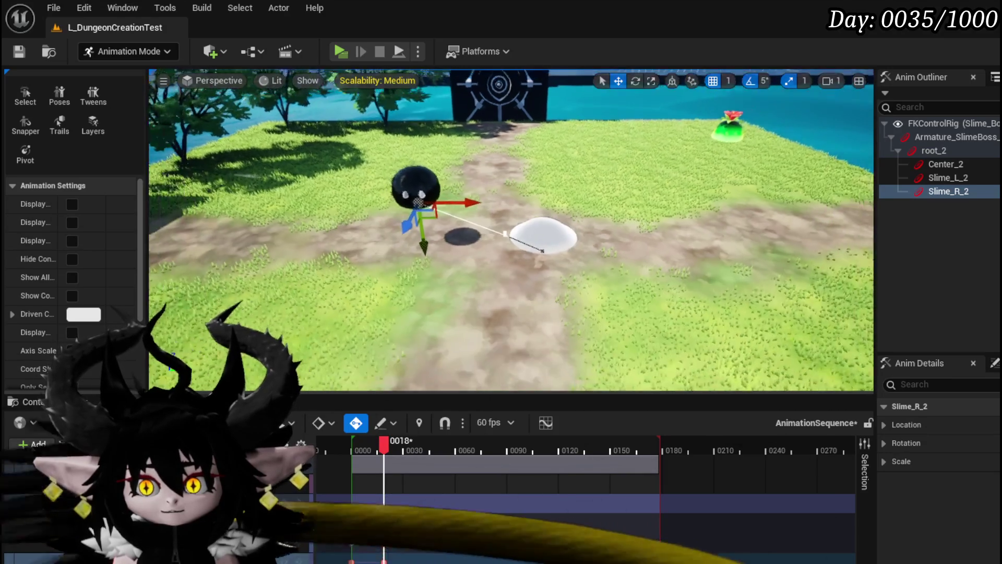
pyautogui.moveTo(386, 452)
pyautogui.mouseDown()
pyautogui.moveTo(479, 452)
pyautogui.moveTo(438, 447)
pyautogui.mouseUp()
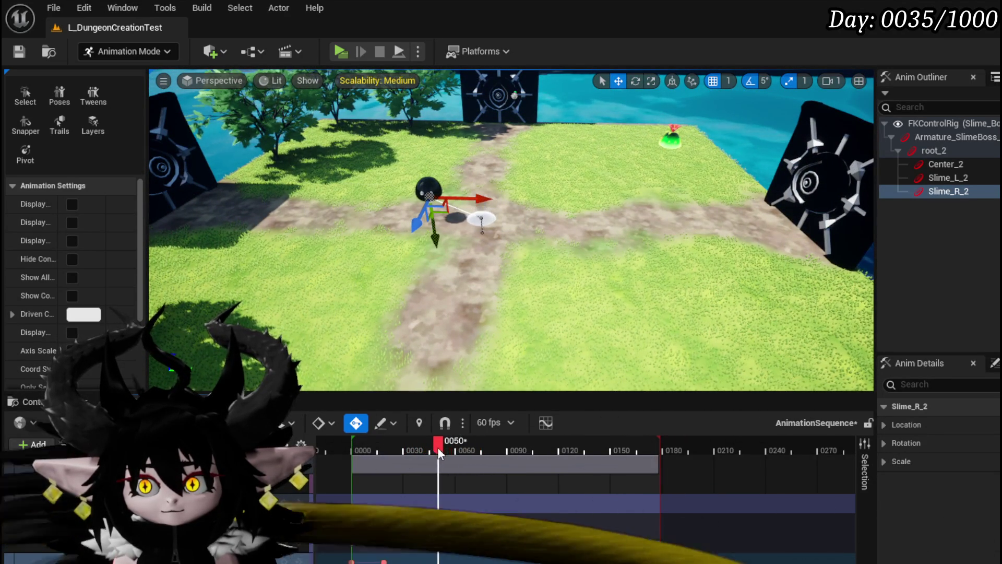
pyautogui.moveTo(437, 246); pyautogui.dragTo(459, 138)
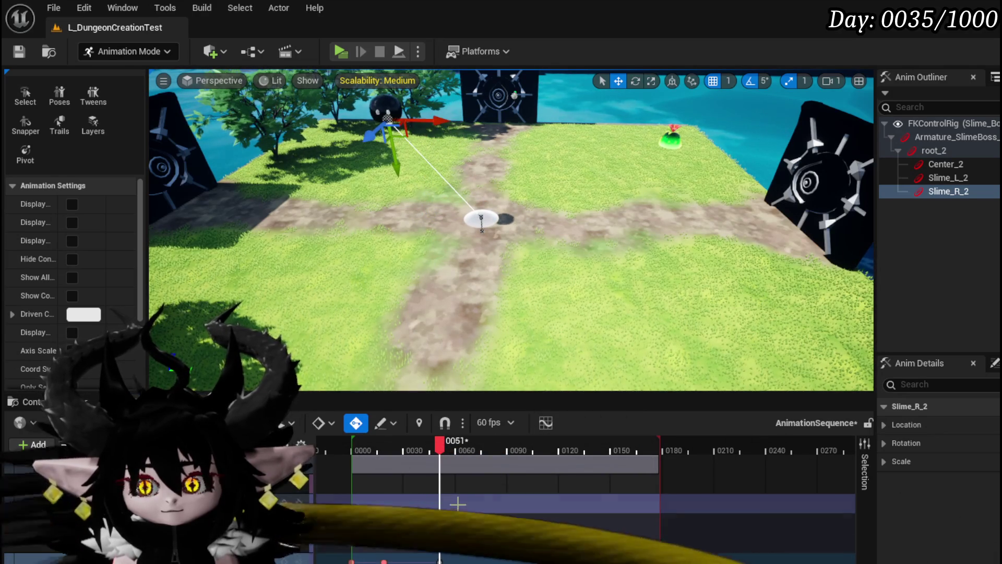
pyautogui.moveTo(439, 443); pyautogui.dragTo(500, 445)
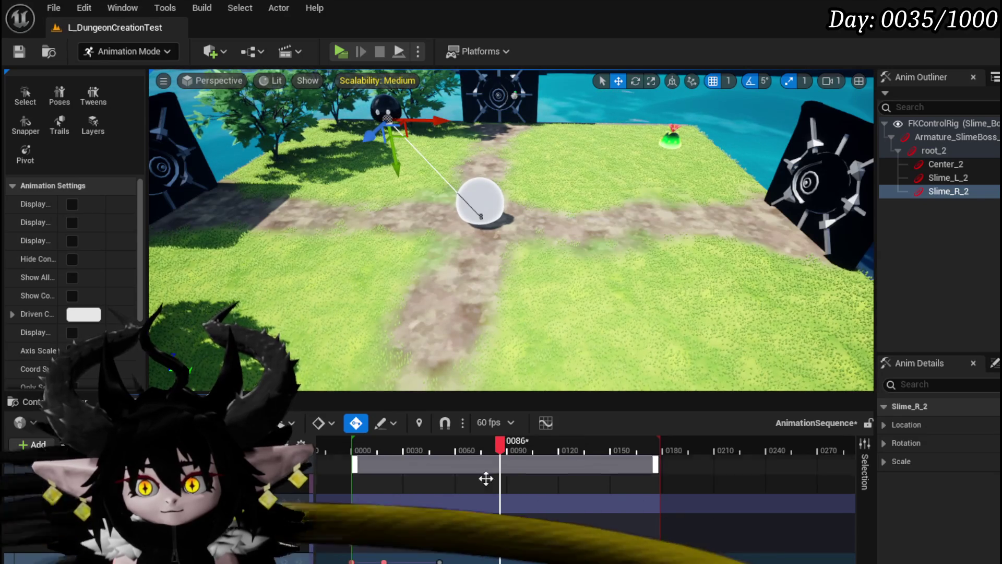
# Step: Scrub the jump and step around frames 177–178 to check the black slime's end pose
pyautogui.press('Home')
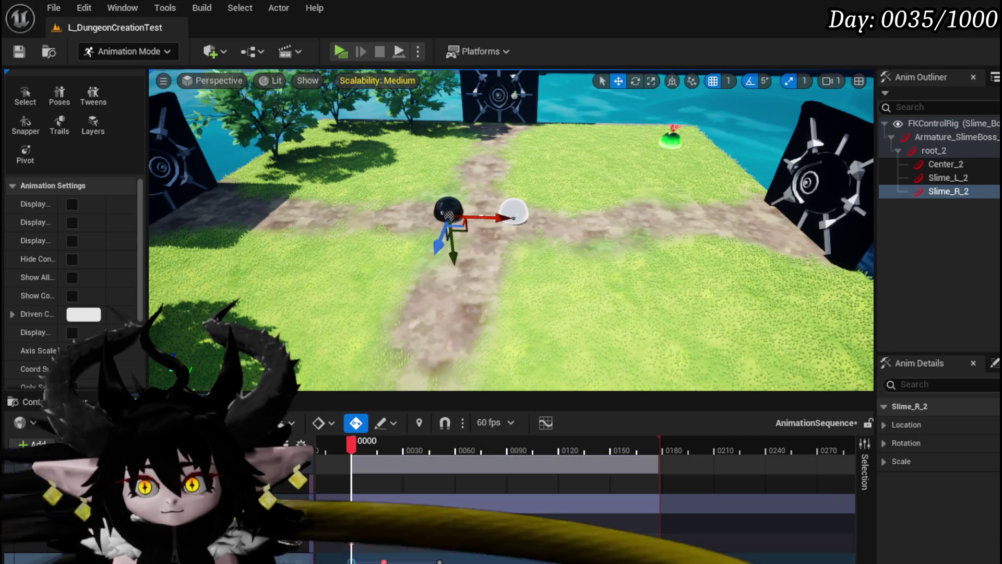
pyautogui.moveTo(353, 443); pyautogui.dragTo(653, 465)
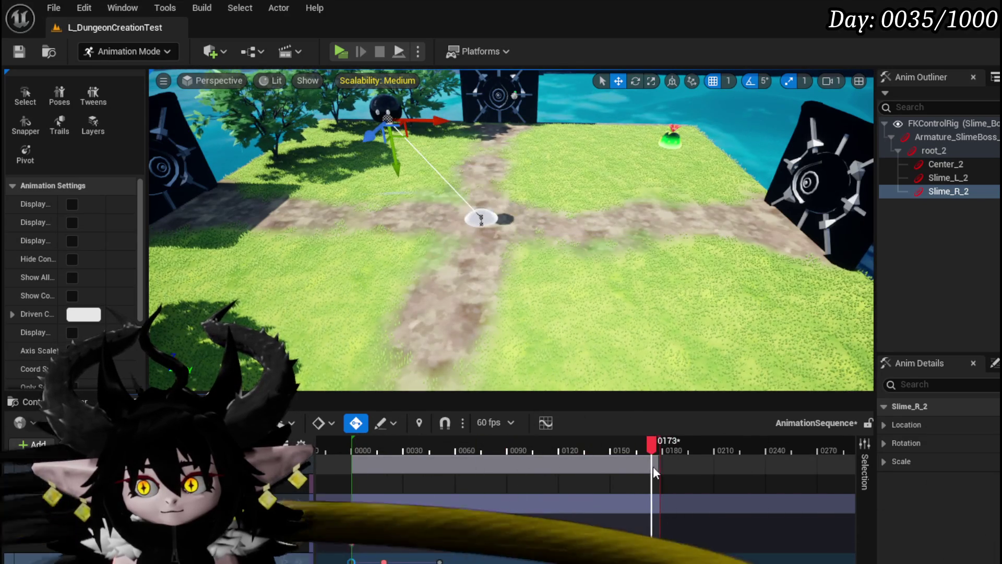
pyautogui.rightClick(659, 541)
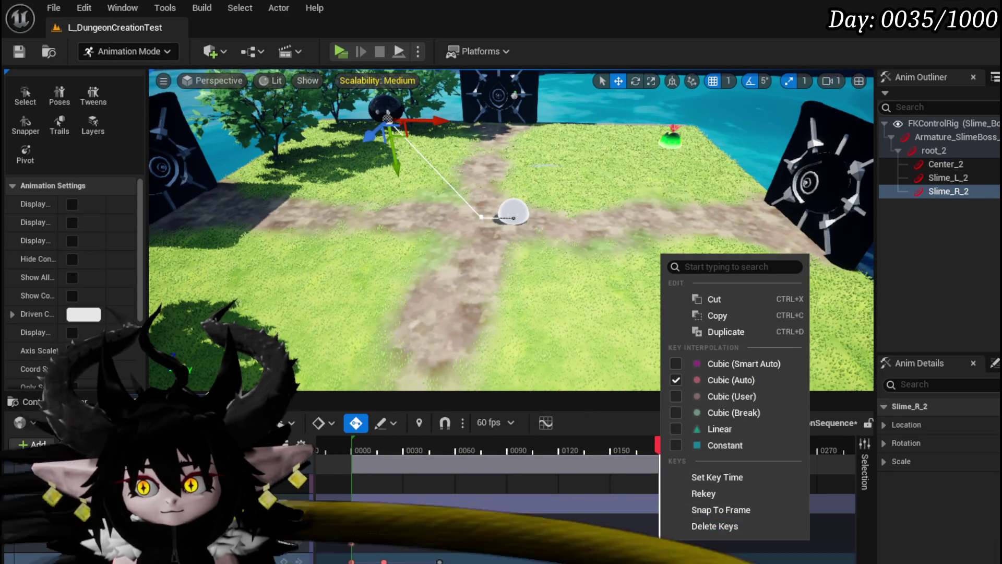
pyautogui.click(655, 501)
pyautogui.click(658, 448)
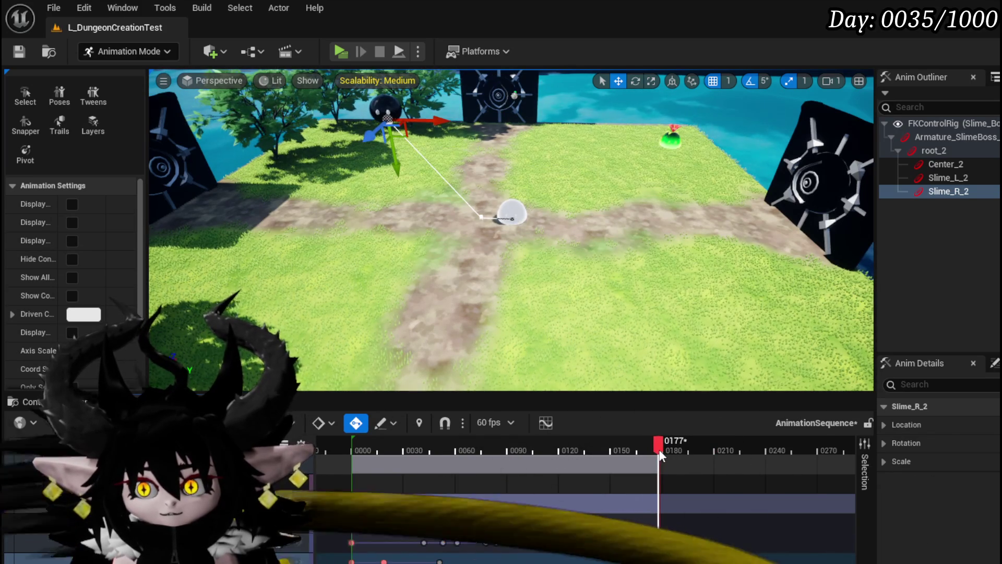
pyautogui.click(661, 455)
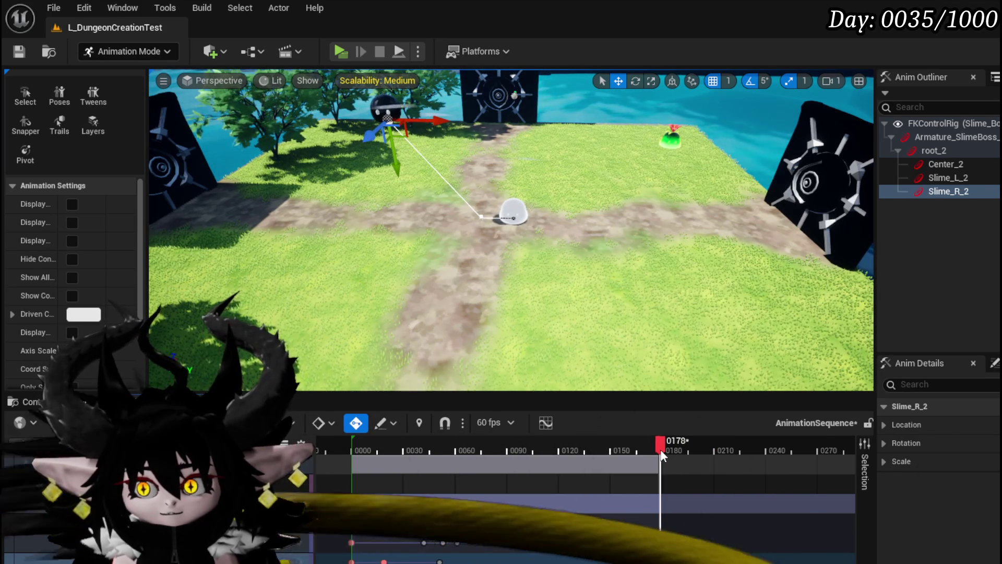
pyautogui.click(660, 454)
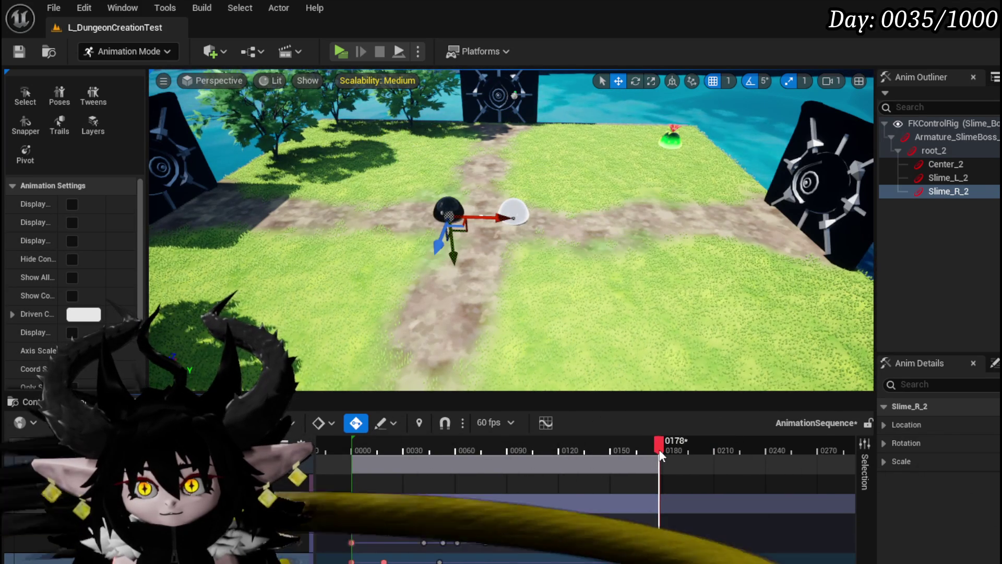
pyautogui.moveTo(661, 456)
pyautogui.mouseDown()
pyautogui.moveTo(351, 455)
pyautogui.moveTo(514, 448)
pyautogui.mouseUp()
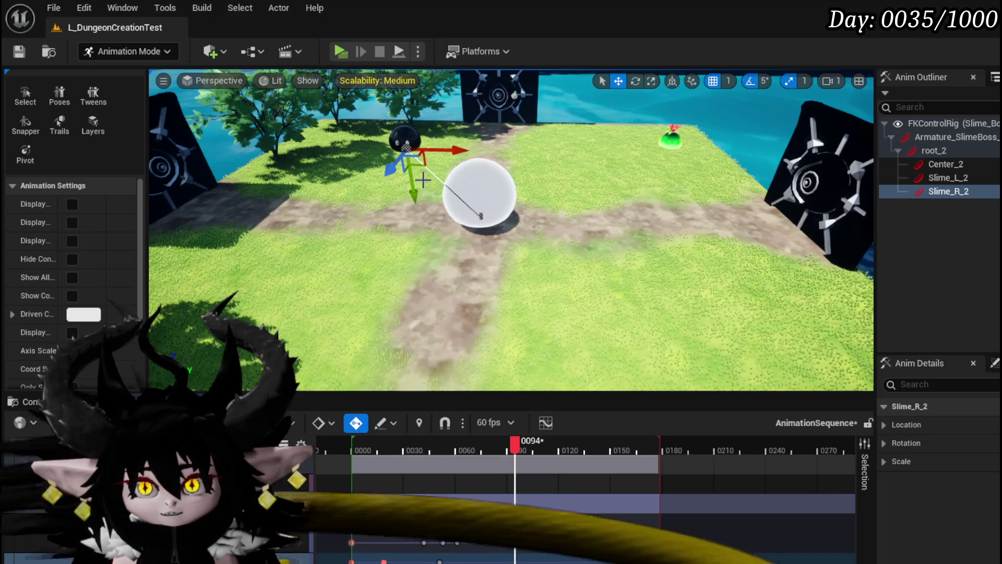
# Step: Slide the Slime_R_2 control sideways along Y at frame 0128 beside the slime body
pyautogui.moveTo(419, 204); pyautogui.dragTo(410, 190)
pyautogui.moveTo(420, 127)
pyautogui.mouseDown()
pyautogui.moveTo(449, 149)
pyautogui.moveTo(517, 157)
pyautogui.moveTo(561, 178)
pyautogui.mouseUp()
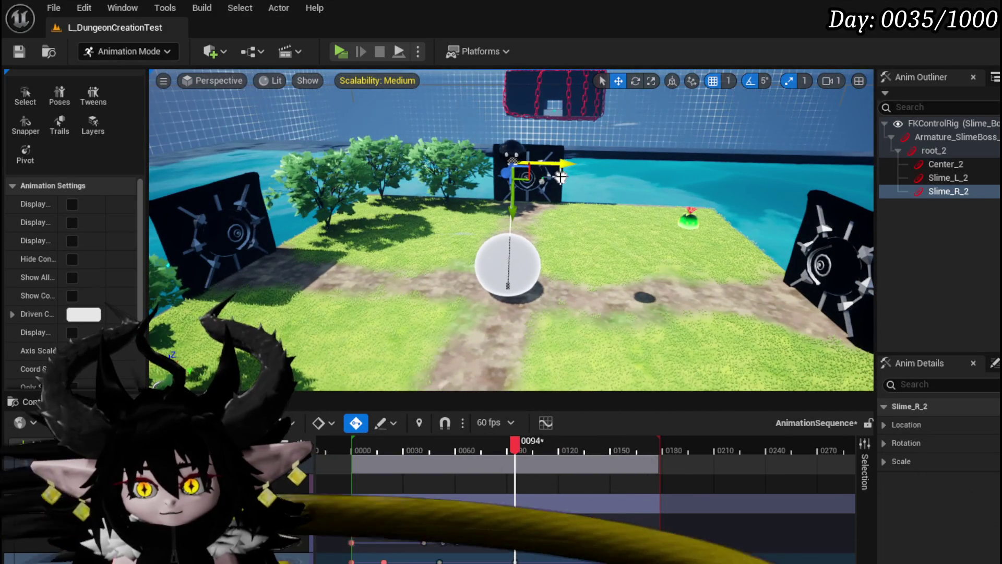
pyautogui.moveTo(541, 451); pyautogui.dragTo(573, 450)
pyautogui.moveTo(554, 215); pyautogui.dragTo(627, 234)
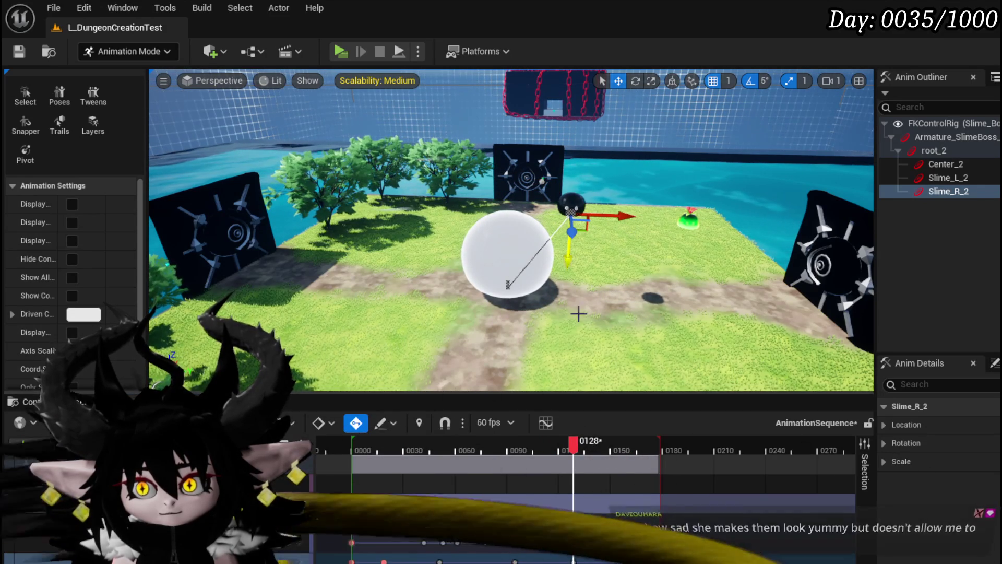
pyautogui.moveTo(574, 449); pyautogui.dragTo(600, 451)
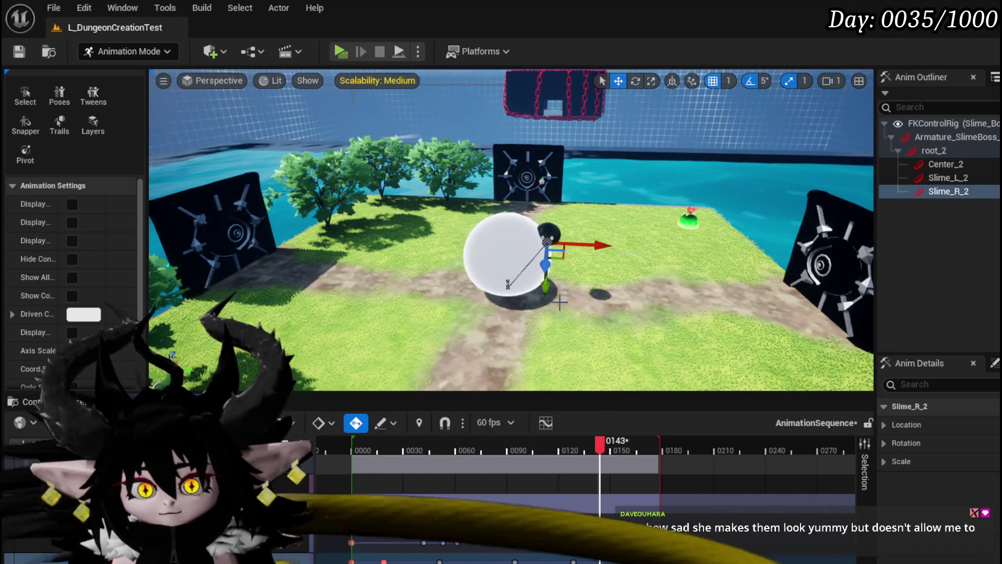
# Step: View the slimes from above and preview frames 0128–0143 to check the pose
pyautogui.moveTo(560, 302)
pyautogui.mouseDown()
pyautogui.moveTo(553, 270)
pyautogui.moveTo(537, 291)
pyautogui.mouseUp()
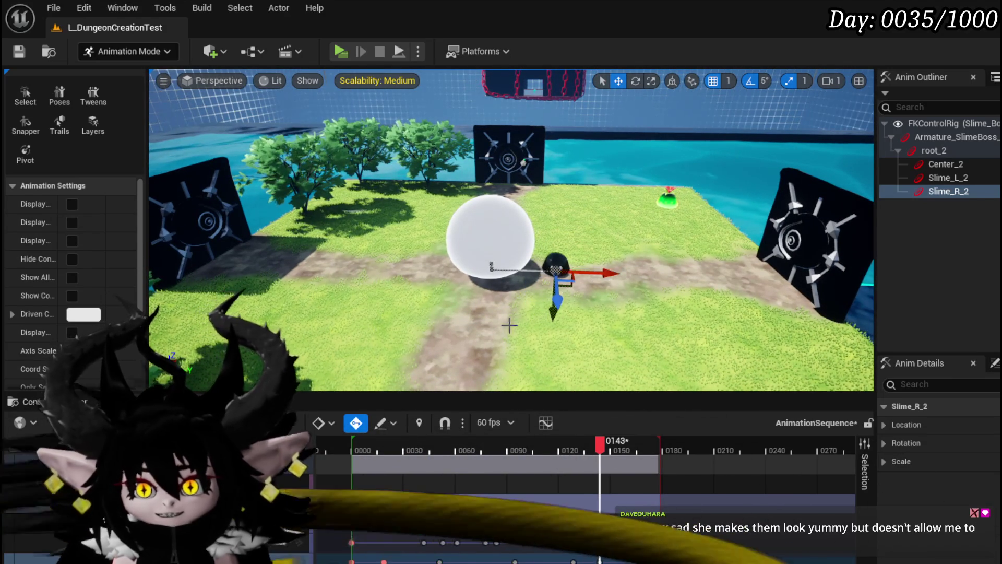
pyautogui.moveTo(510, 319)
pyautogui.mouseDown()
pyautogui.moveTo(574, 229)
pyautogui.moveTo(568, 310)
pyautogui.moveTo(558, 271)
pyautogui.moveTo(506, 251)
pyautogui.moveTo(524, 246)
pyautogui.moveTo(501, 246)
pyautogui.moveTo(524, 247)
pyautogui.mouseUp()
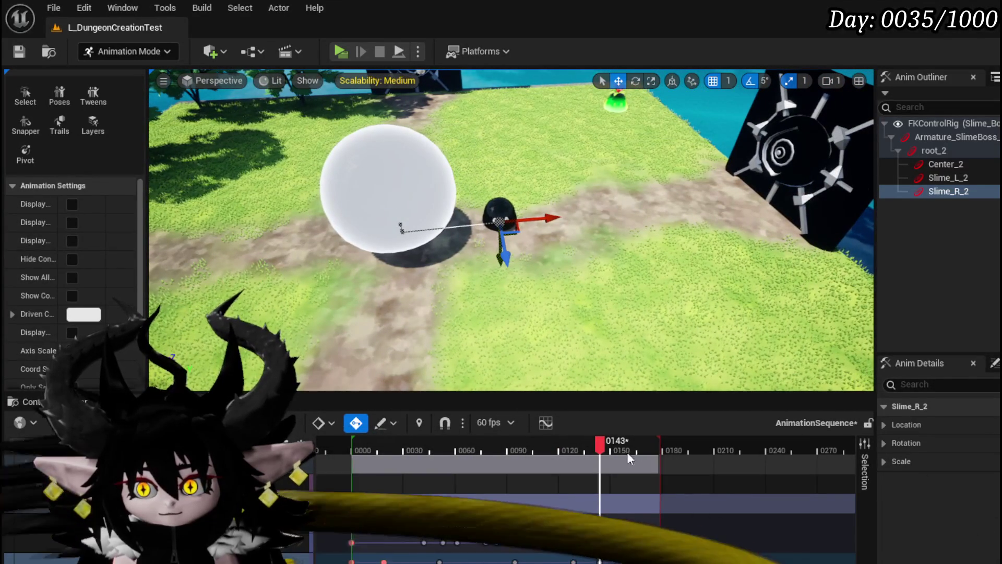
pyautogui.moveTo(599, 447)
pyautogui.mouseDown()
pyautogui.moveTo(640, 449)
pyautogui.moveTo(602, 453)
pyautogui.mouseUp()
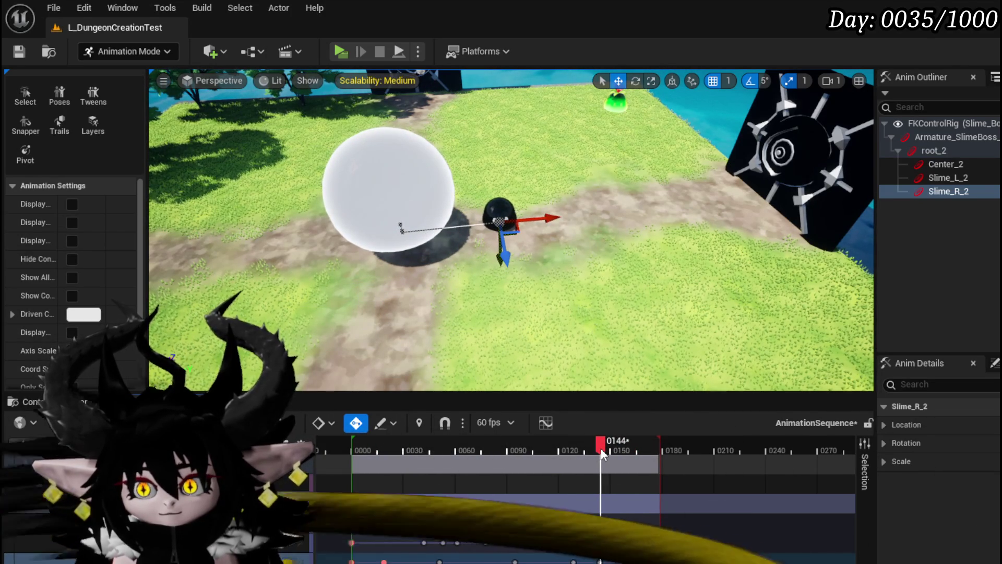
pyautogui.moveTo(600, 448)
pyautogui.mouseDown()
pyautogui.moveTo(608, 448)
pyautogui.moveTo(588, 448)
pyautogui.moveTo(613, 452)
pyautogui.mouseUp()
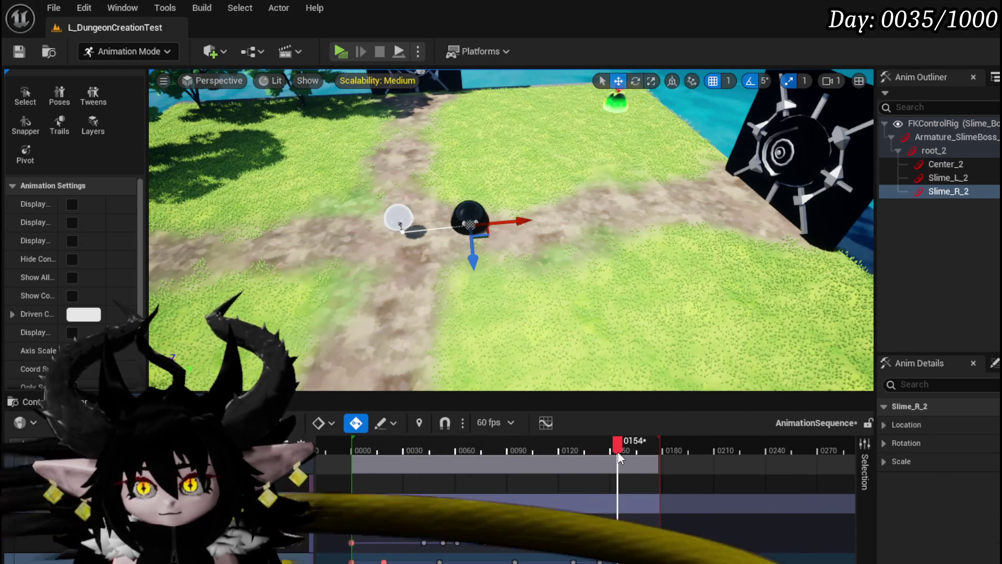
pyautogui.moveTo(617, 455); pyautogui.dragTo(599, 451)
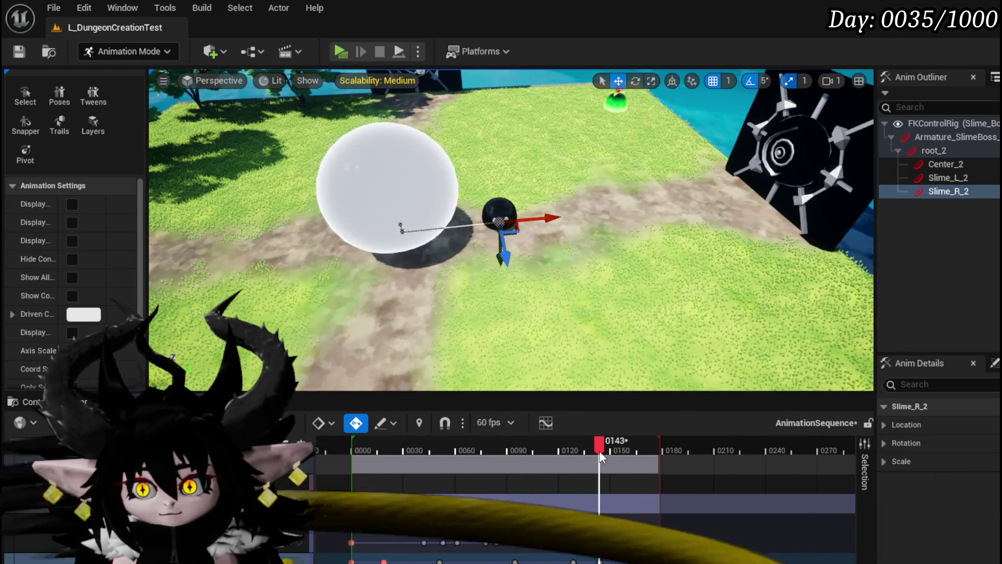
pyautogui.moveTo(551, 245)
pyautogui.mouseDown()
pyautogui.moveTo(530, 266)
pyautogui.moveTo(592, 311)
pyautogui.mouseUp()
pyautogui.moveTo(601, 452); pyautogui.dragTo(573, 454)
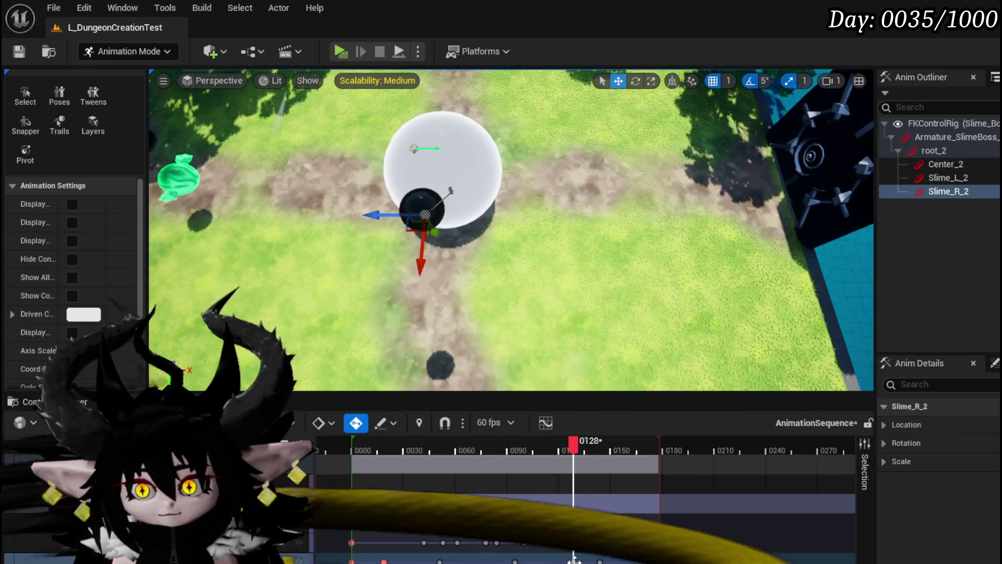
# Step: Key Slime_R_2 moved left at frame 0128 and right at frame 0094
pyautogui.rightClick(577, 562)
pyautogui.click(385, 311)
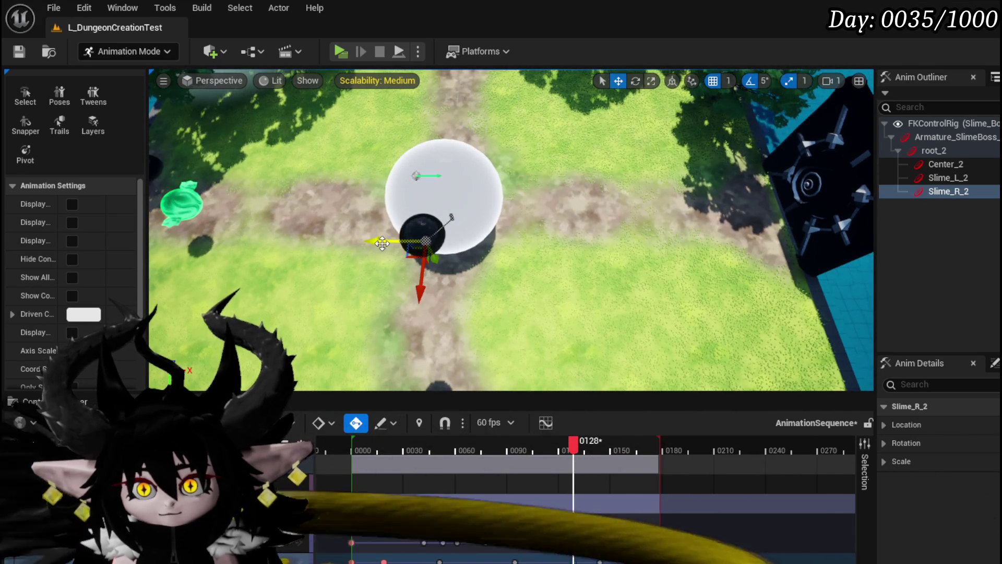
pyautogui.moveTo(470, 249); pyautogui.dragTo(457, 249)
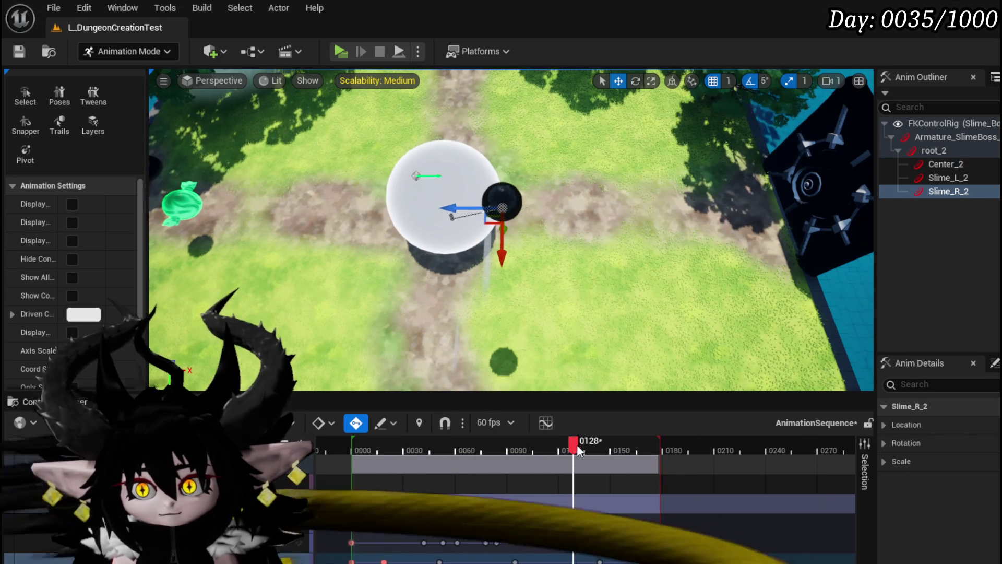
pyautogui.moveTo(574, 445); pyautogui.dragTo(515, 443)
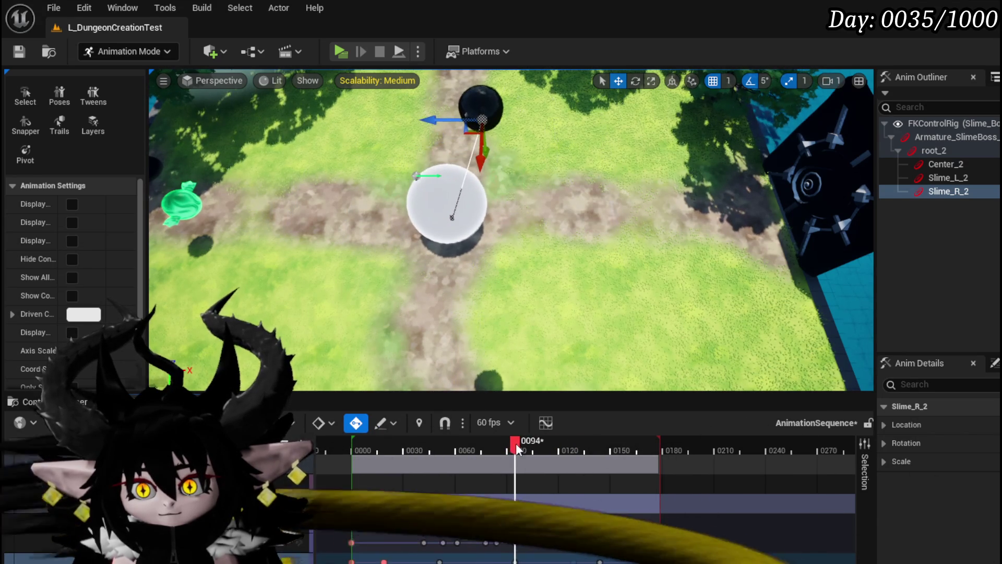
pyautogui.rightClick(514, 559)
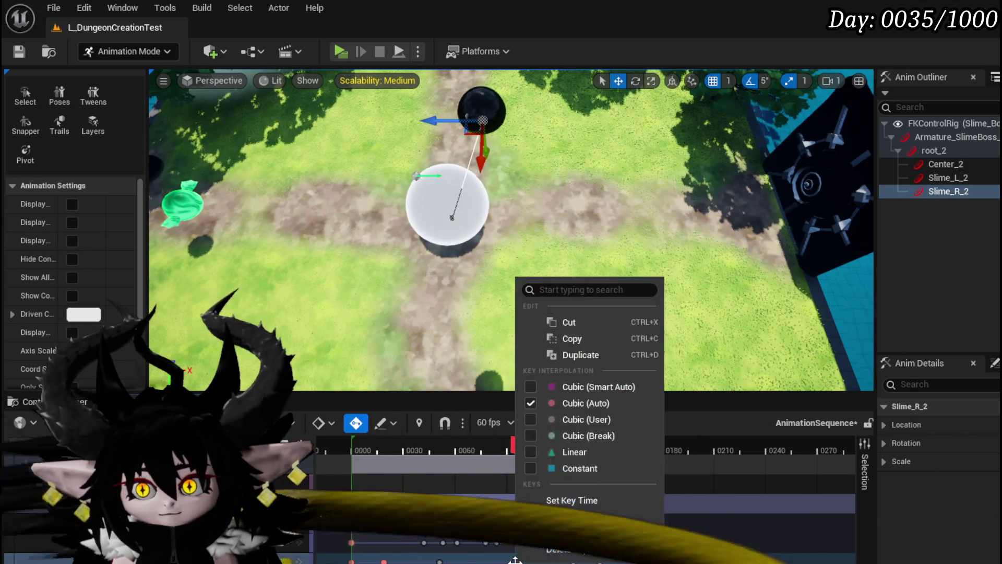
pyautogui.press('Escape')
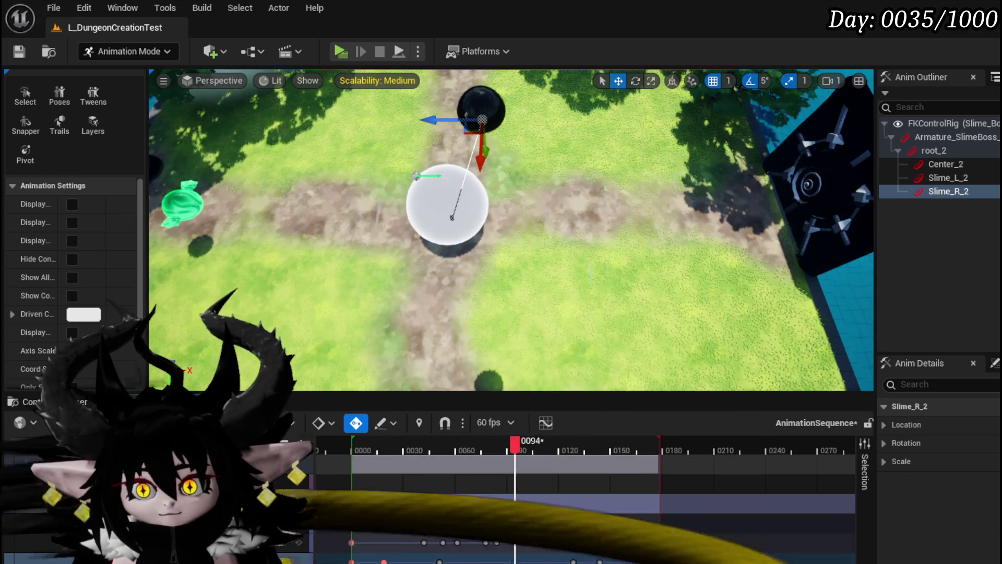
pyautogui.moveTo(430, 120); pyautogui.dragTo(505, 120)
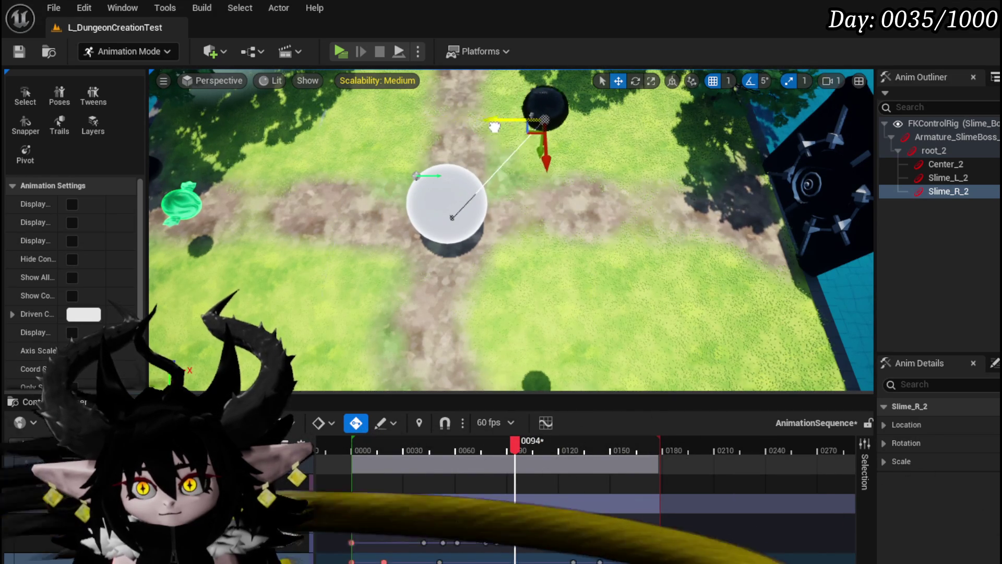
# Step: Key Slime_R_2 moved right at frames 0051 and 0018
pyautogui.click(440, 559)
pyautogui.moveTo(470, 230); pyautogui.dragTo(516, 230)
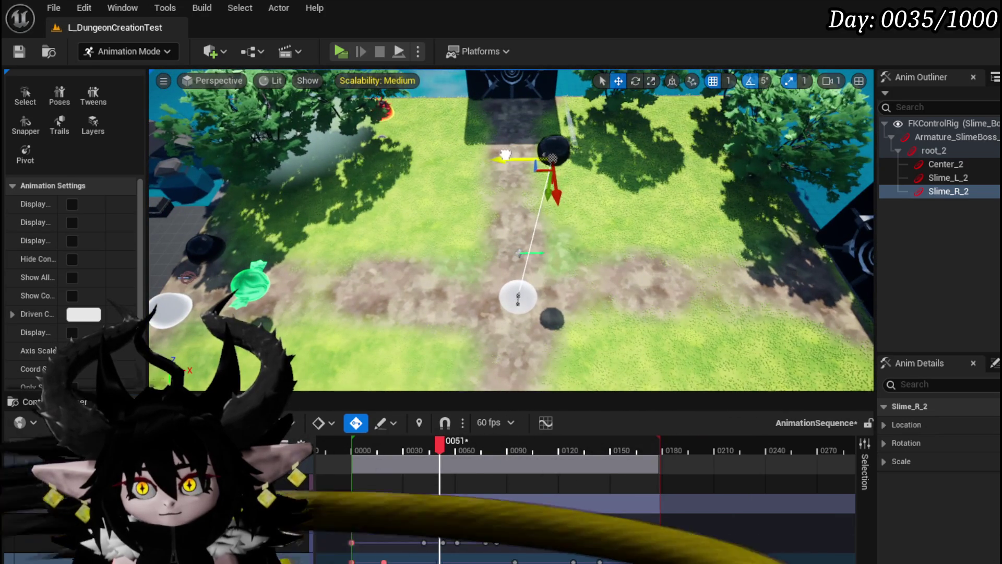
pyautogui.moveTo(512, 154); pyautogui.dragTo(593, 156)
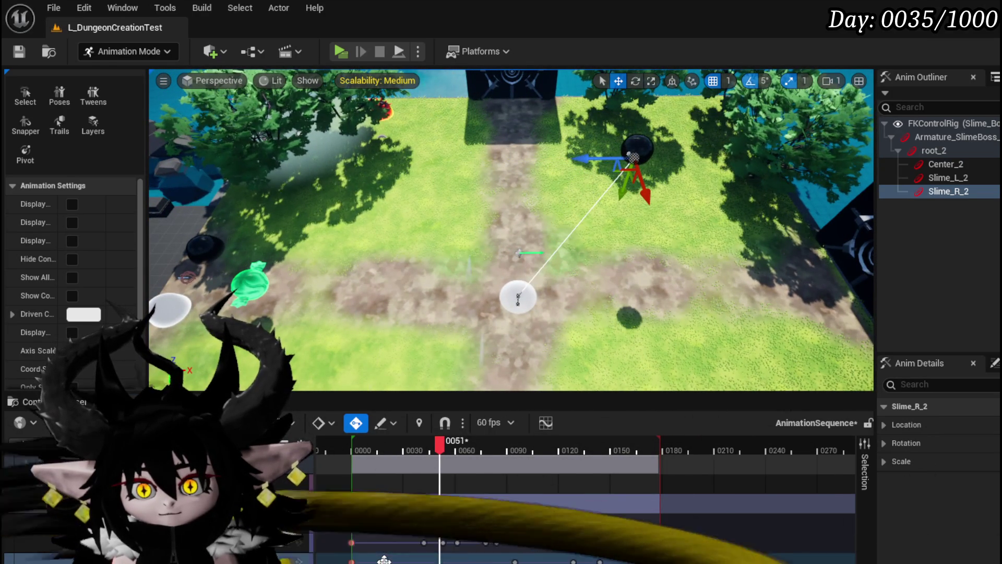
pyautogui.press(',')
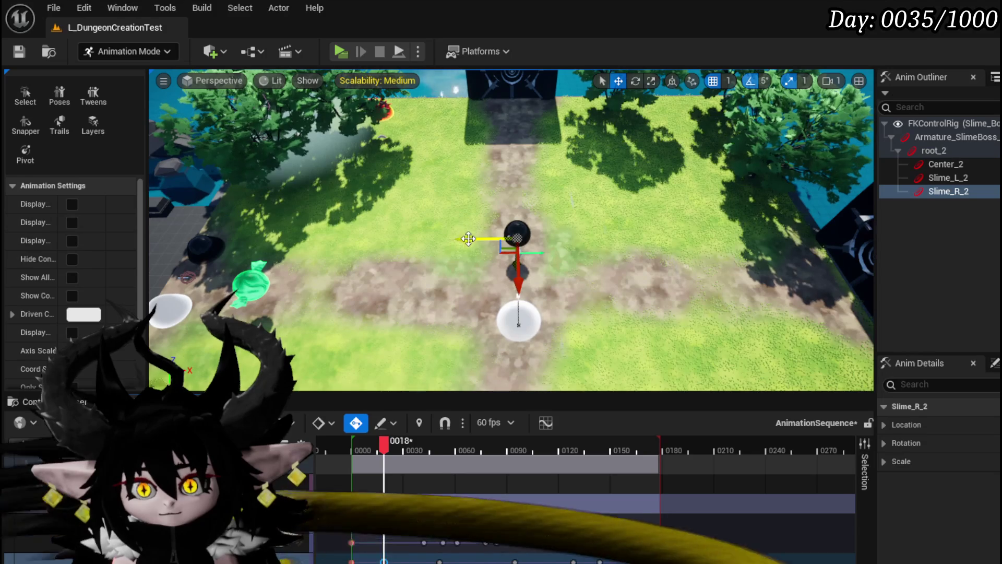
pyautogui.moveTo(469, 239); pyautogui.dragTo(486, 238)
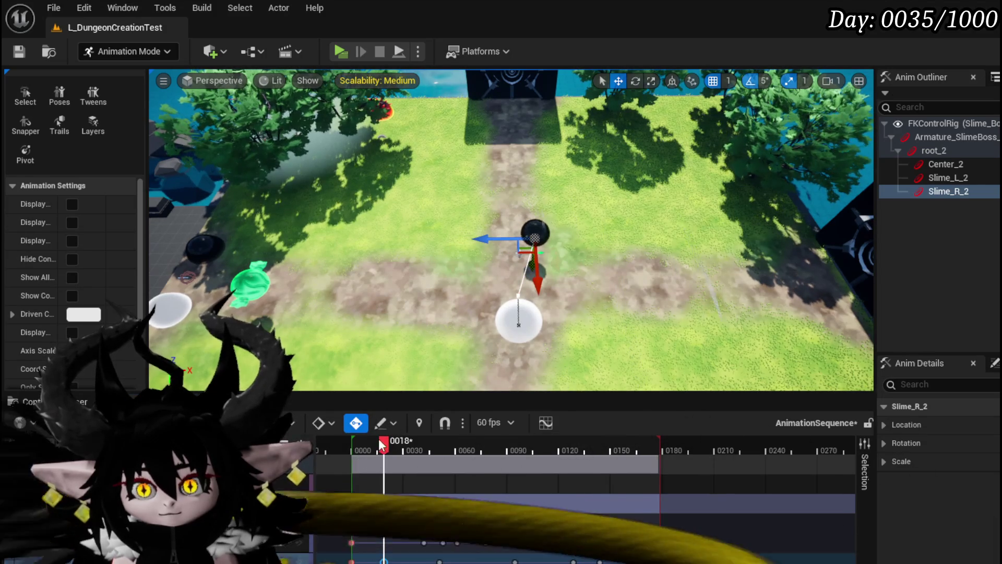
# Step: Review the jump from a top-down view and shift the animation section 13 frames earlier
pyautogui.moveTo(383, 443)
pyautogui.mouseDown()
pyautogui.moveTo(360, 443)
pyautogui.moveTo(591, 471)
pyautogui.moveTo(542, 467)
pyautogui.moveTo(573, 469)
pyautogui.mouseUp()
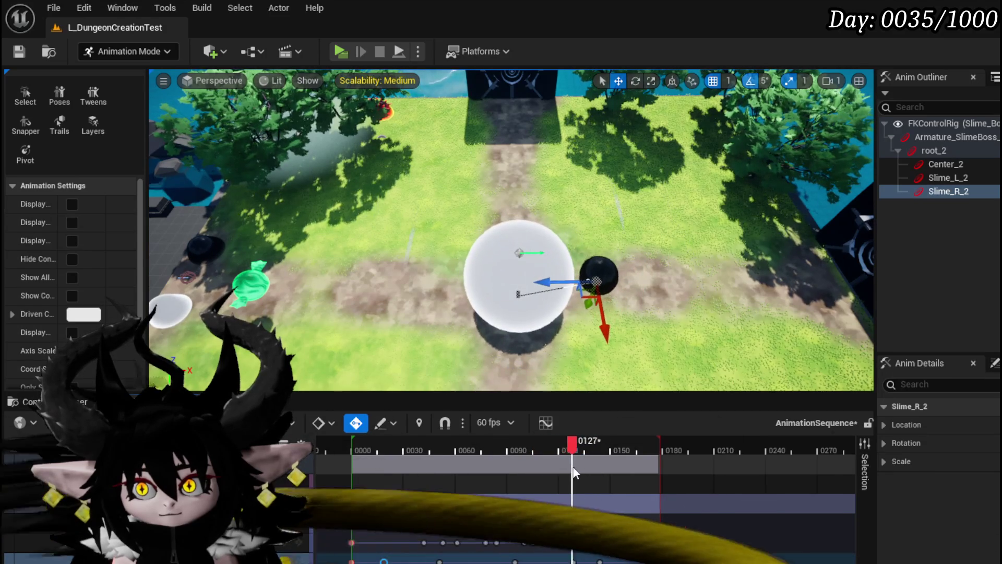
pyautogui.moveTo(496, 313); pyautogui.dragTo(474, 338)
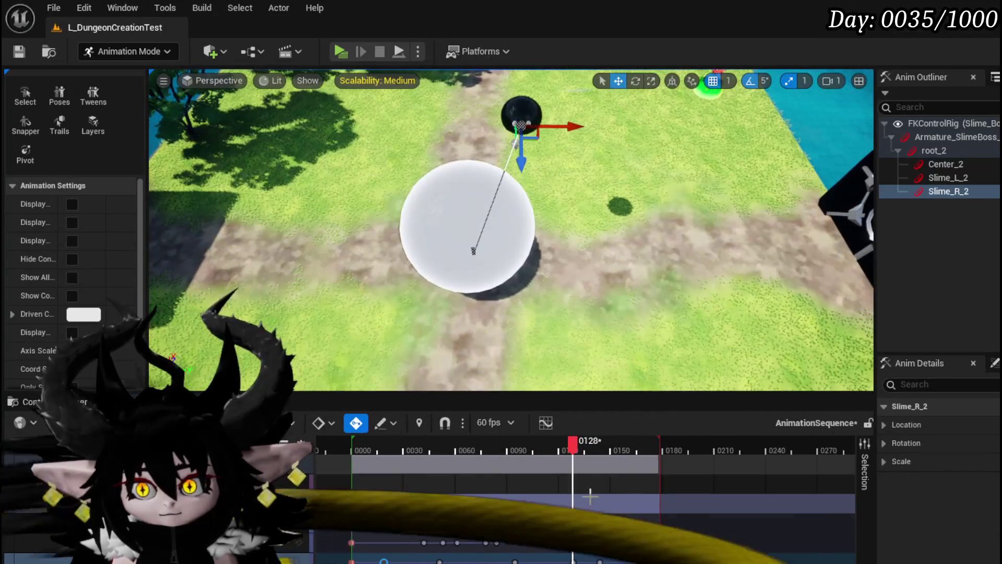
pyautogui.moveTo(574, 452)
pyautogui.mouseDown()
pyautogui.moveTo(509, 448)
pyautogui.moveTo(551, 446)
pyautogui.mouseUp()
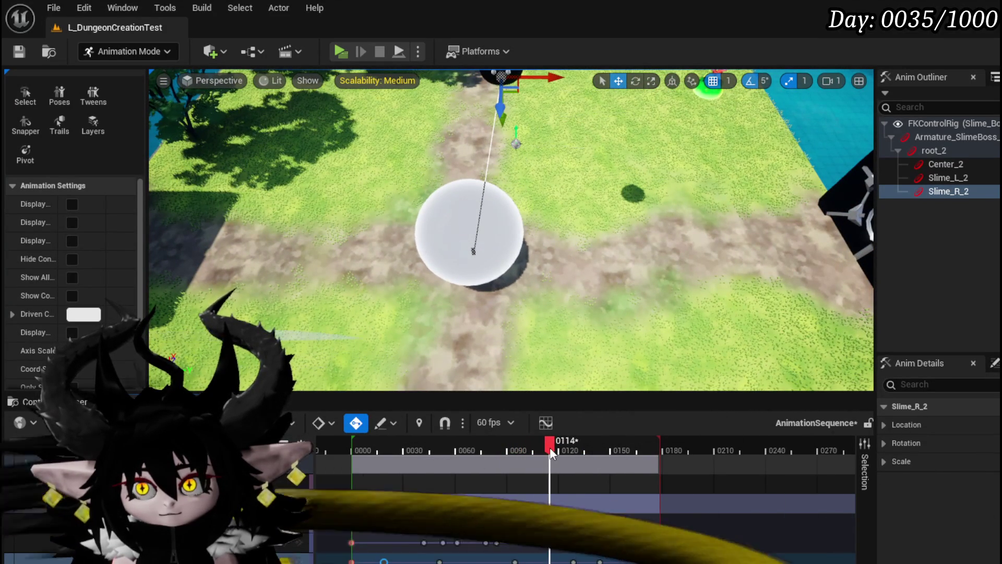
pyautogui.moveTo(511, 235); pyautogui.dragTo(501, 261)
pyautogui.moveTo(602, 196); pyautogui.dragTo(601, 197)
pyautogui.moveTo(535, 108); pyautogui.dragTo(642, 155)
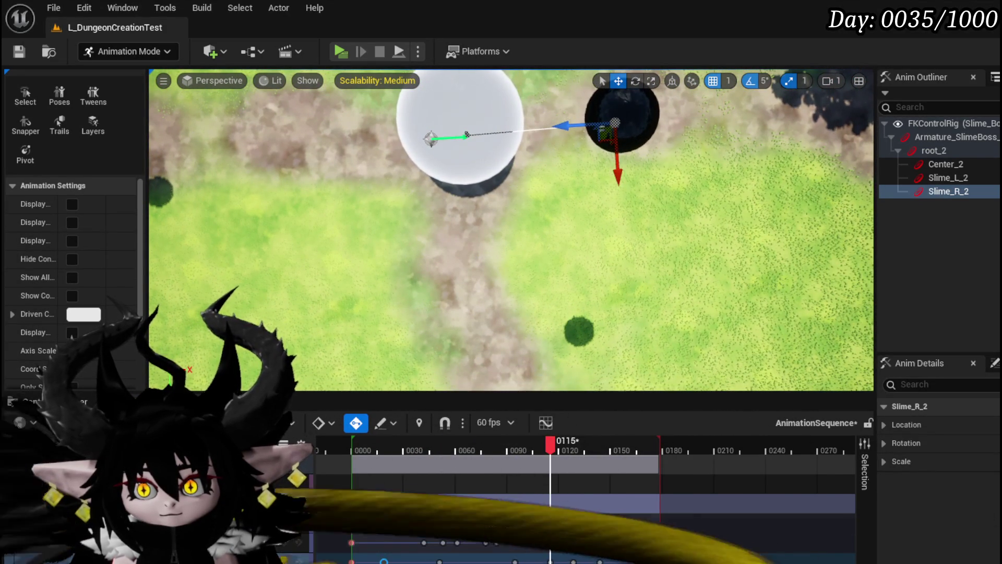
pyautogui.moveTo(549, 459)
pyautogui.mouseDown()
pyautogui.moveTo(527, 454)
pyautogui.moveTo(548, 454)
pyautogui.mouseUp()
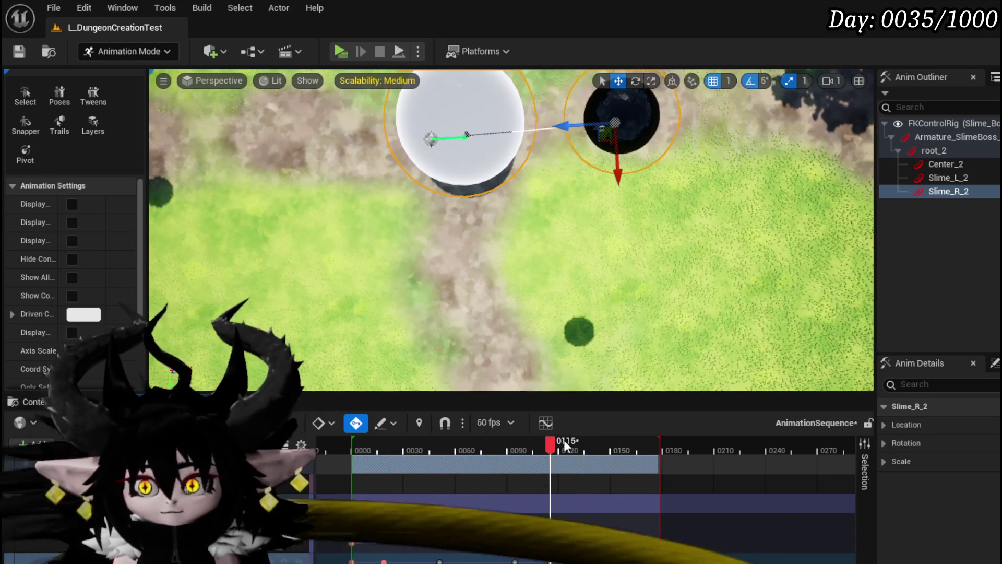
pyautogui.moveTo(549, 447)
pyautogui.mouseDown()
pyautogui.moveTo(478, 446)
pyautogui.moveTo(598, 453)
pyautogui.moveTo(574, 446)
pyautogui.mouseUp()
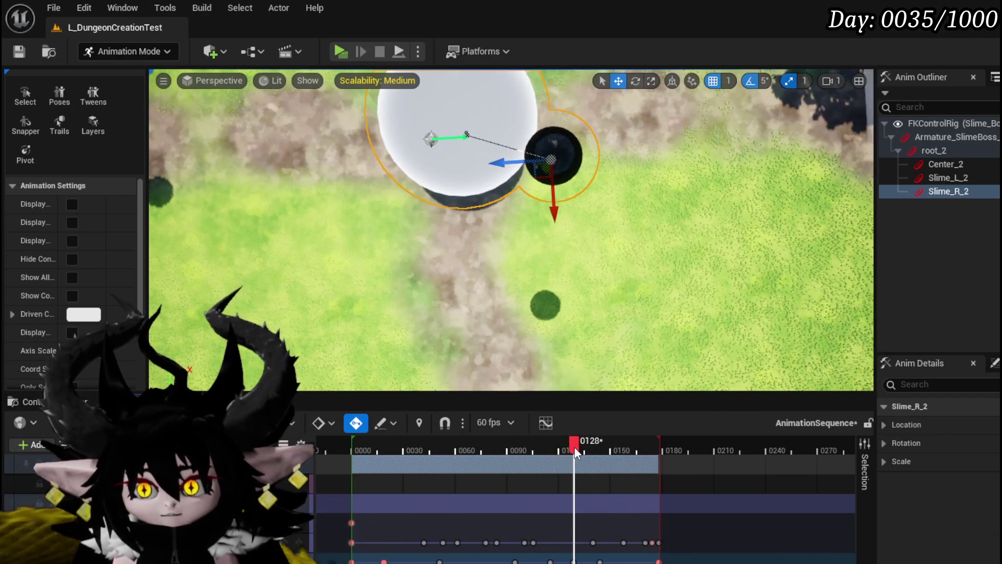
# Step: Shift the lower-track keys a few frames later and preview frames 0057–0138
pyautogui.click(575, 558)
pyautogui.moveTo(579, 559); pyautogui.dragTo(584, 558)
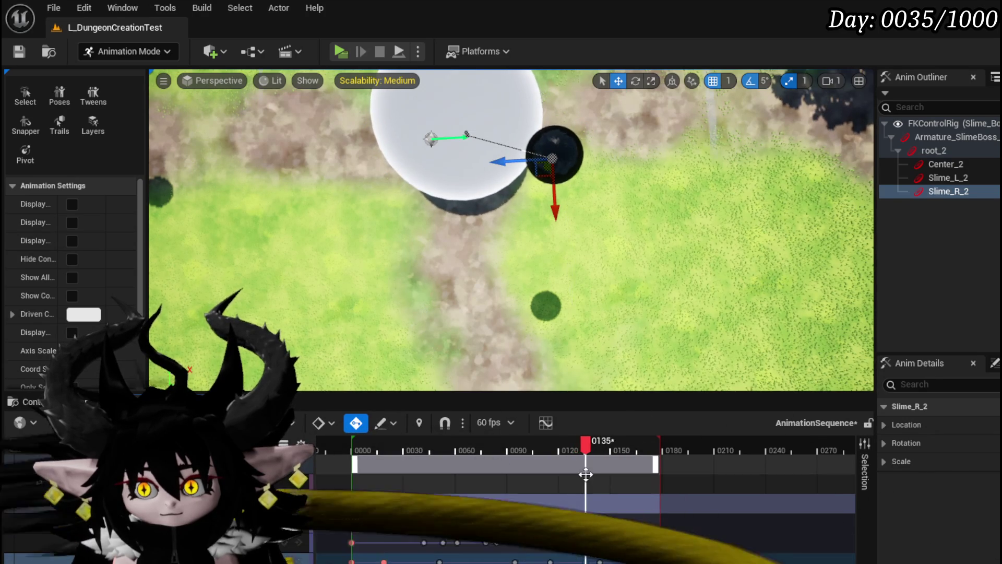
pyautogui.moveTo(591, 445)
pyautogui.mouseDown()
pyautogui.moveTo(505, 446)
pyautogui.moveTo(593, 472)
pyautogui.moveTo(547, 471)
pyautogui.moveTo(566, 465)
pyautogui.mouseUp()
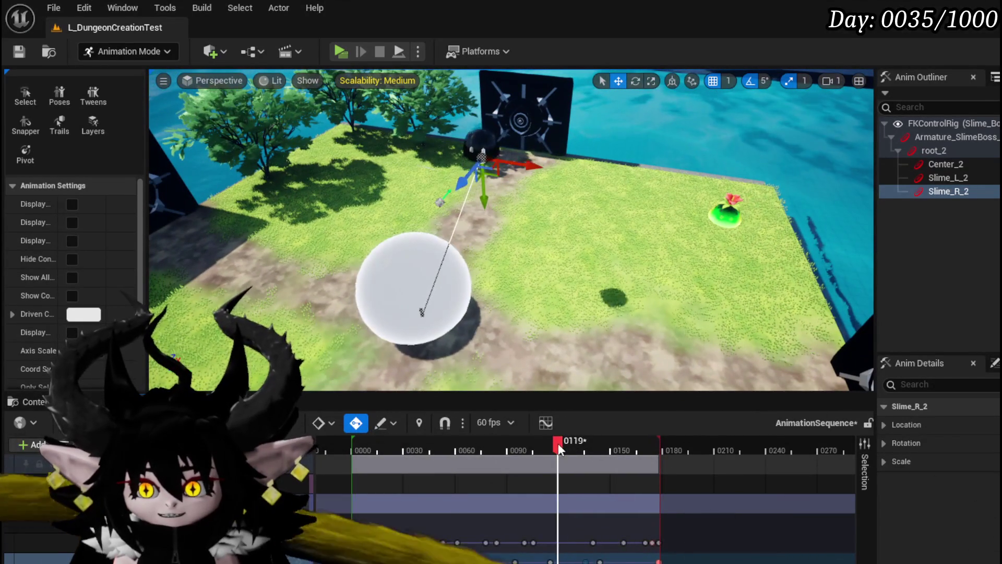
pyautogui.moveTo(559, 443)
pyautogui.mouseDown()
pyautogui.moveTo(520, 443)
pyautogui.moveTo(594, 456)
pyautogui.moveTo(505, 450)
pyautogui.moveTo(565, 458)
pyautogui.moveTo(586, 501)
pyautogui.moveTo(583, 558)
pyautogui.mouseUp()
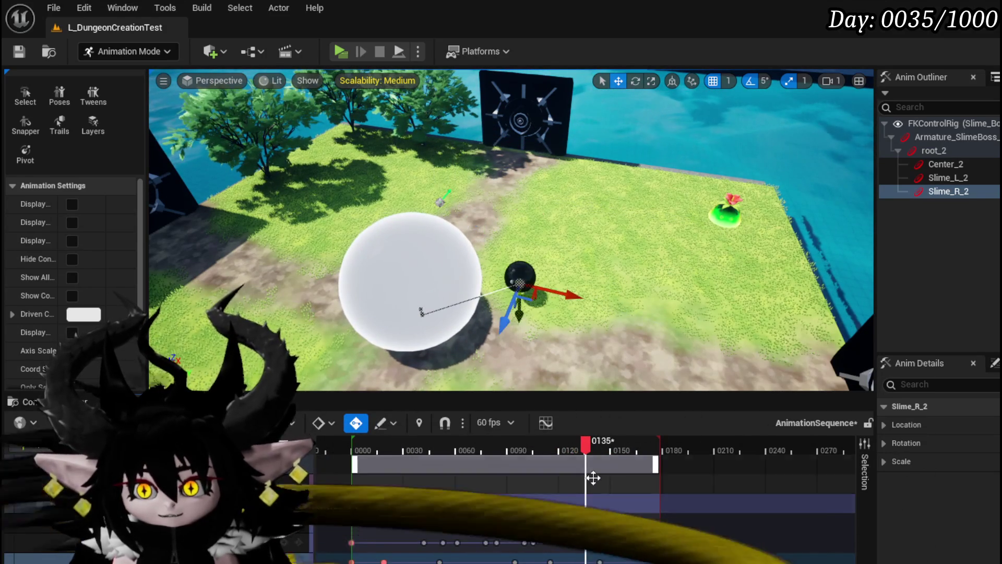
pyautogui.moveTo(515, 446)
pyautogui.mouseDown()
pyautogui.moveTo(500, 447)
pyautogui.moveTo(580, 466)
pyautogui.moveTo(511, 465)
pyautogui.moveTo(623, 475)
pyautogui.moveTo(590, 477)
pyautogui.moveTo(600, 476)
pyautogui.mouseUp()
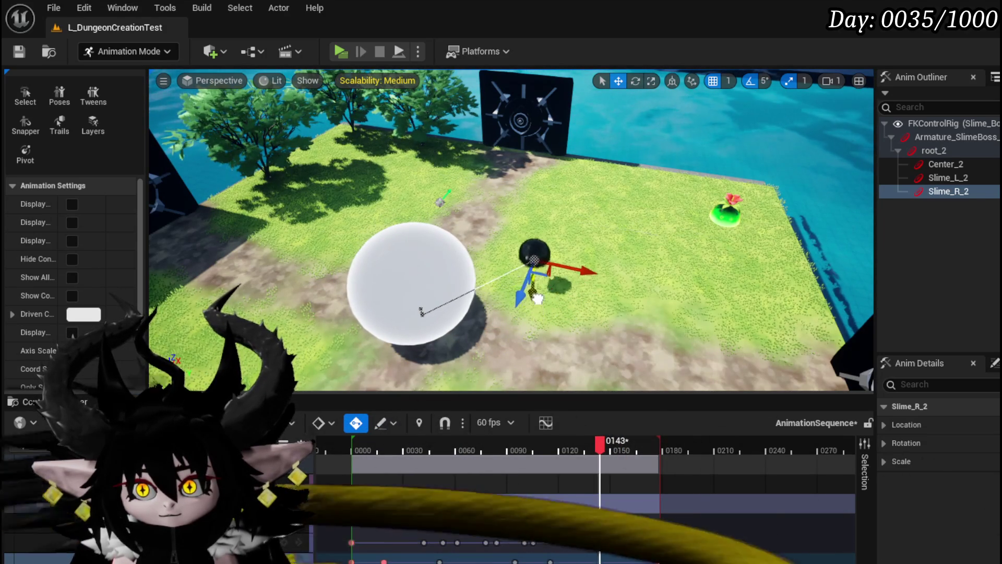
pyautogui.moveTo(599, 443); pyautogui.dragTo(588, 443)
pyautogui.moveTo(449, 443); pyautogui.dragTo(551, 452)
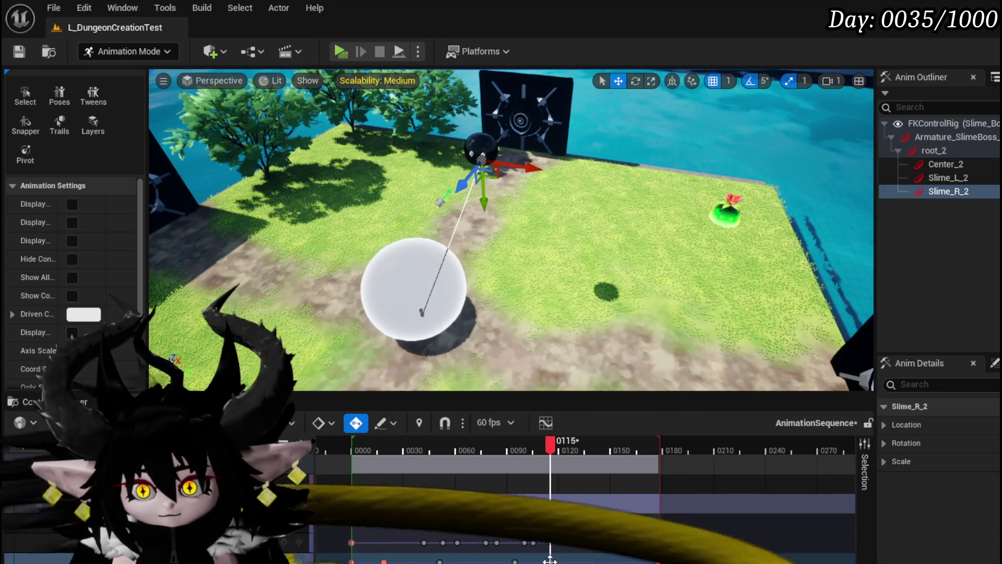
# Step: Move Slime_R_2 up and right mid-jump, then check frames 0090–0149 from above
pyautogui.moveTo(462, 192); pyautogui.dragTo(474, 190)
pyautogui.moveTo(548, 443)
pyautogui.mouseDown()
pyautogui.moveTo(482, 446)
pyautogui.moveTo(509, 449)
pyautogui.mouseUp()
pyautogui.moveTo(570, 469)
pyautogui.mouseDown()
pyautogui.moveTo(637, 479)
pyautogui.moveTo(600, 478)
pyautogui.moveTo(614, 483)
pyautogui.mouseUp()
pyautogui.moveTo(629, 485)
pyautogui.mouseDown()
pyautogui.moveTo(600, 482)
pyautogui.moveTo(623, 484)
pyautogui.mouseUp()
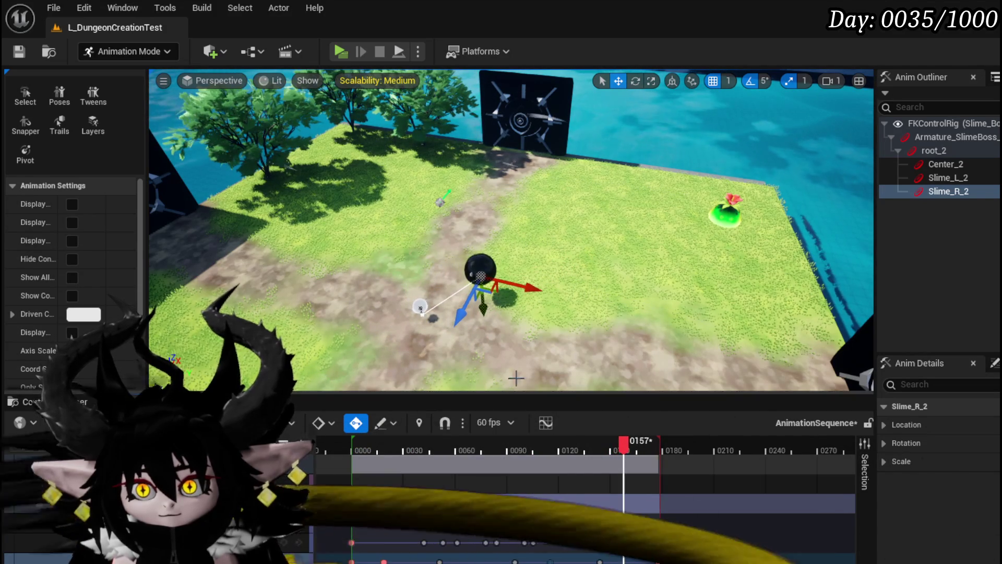
pyautogui.moveTo(487, 330); pyautogui.dragTo(523, 330)
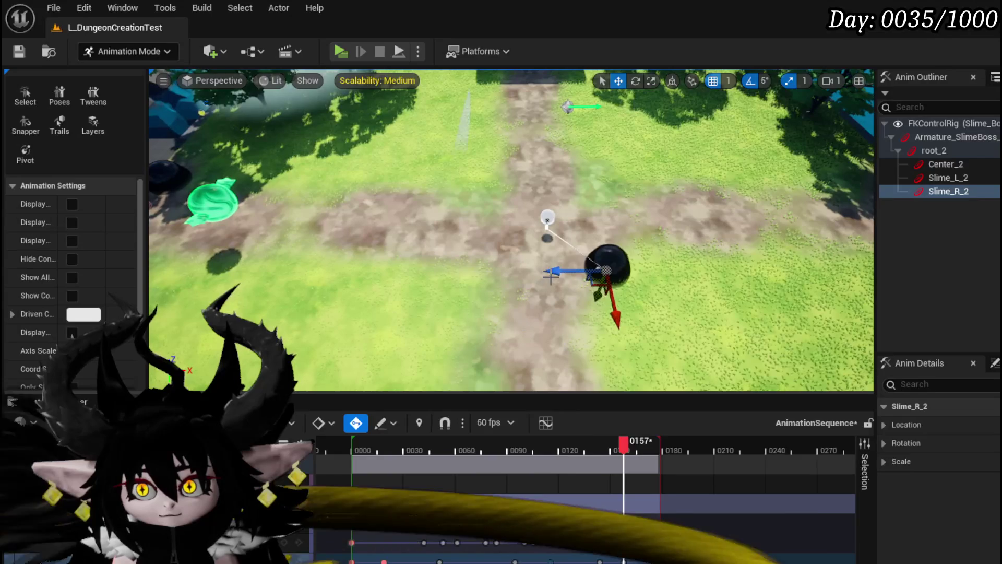
# Step: Reposition Slime_R_2 left, down-screen and back right at frame 0157, undoing the last change
pyautogui.moveTo(551, 271); pyautogui.dragTo(536, 275)
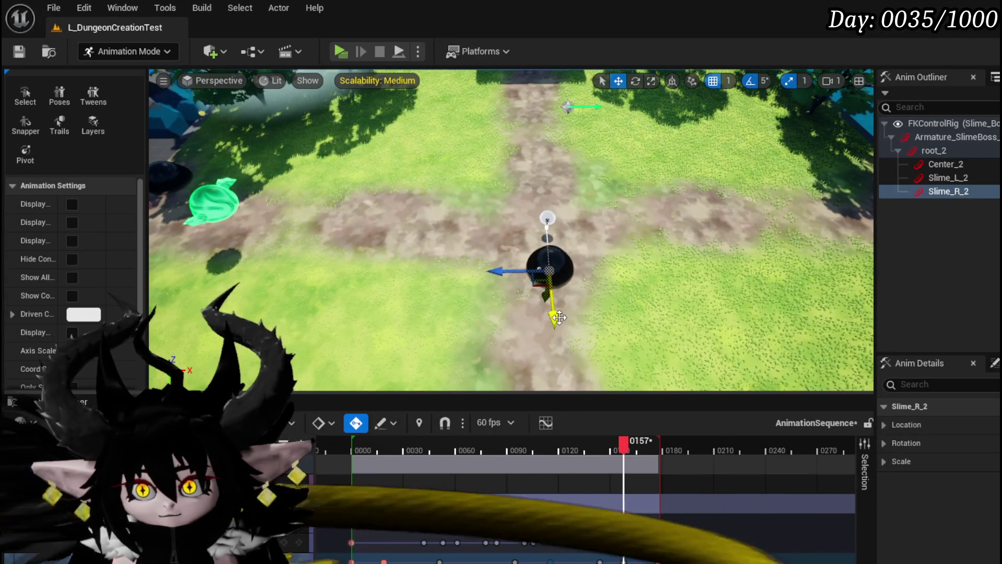
pyautogui.moveTo(554, 325)
pyautogui.mouseDown()
pyautogui.moveTo(557, 338)
pyautogui.moveTo(524, 247)
pyautogui.mouseUp()
pyautogui.moveTo(573, 222); pyautogui.dragTo(586, 225)
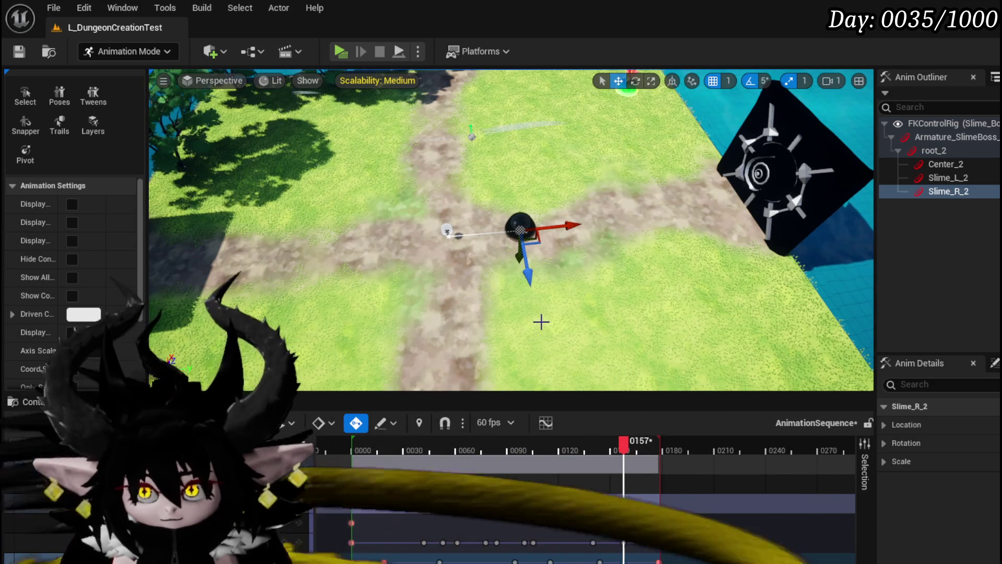
pyautogui.moveTo(531, 303); pyautogui.dragTo(488, 270)
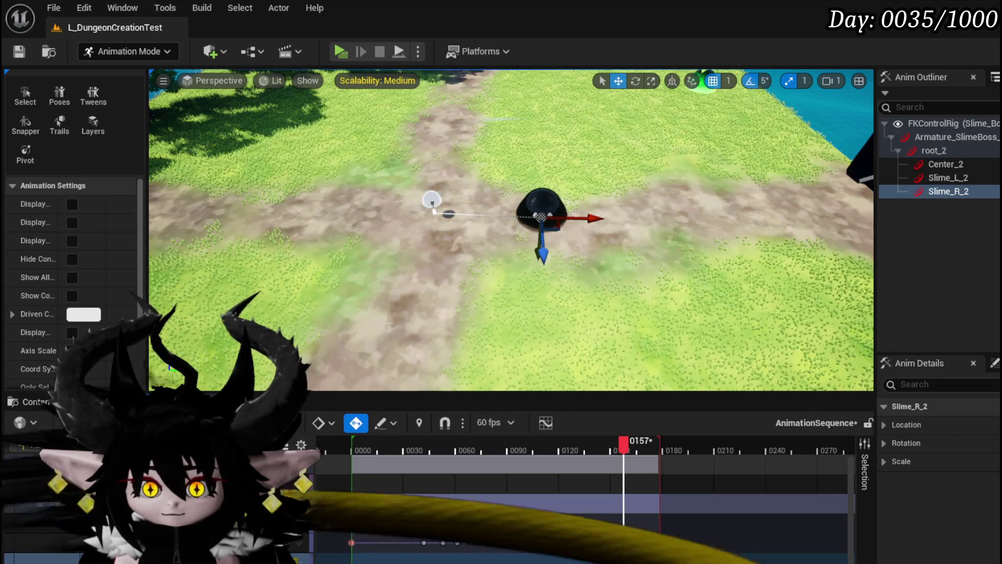
pyautogui.hotkey('ctrl', 'z')
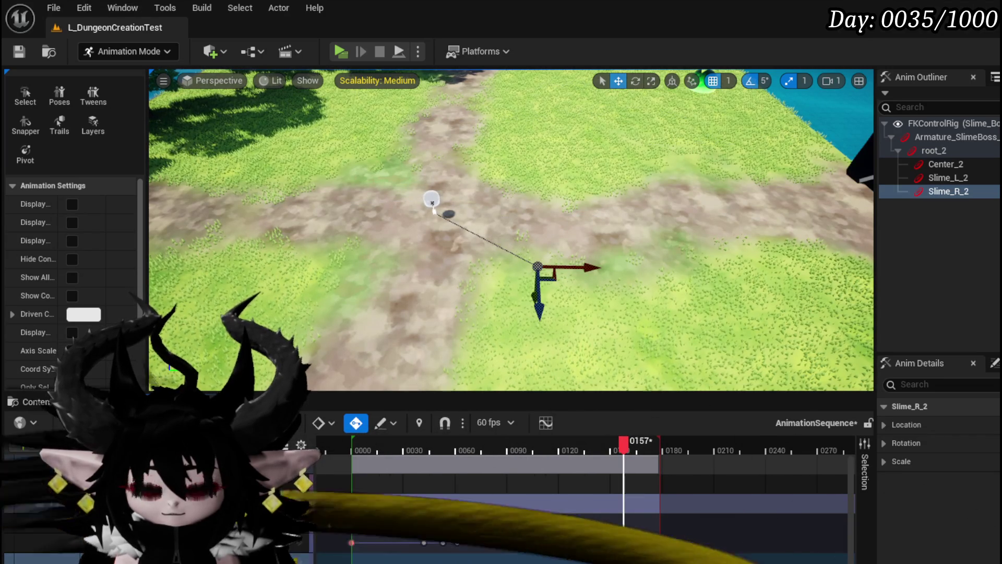
pyautogui.scroll(-3, 584, 507)
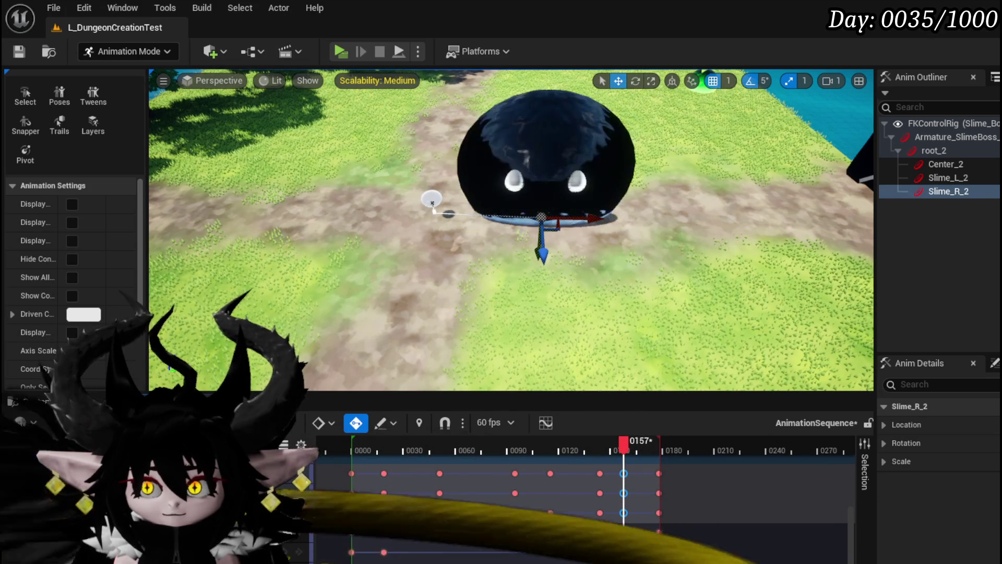
# Step: Check the slime's pose across frames 0153–0169, undoing the unwanted growth at 0163
pyautogui.moveTo(592, 329)
pyautogui.mouseDown()
pyautogui.moveTo(574, 313)
pyautogui.moveTo(564, 321)
pyautogui.moveTo(558, 297)
pyautogui.moveTo(568, 303)
pyautogui.moveTo(566, 318)
pyautogui.moveTo(551, 305)
pyautogui.moveTo(588, 326)
pyautogui.mouseUp()
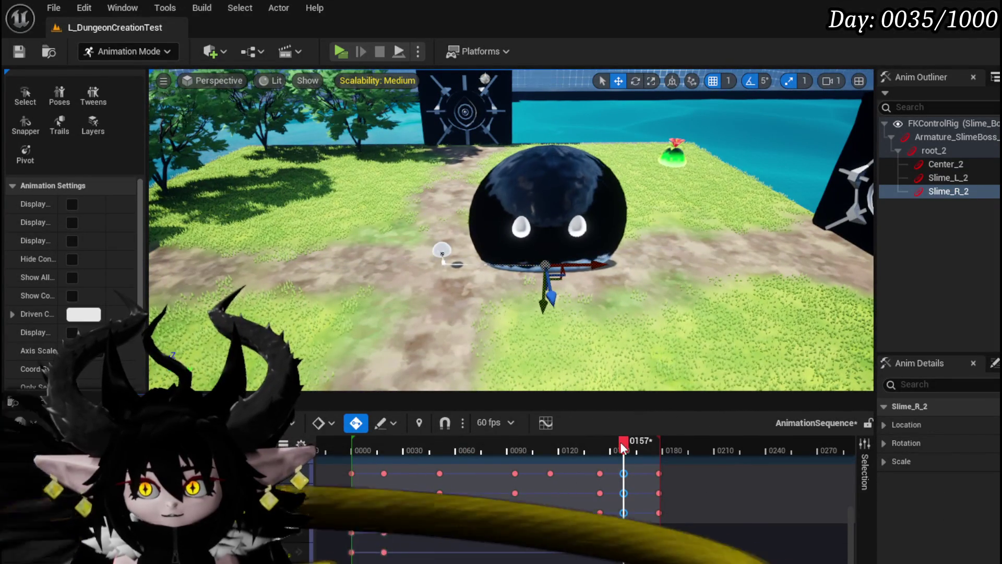
pyautogui.moveTo(620, 441)
pyautogui.mouseDown()
pyautogui.moveTo(626, 448)
pyautogui.moveTo(591, 445)
pyautogui.moveTo(616, 445)
pyautogui.mouseUp()
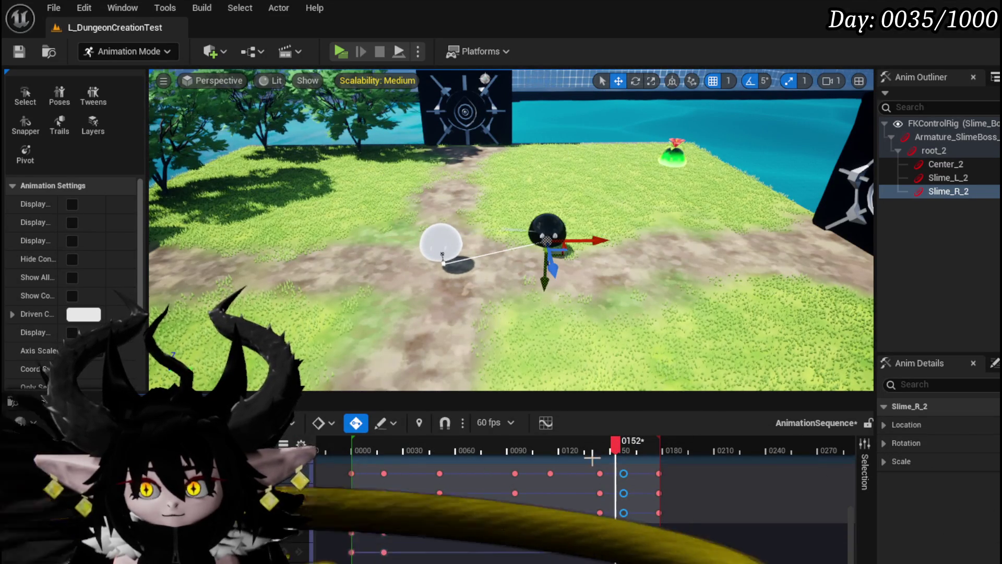
pyautogui.moveTo(620, 452); pyautogui.dragTo(630, 453)
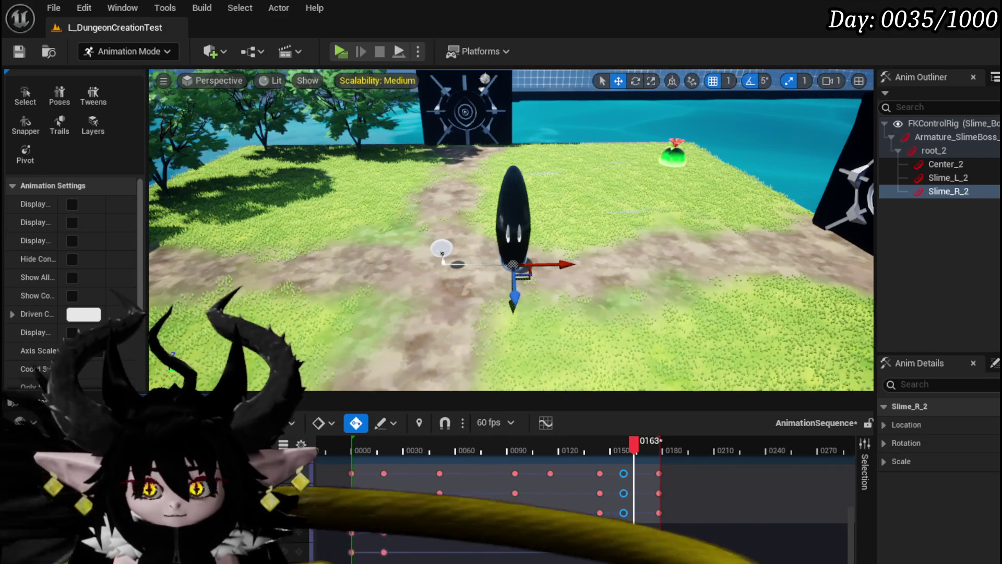
pyautogui.hotkey('ctrl', 'z')
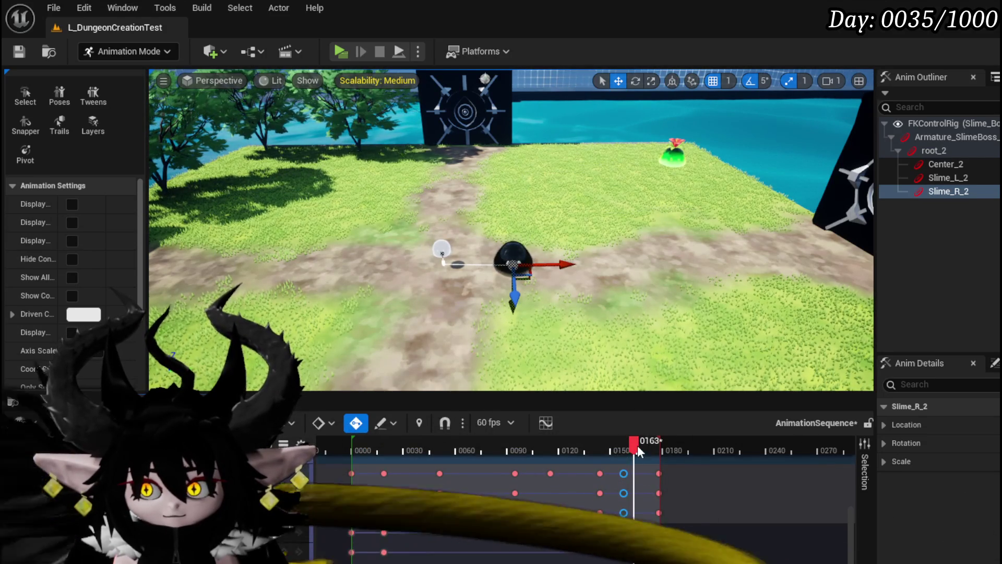
pyautogui.click(643, 449)
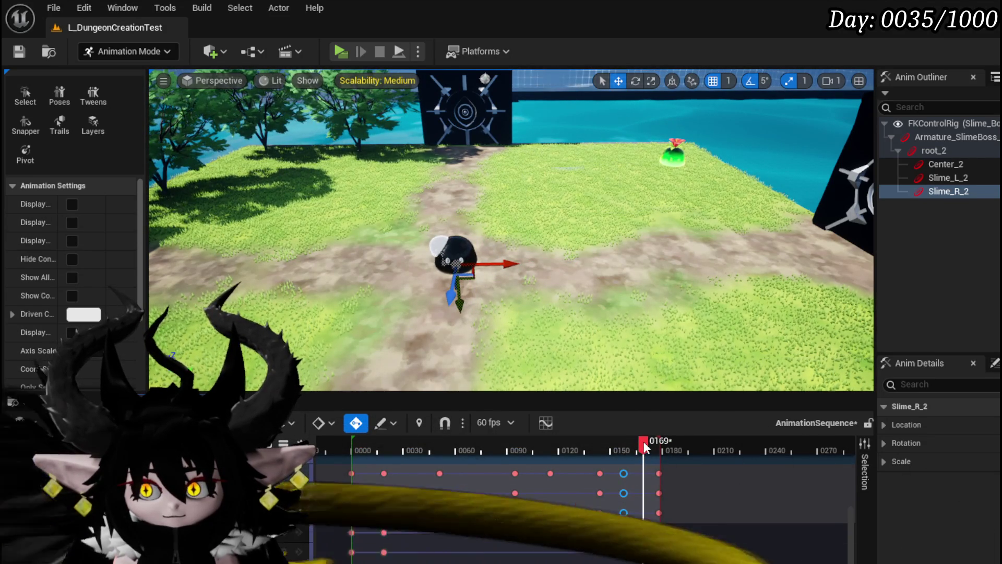
pyautogui.moveTo(643, 444)
pyautogui.mouseDown()
pyautogui.moveTo(475, 456)
pyautogui.moveTo(401, 475)
pyautogui.mouseUp()
# Step: Key the squashed landing pose at frame 0165 and review the motion from higher above
pyautogui.moveTo(546, 469)
pyautogui.mouseDown()
pyautogui.moveTo(637, 493)
pyautogui.moveTo(624, 493)
pyautogui.mouseUp()
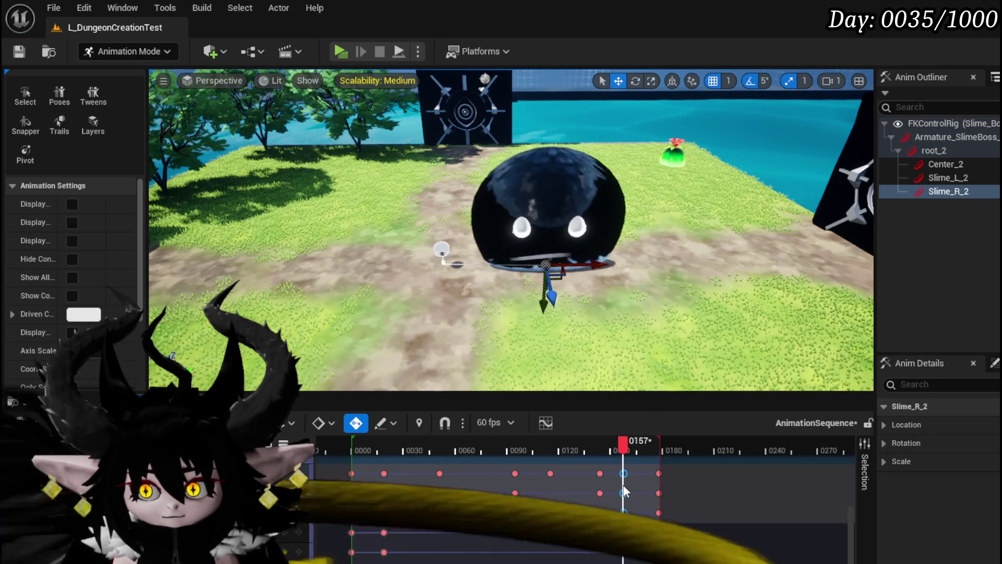
pyautogui.scroll(3, 624, 493)
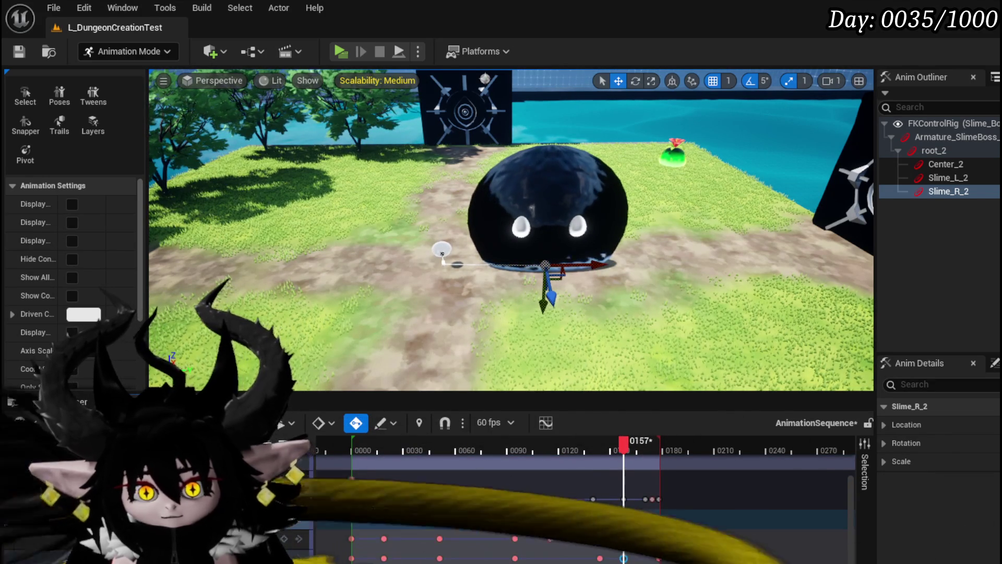
pyautogui.moveTo(621, 448); pyautogui.dragTo(637, 446)
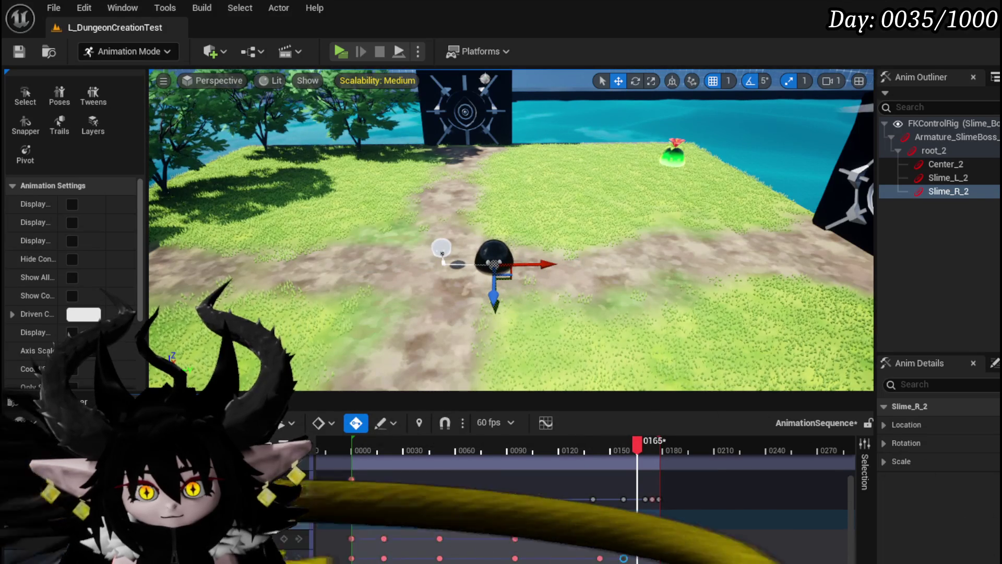
pyautogui.press('s')
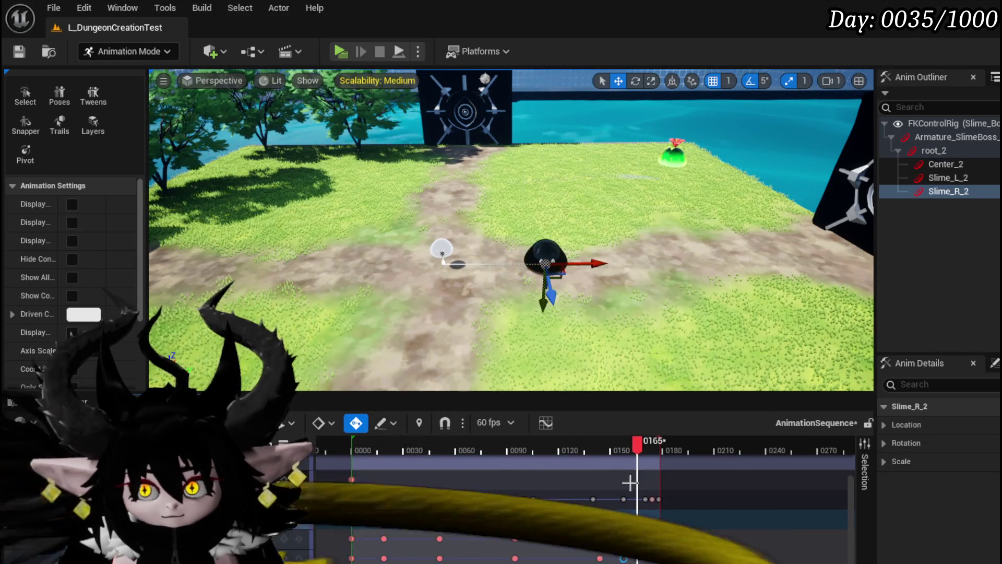
pyautogui.moveTo(630, 450)
pyautogui.mouseDown()
pyautogui.moveTo(584, 452)
pyautogui.moveTo(630, 471)
pyautogui.moveTo(657, 468)
pyautogui.mouseUp()
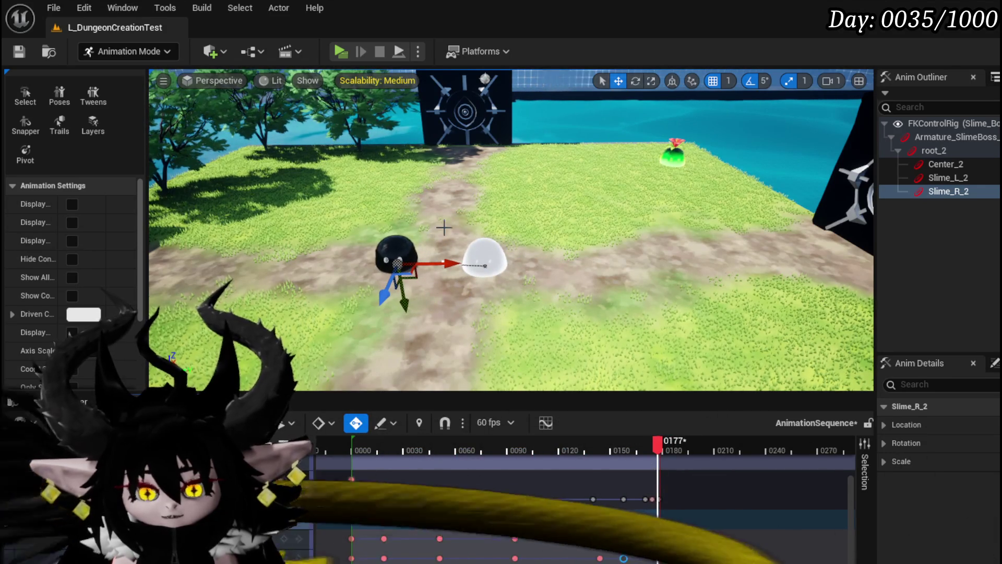
pyautogui.moveTo(225, 103); pyautogui.dragTo(225, 103)
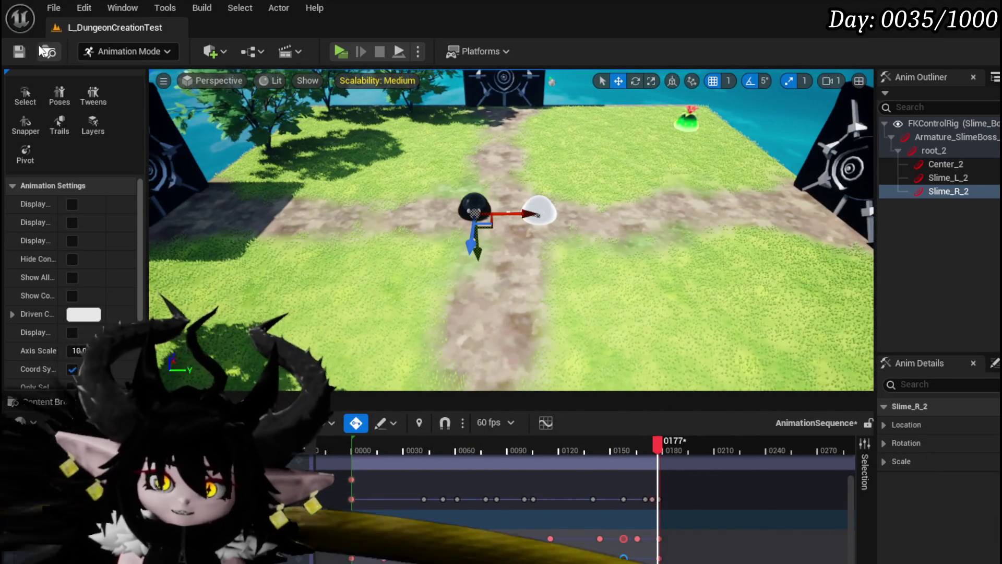
# Step: Save the map, stop playback, and key the slime's pose at frame 0158
pyautogui.click(19, 51)
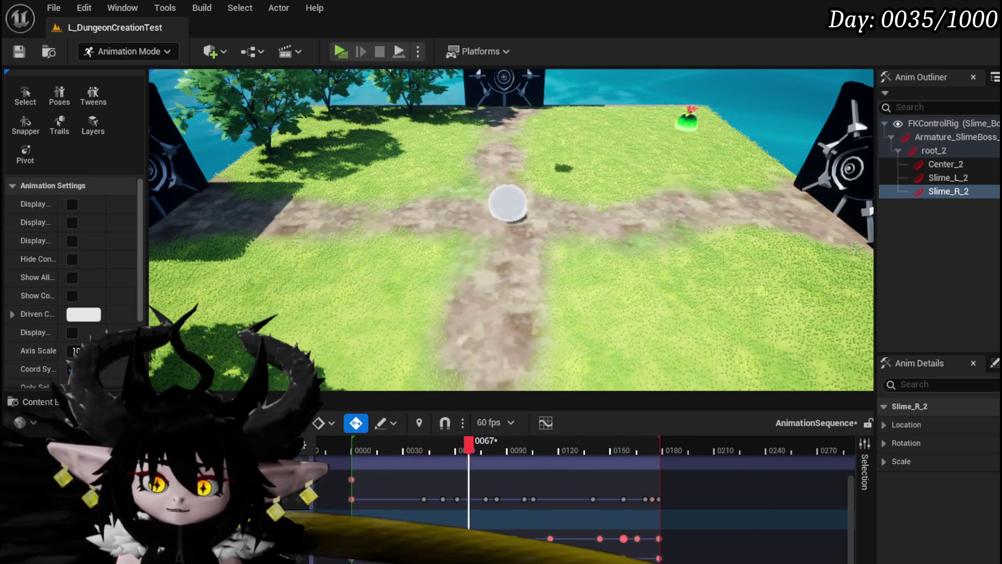
pyautogui.press('space')
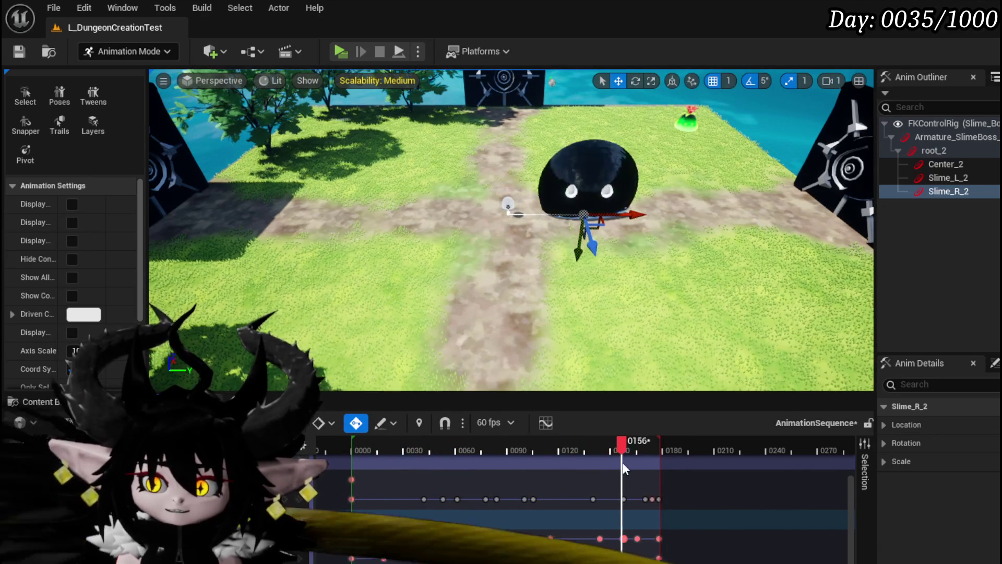
pyautogui.moveTo(623, 468); pyautogui.dragTo(616, 449)
pyautogui.scroll(-3, 600, 557)
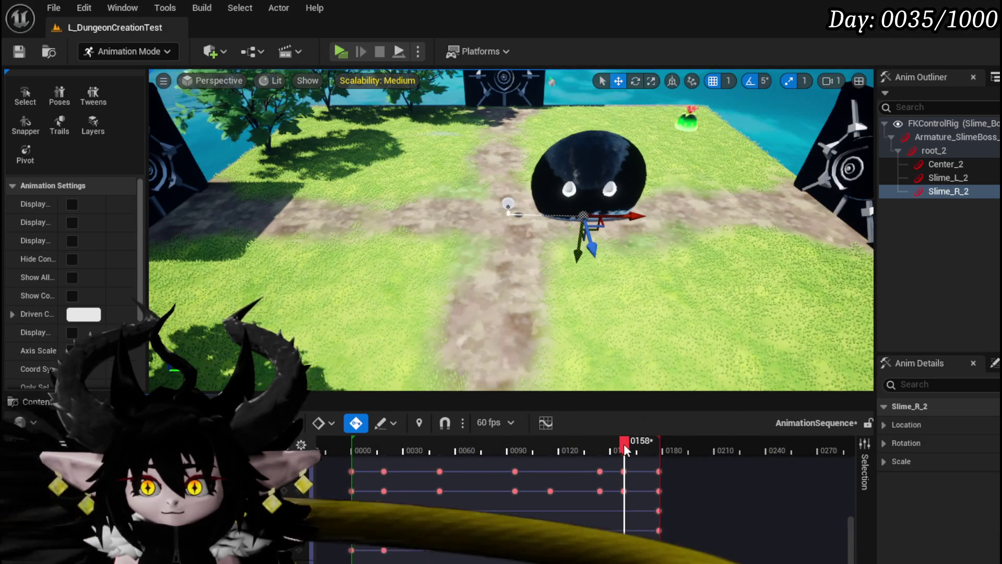
pyautogui.moveTo(624, 448); pyautogui.dragTo(623, 449)
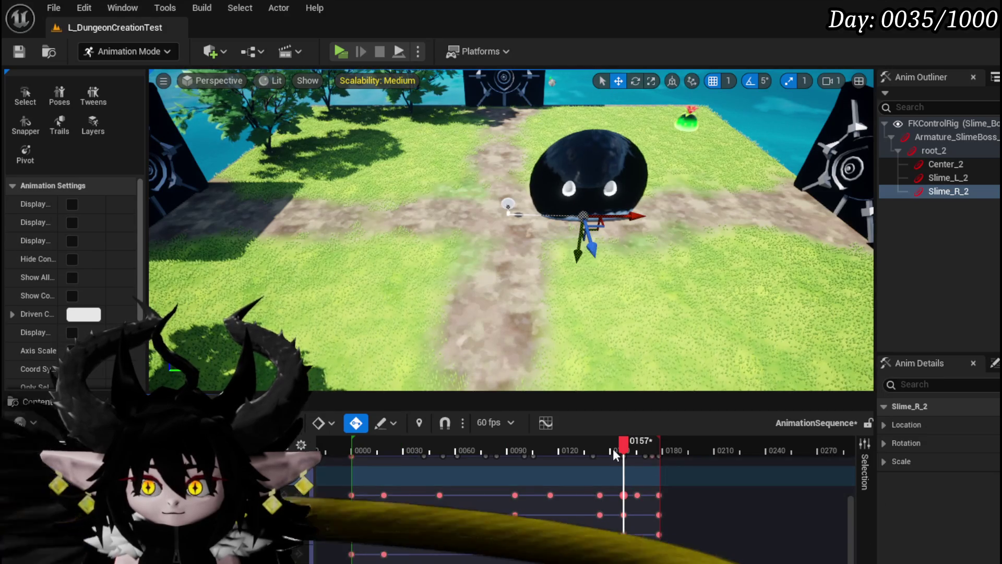
pyautogui.moveTo(604, 447); pyautogui.dragTo(599, 443)
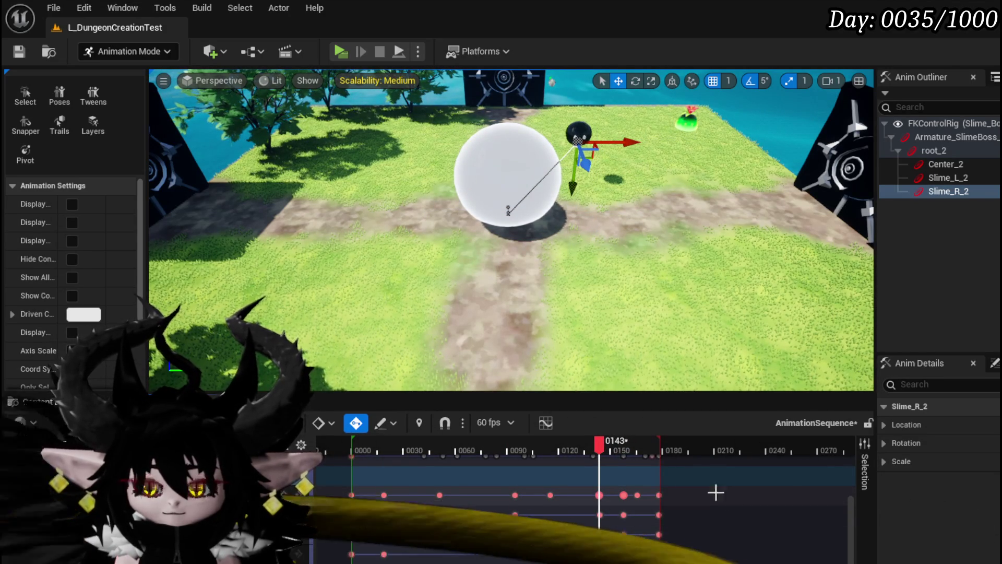
pyautogui.moveTo(599, 447); pyautogui.dragTo(625, 448)
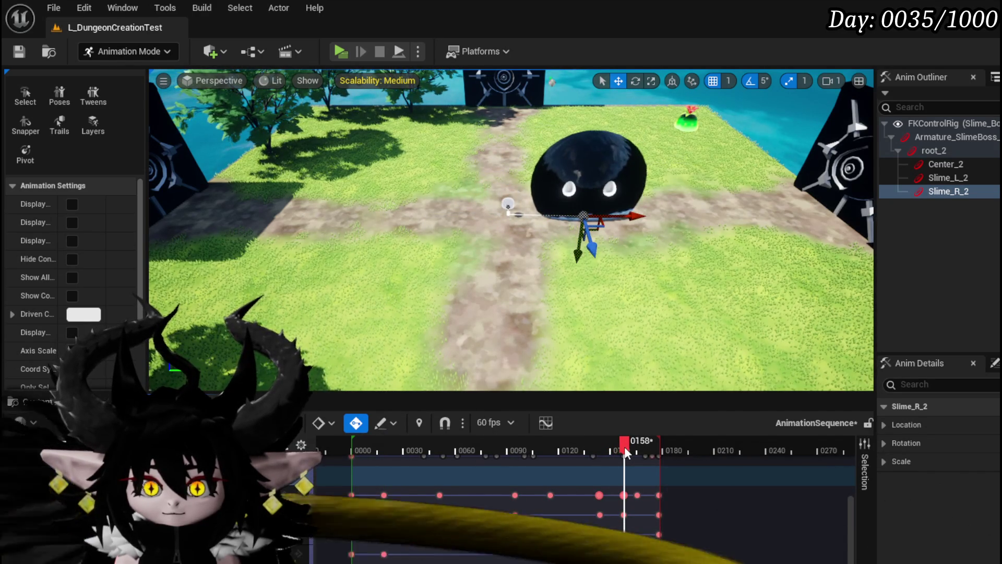
pyautogui.press('s')
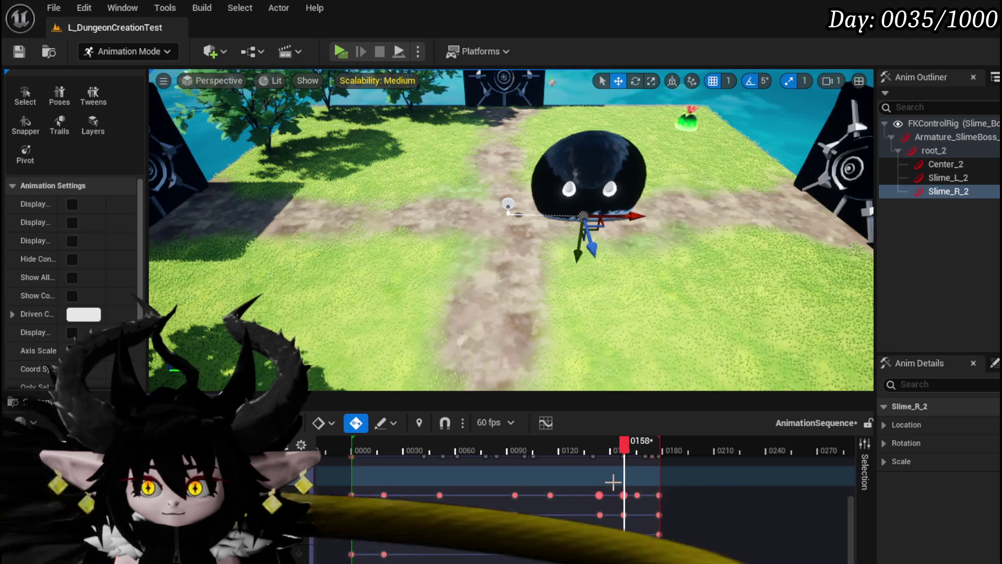
# Step: Shift the selected keys near frames 0145–0158 14 frames earlier and select the frame-0157 pair
pyautogui.moveTo(615, 481); pyautogui.dragTo(628, 550)
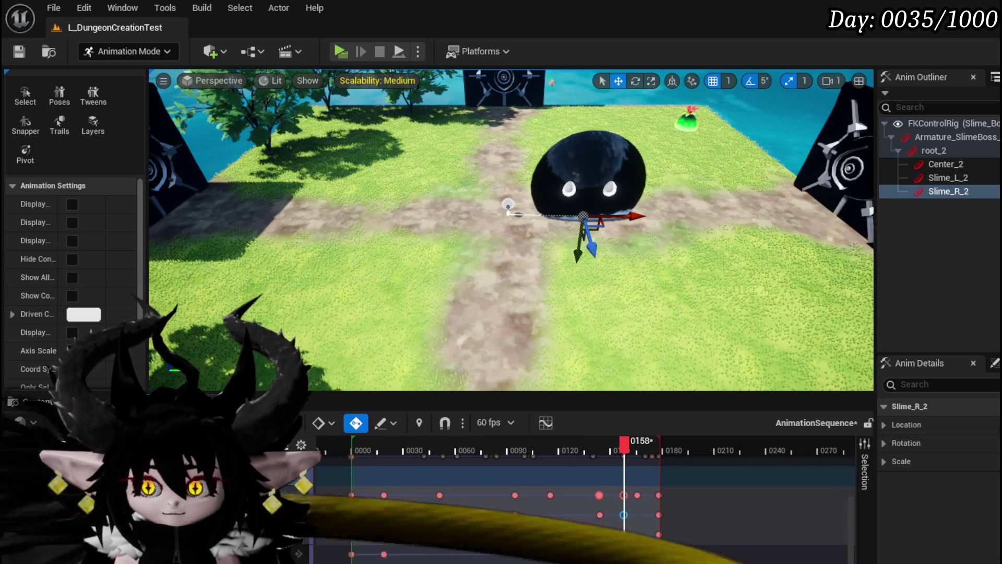
pyautogui.moveTo(578, 472); pyautogui.dragTo(608, 546)
pyautogui.moveTo(598, 495)
pyautogui.mouseDown()
pyautogui.moveTo(575, 494)
pyautogui.moveTo(631, 534)
pyautogui.mouseUp()
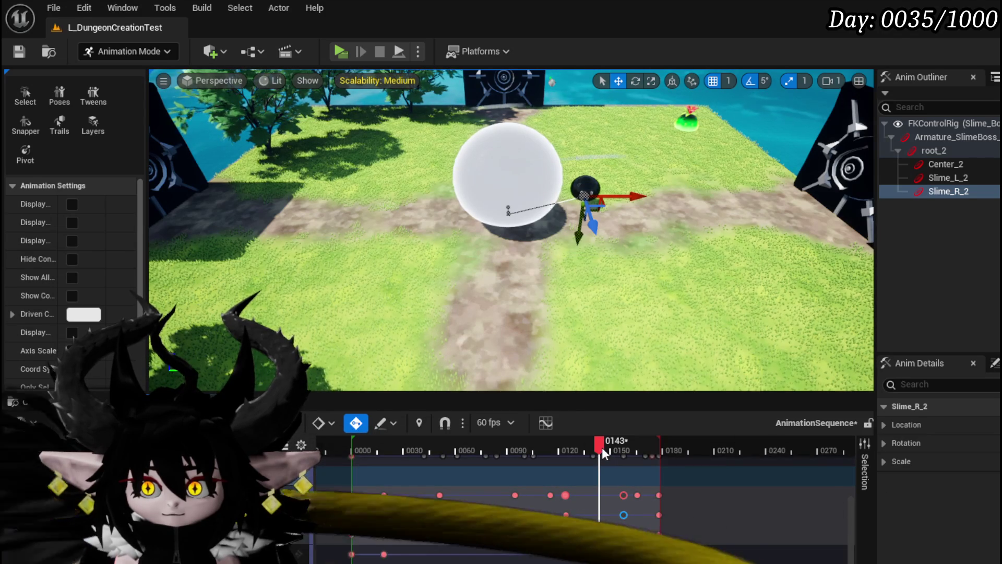
pyautogui.moveTo(600, 448)
pyautogui.mouseDown()
pyautogui.moveTo(533, 458)
pyautogui.moveTo(616, 464)
pyautogui.mouseUp()
pyautogui.scroll(-3, 585, 501)
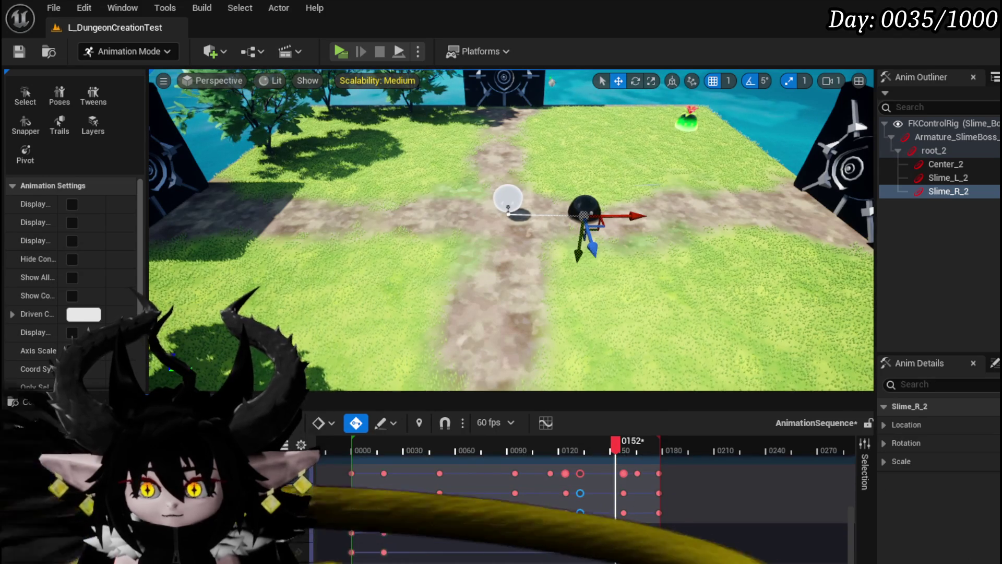
pyautogui.moveTo(629, 540)
pyautogui.mouseDown()
pyautogui.moveTo(581, 545)
pyautogui.moveTo(592, 544)
pyautogui.mouseUp()
pyautogui.click(623, 547)
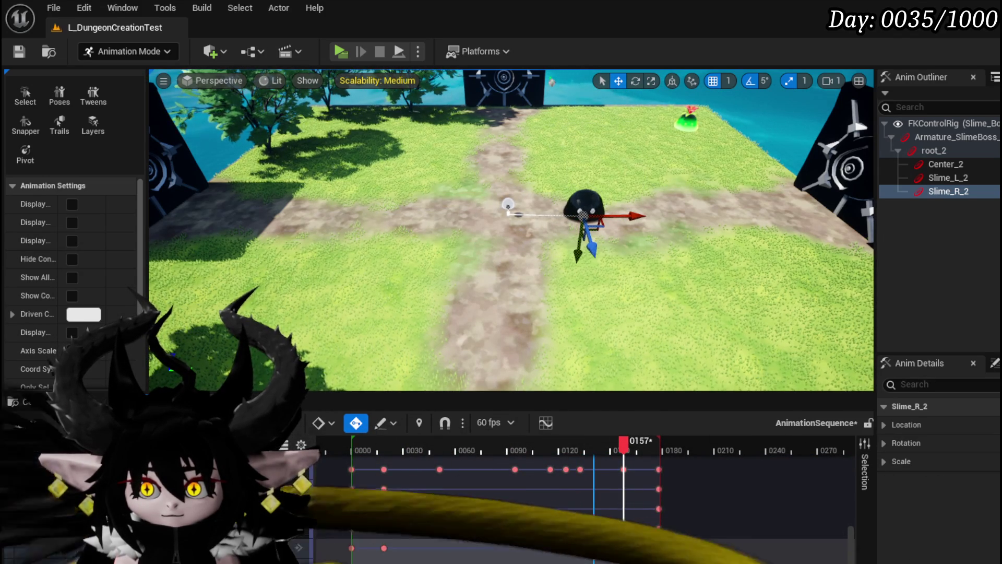
# Step: Retime the lower-track key from frame 0140 to about 0151, then play the side-jump animation
pyautogui.moveTo(552, 452); pyautogui.dragTo(590, 455)
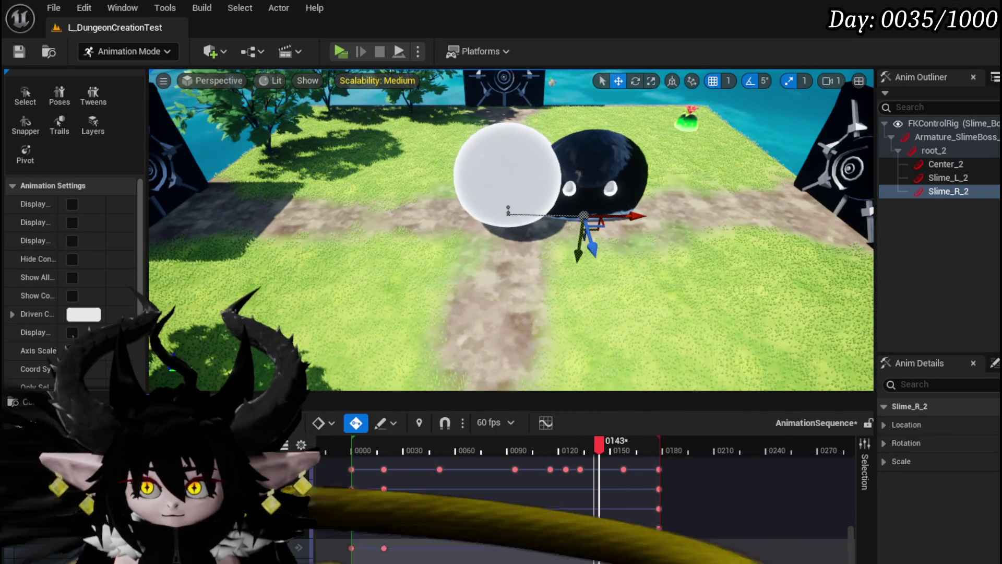
pyautogui.click(595, 548)
pyautogui.moveTo(605, 548)
pyautogui.mouseDown()
pyautogui.moveTo(614, 548)
pyautogui.moveTo(594, 549)
pyautogui.mouseUp()
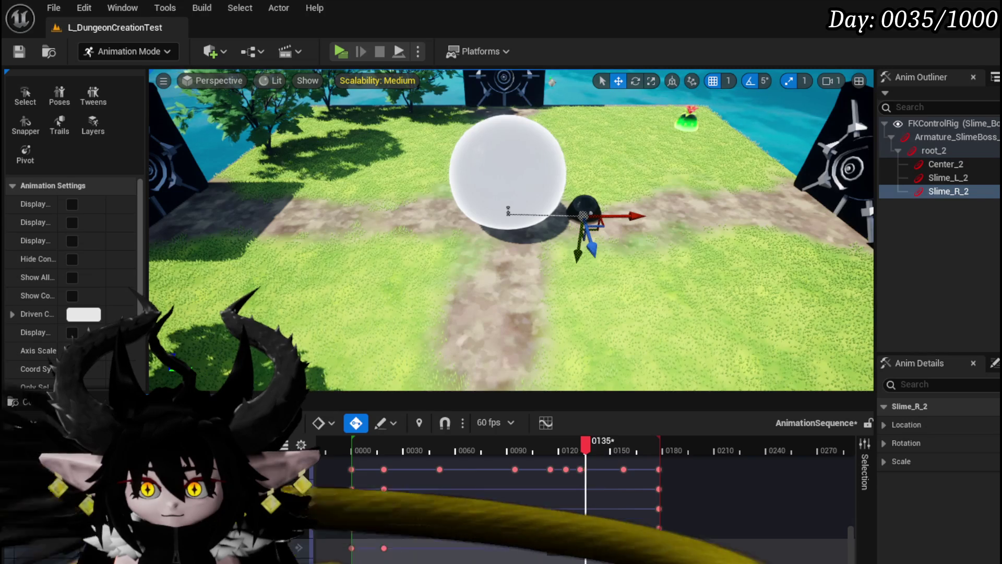
pyautogui.moveTo(585, 548)
pyautogui.mouseDown()
pyautogui.moveTo(574, 548)
pyautogui.moveTo(598, 547)
pyautogui.mouseUp()
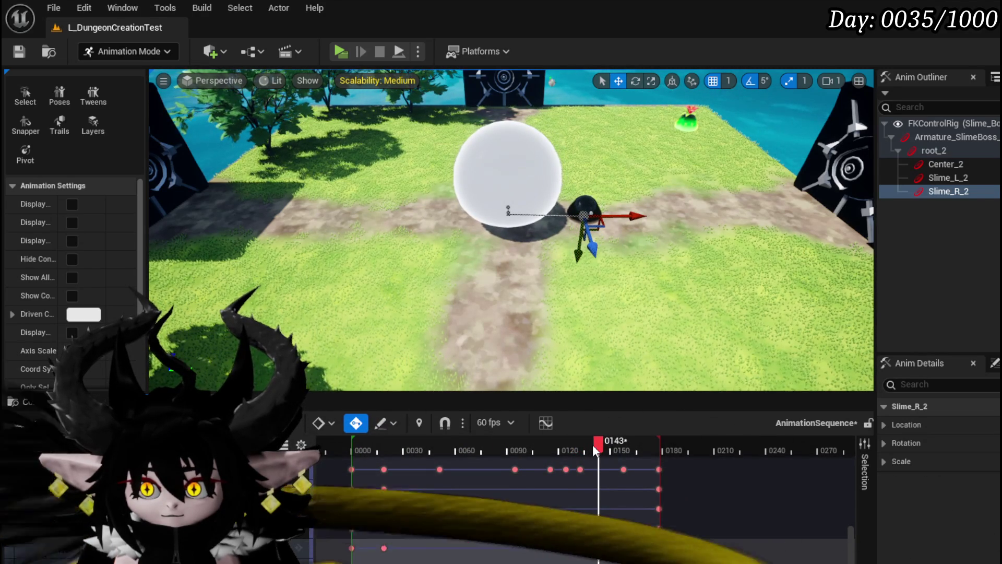
pyautogui.moveTo(597, 443); pyautogui.dragTo(637, 446)
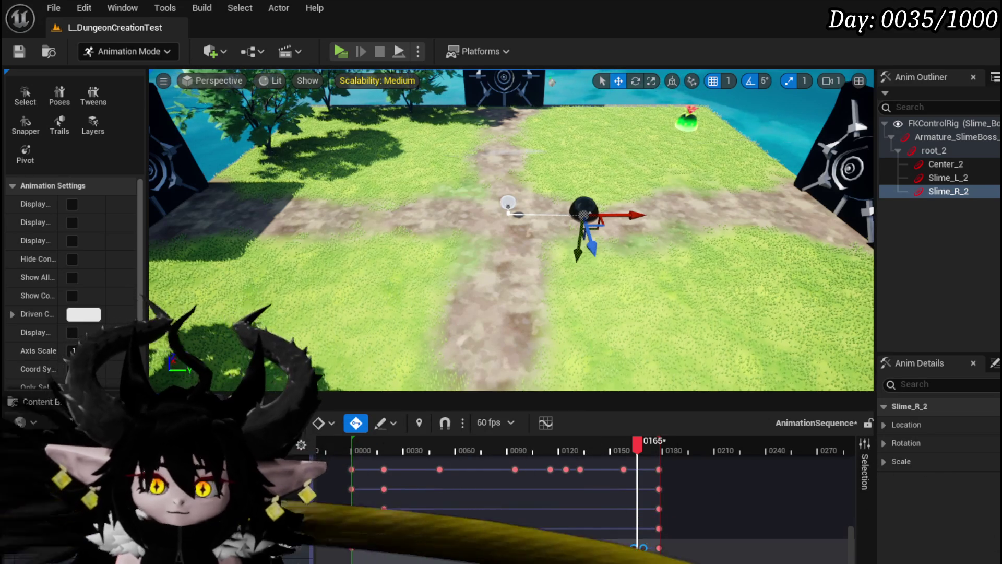
pyautogui.press('space')
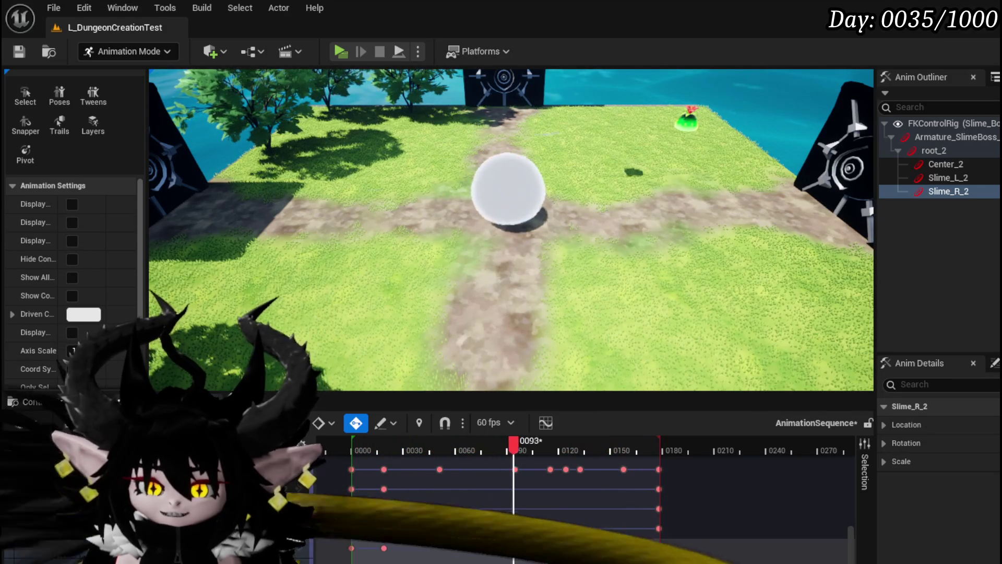
# Step: Stop playback, save the level, and rewind the side-jump sequence to its first frame
pyautogui.press('space')
pyautogui.click(15, 61)
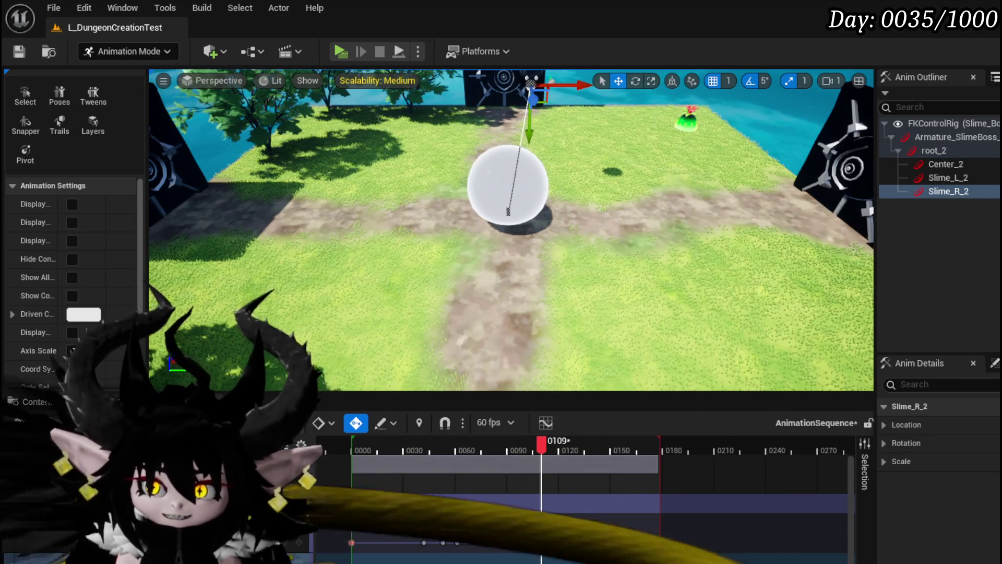
pyautogui.moveTo(541, 444); pyautogui.dragTo(455, 450)
pyautogui.moveTo(350, 457); pyautogui.dragTo(351, 455)
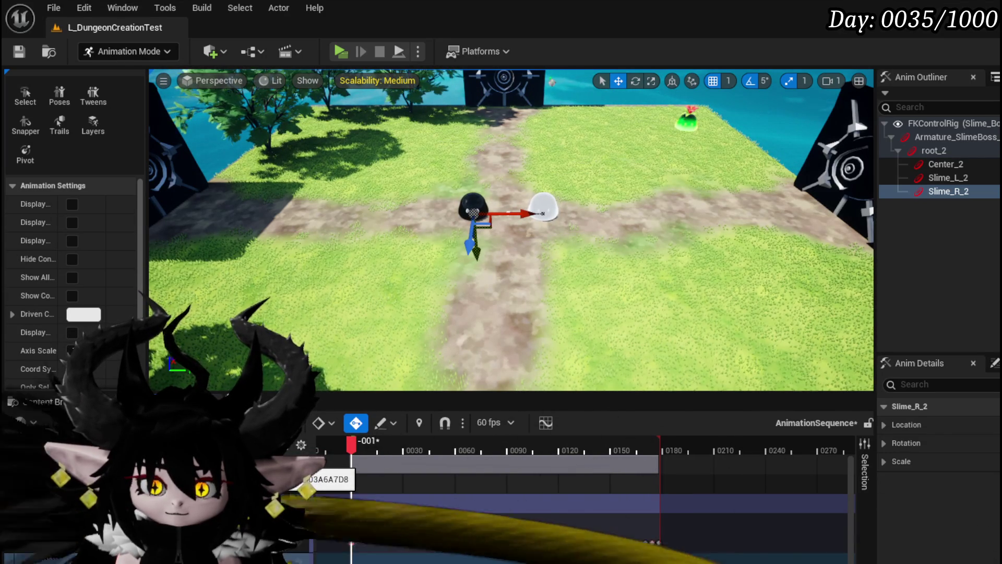
# Step: Bake the slime boss track into a new Slime_Boss_CLR sequence in Enemys/Slime/Boss and export it
pyautogui.rightClick(136, 463)
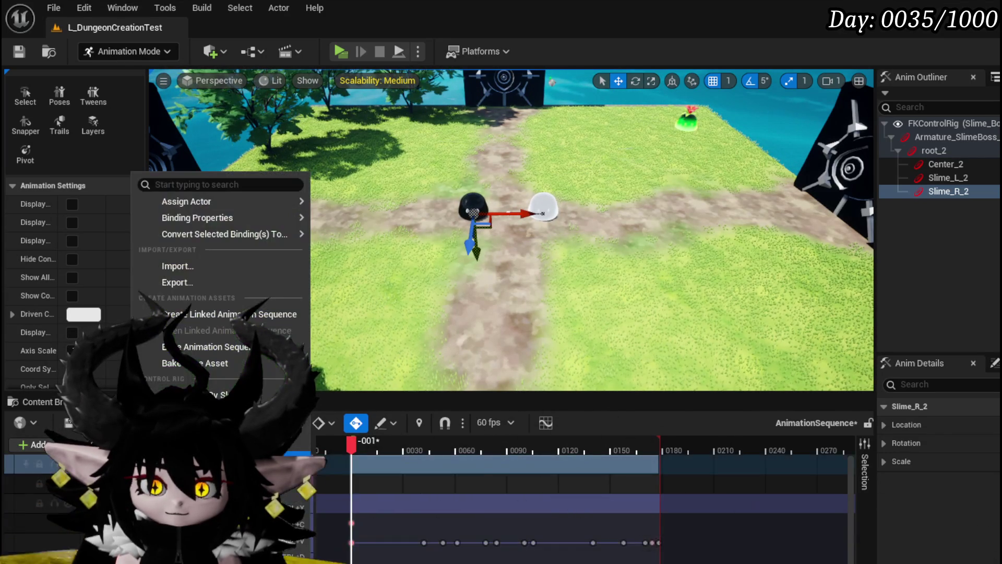
pyautogui.click(208, 363)
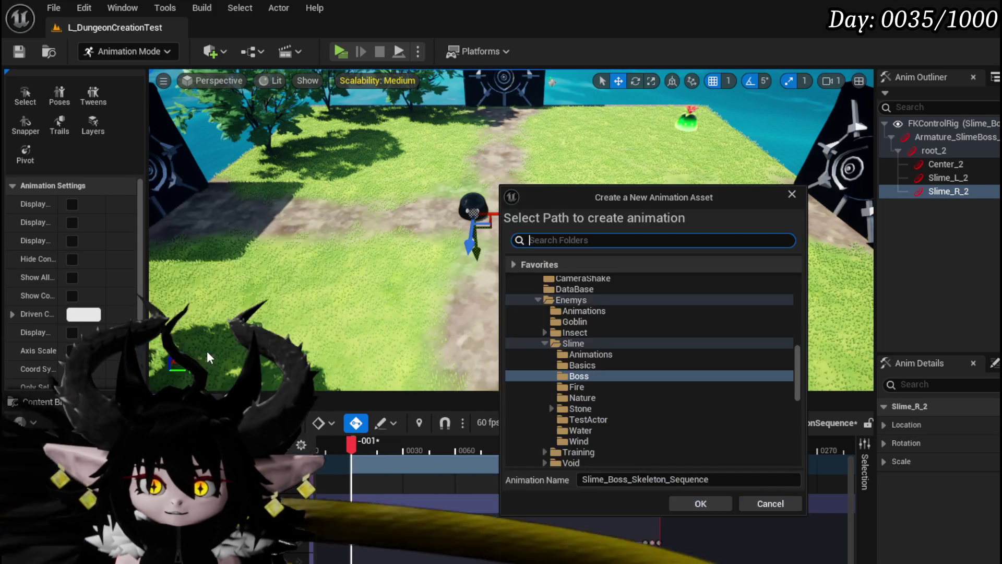
pyautogui.click(792, 195)
pyautogui.press('f')
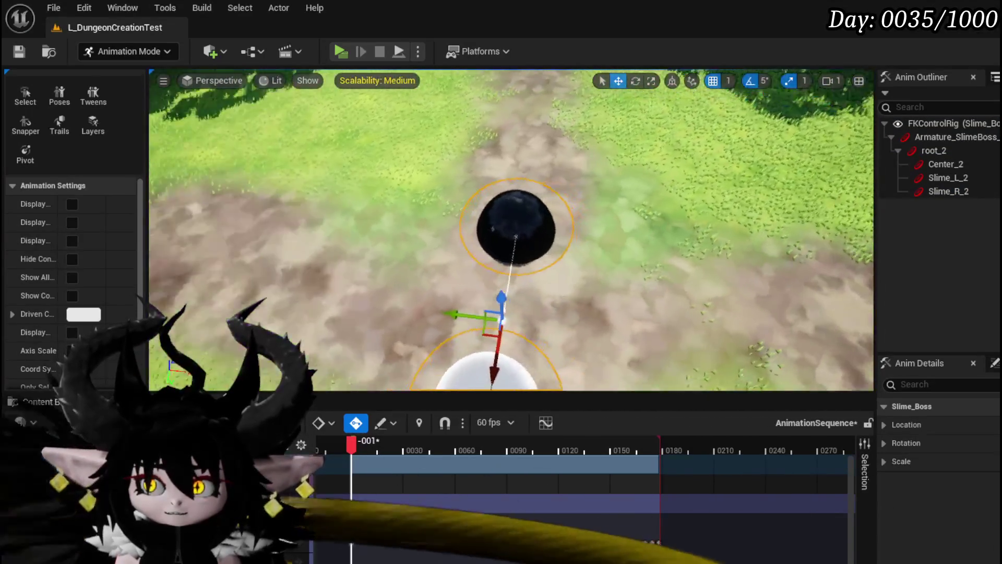
pyautogui.scroll(-10, 620, 201)
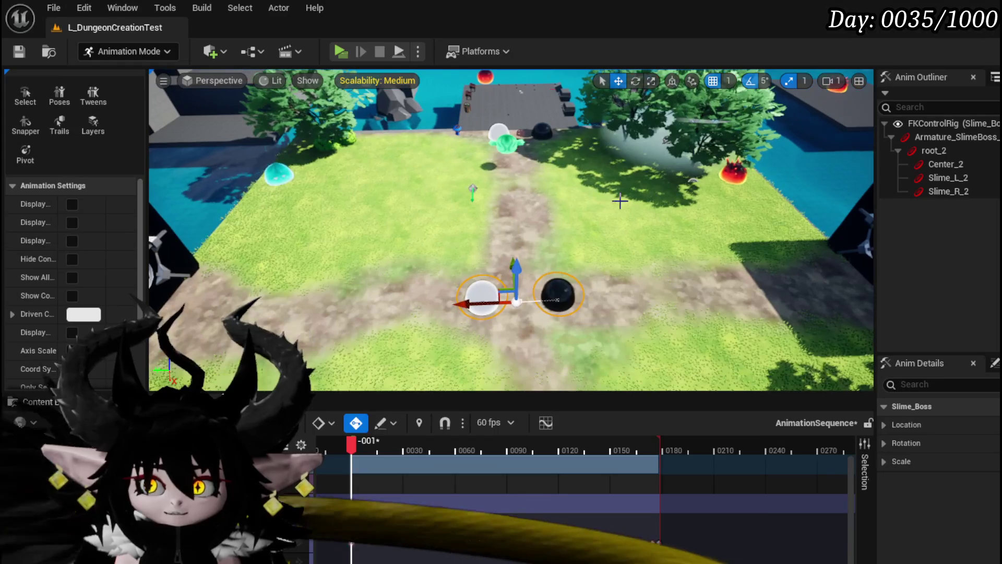
pyautogui.rightClick(136, 463)
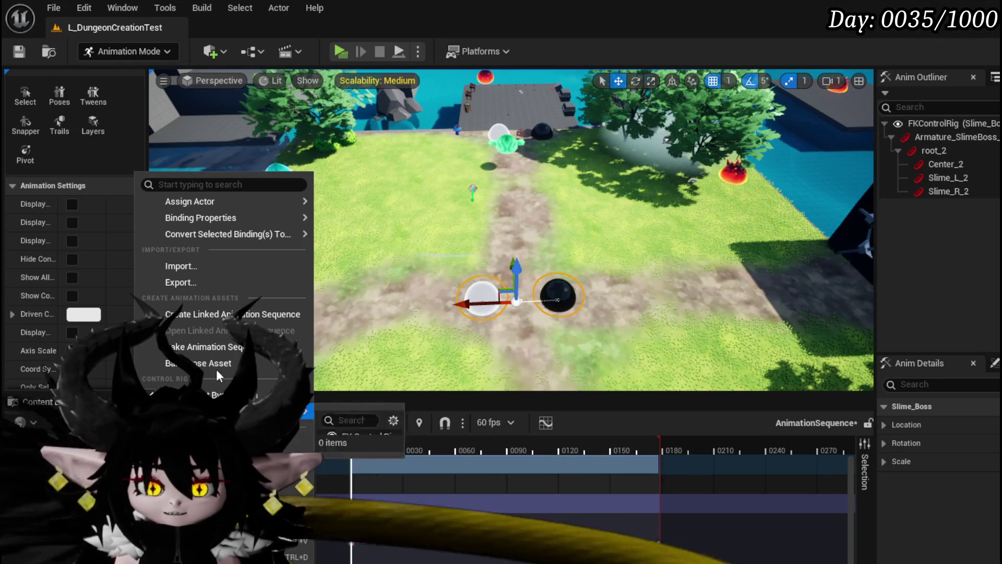
pyautogui.click(272, 347)
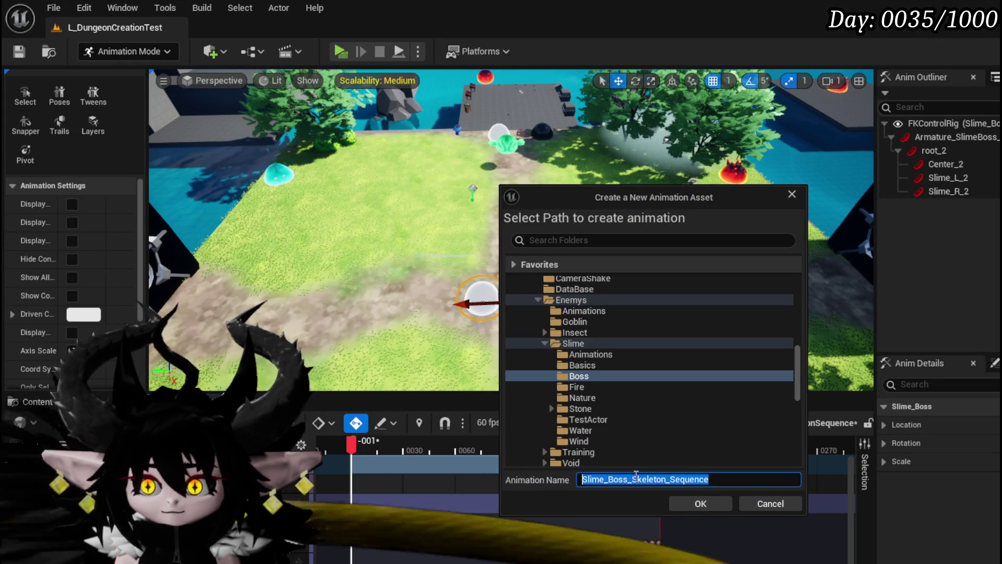
pyautogui.moveTo(637, 475); pyautogui.dragTo(650, 475)
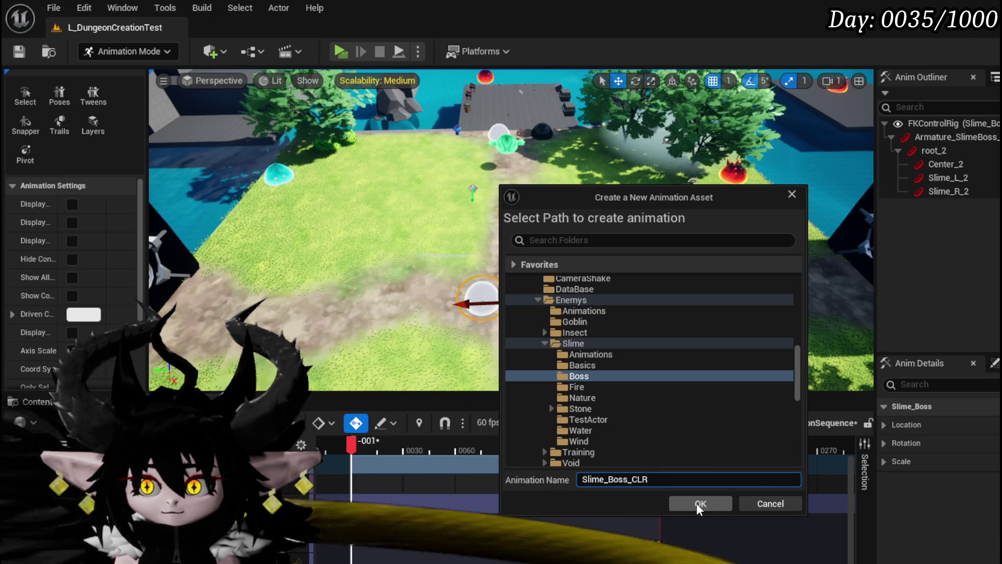
pyautogui.click(696, 503)
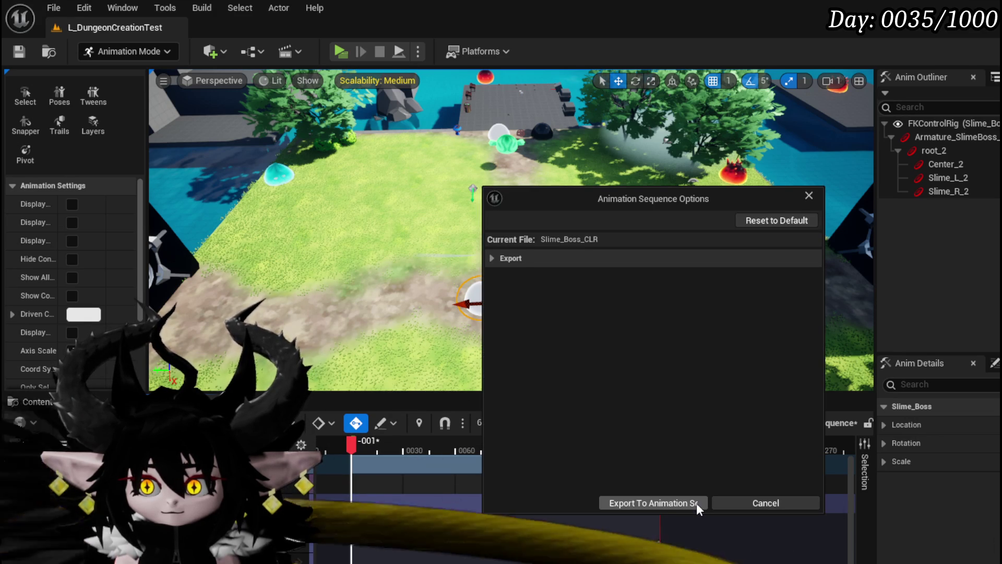
pyautogui.click(696, 503)
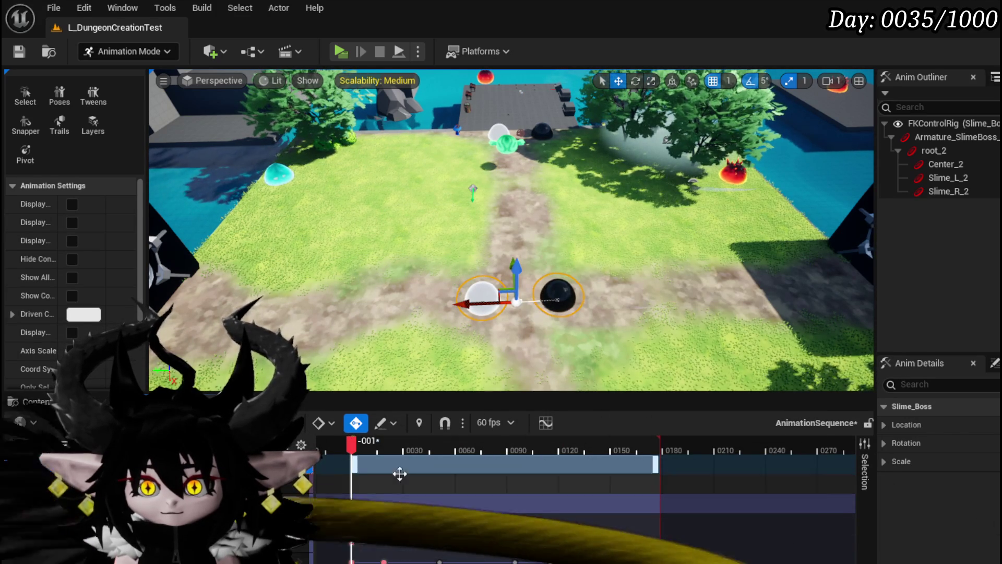
# Step: Select the Slime_R_2 control and move the black sphere left and toward the arena's far side
pyautogui.moveTo(357, 452)
pyautogui.mouseDown()
pyautogui.moveTo(424, 454)
pyautogui.moveTo(384, 457)
pyautogui.mouseUp()
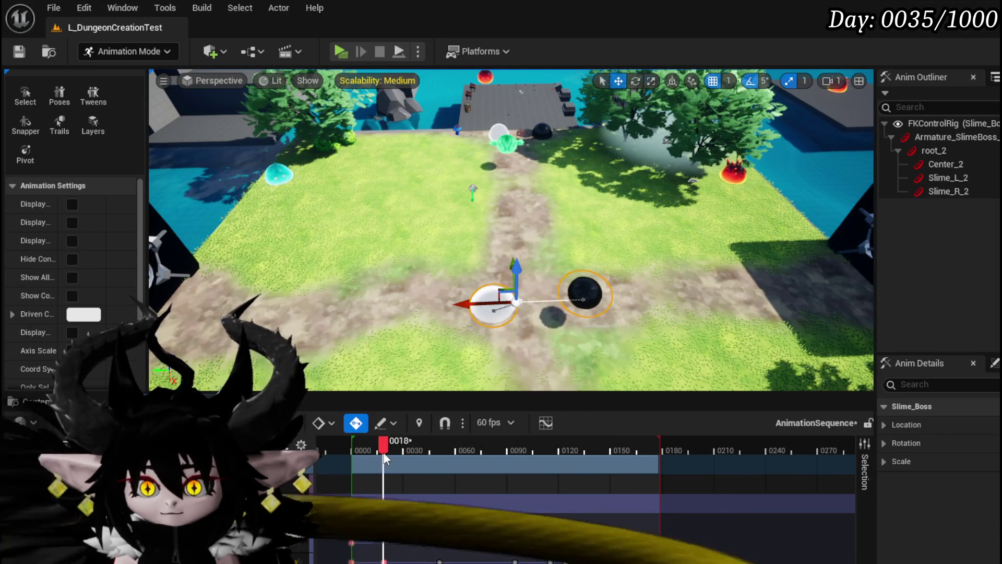
pyautogui.rightClick(384, 561)
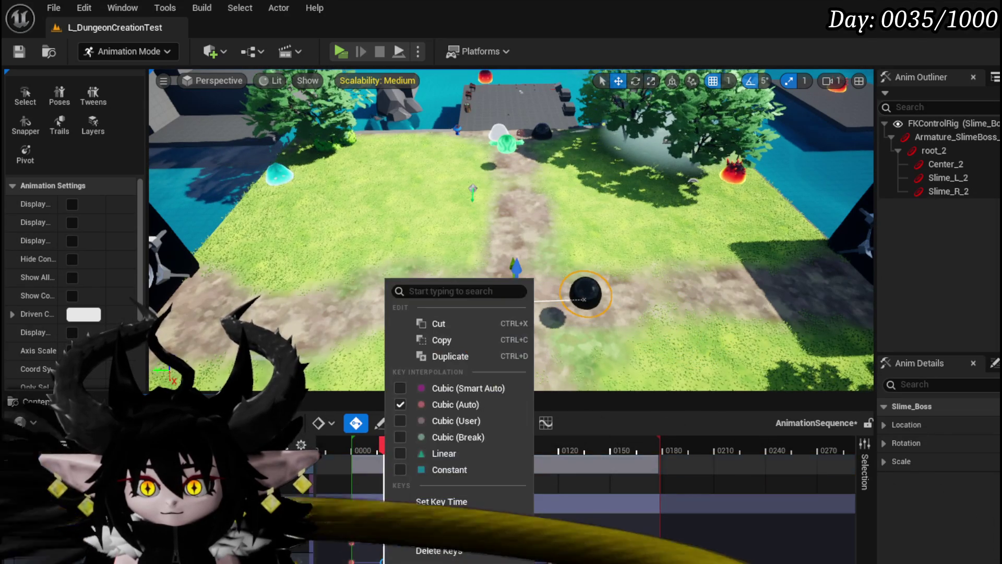
pyautogui.press('Escape')
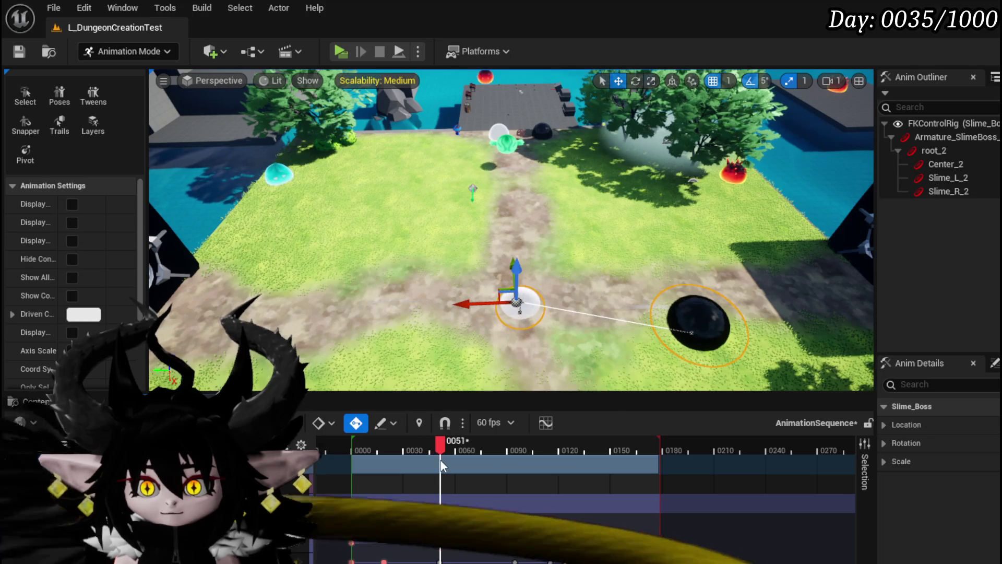
pyautogui.click(787, 517)
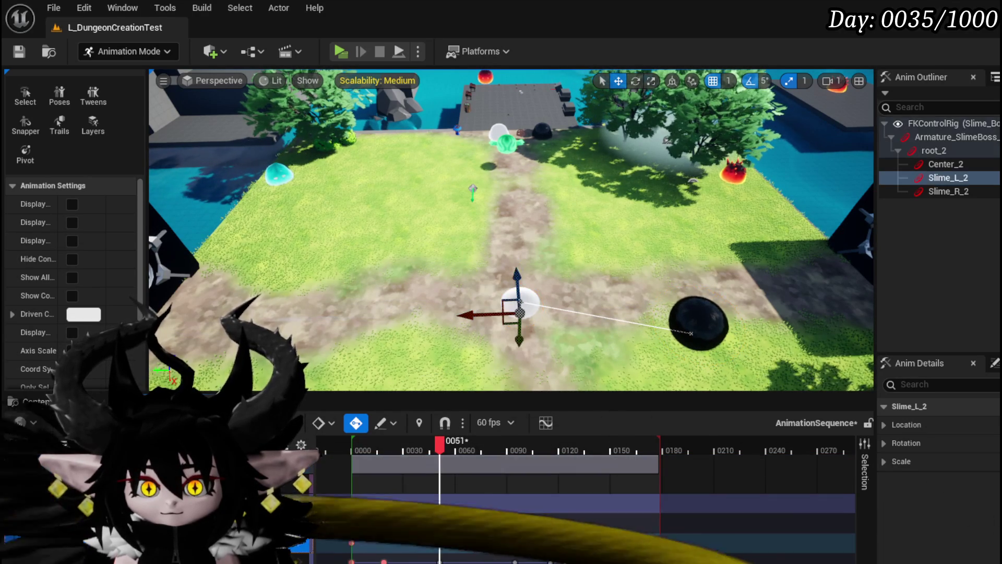
pyautogui.click(690, 333)
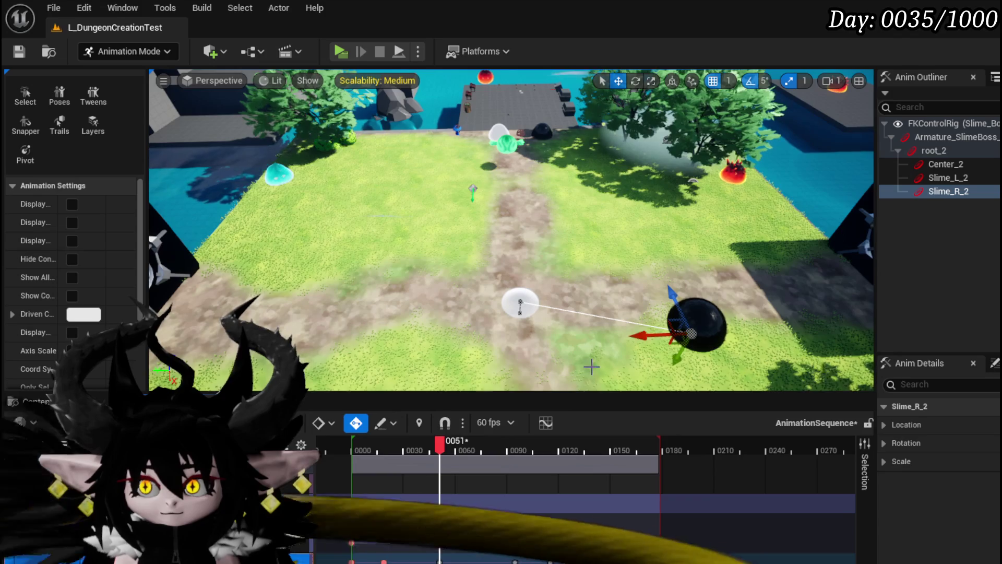
pyautogui.scroll(5, 591, 366)
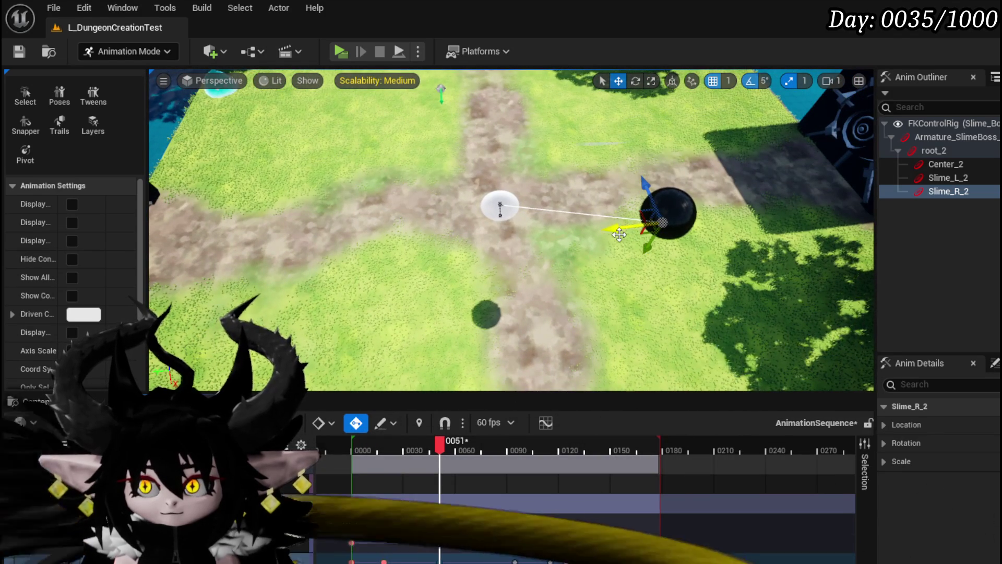
pyautogui.moveTo(616, 230); pyautogui.dragTo(605, 231)
pyautogui.moveTo(519, 235)
pyautogui.mouseDown()
pyautogui.moveTo(551, 217)
pyautogui.moveTo(504, 94)
pyautogui.mouseUp()
pyautogui.scroll(-3, 519, 105)
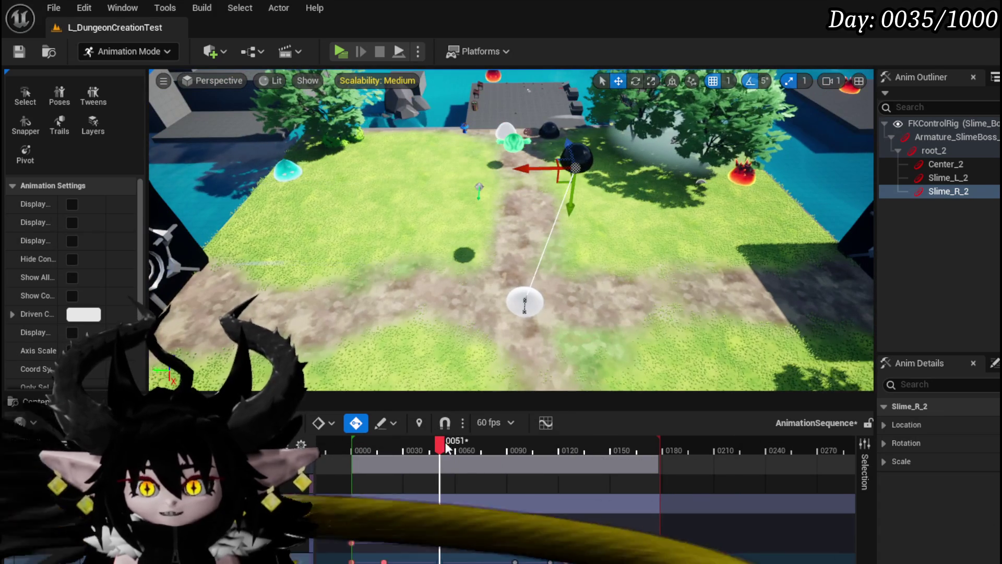
# Step: Re-pose Slime_R_2 at frames 18, 94 and about 114, pushing it behind and beyond the white slime
pyautogui.moveTo(446, 446); pyautogui.dragTo(383, 448)
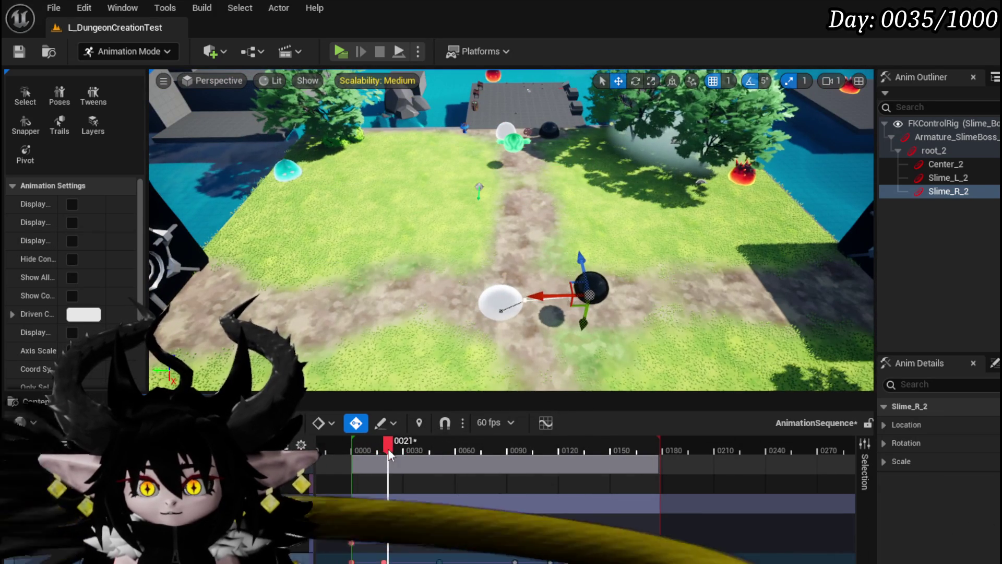
pyautogui.moveTo(579, 290); pyautogui.dragTo(528, 302)
pyautogui.moveTo(385, 448)
pyautogui.mouseDown()
pyautogui.moveTo(360, 448)
pyautogui.moveTo(514, 448)
pyautogui.mouseUp()
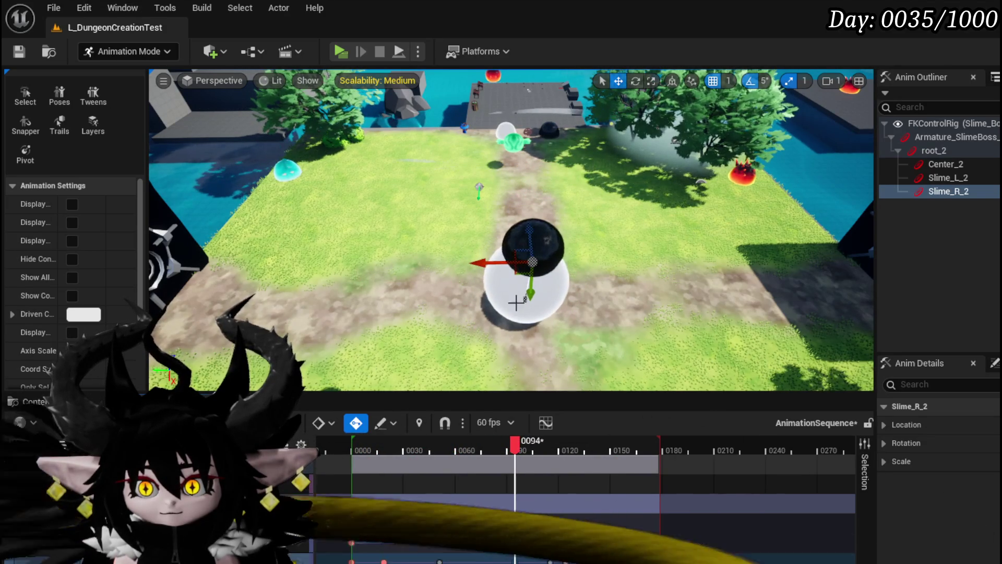
pyautogui.moveTo(512, 163); pyautogui.dragTo(510, 135)
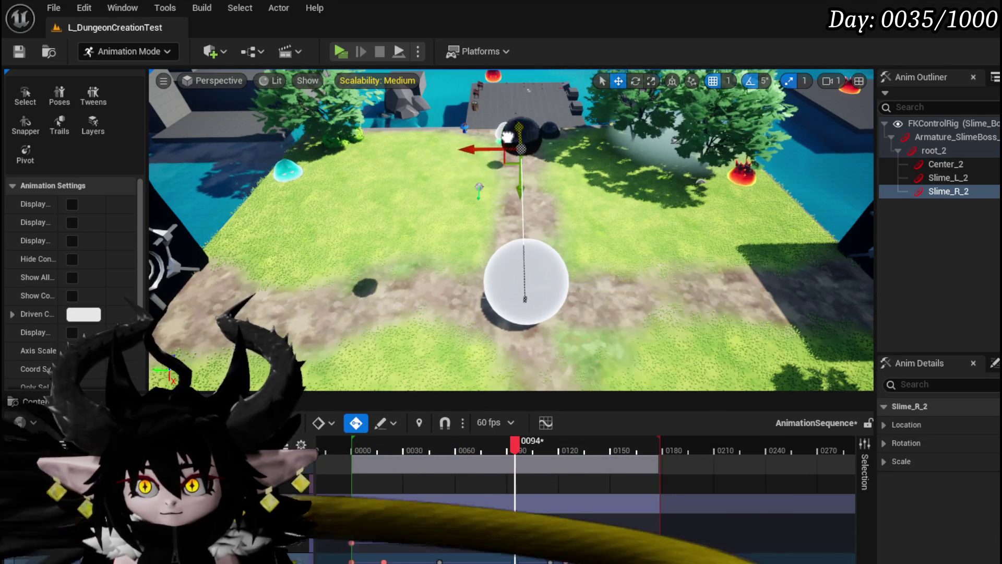
pyautogui.moveTo(512, 448); pyautogui.dragTo(551, 446)
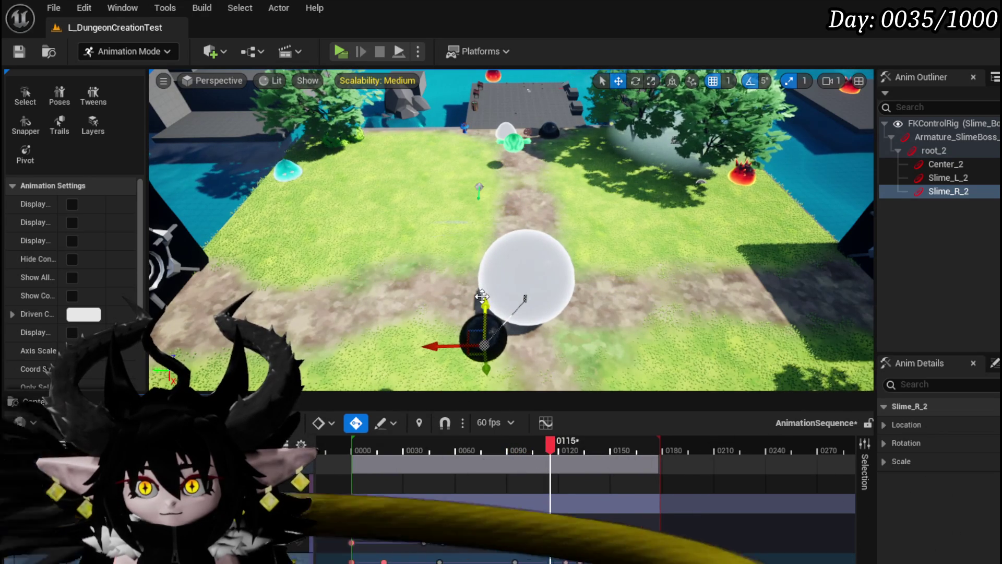
pyautogui.moveTo(484, 289)
pyautogui.mouseDown()
pyautogui.moveTo(482, 152)
pyautogui.moveTo(464, 215)
pyautogui.mouseUp()
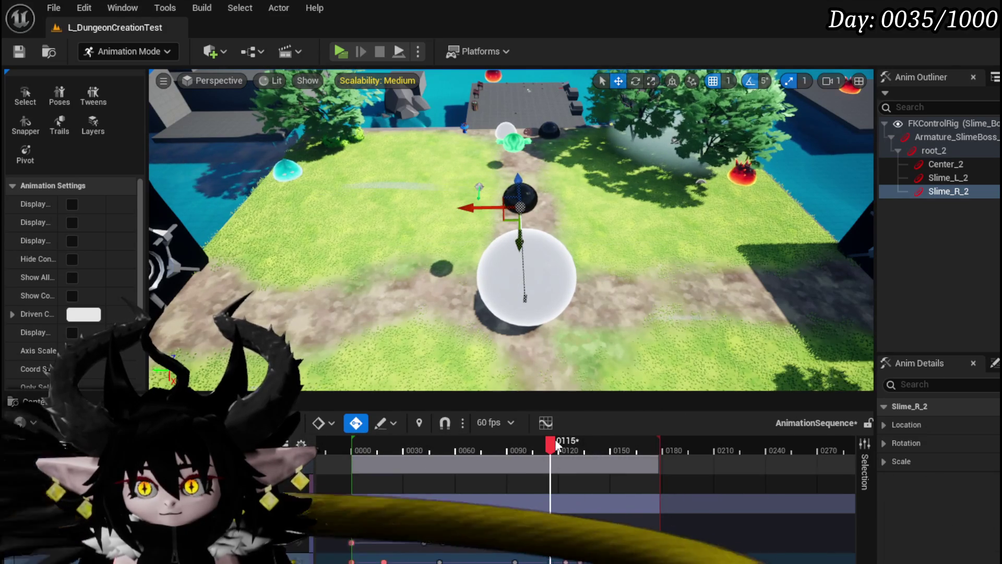
pyautogui.moveTo(557, 445); pyautogui.dragTo(568, 448)
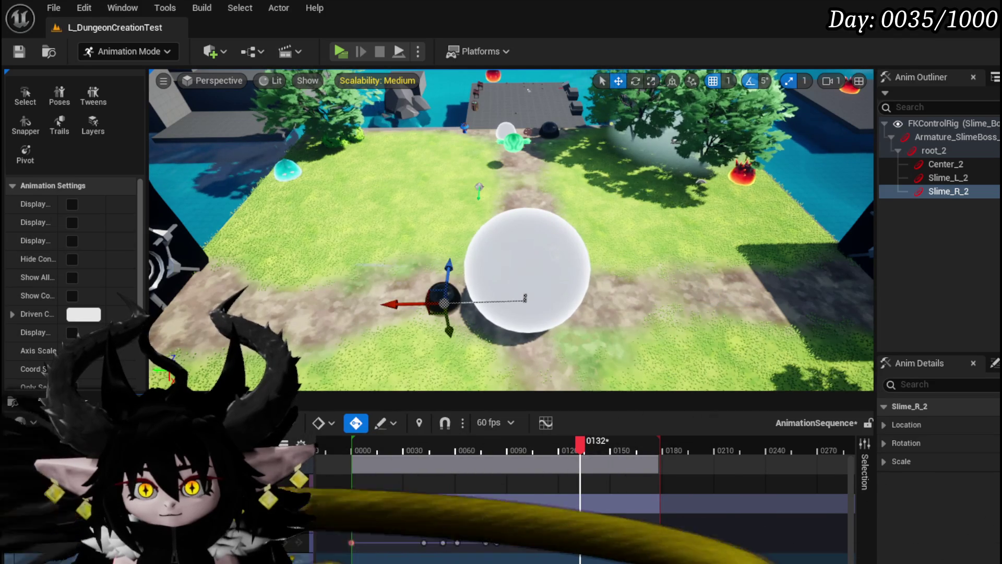
# Step: Toggle undo and redo on Slime_R_2's last move to compare its two positions
pyautogui.hotkey('ctrl', 'z')
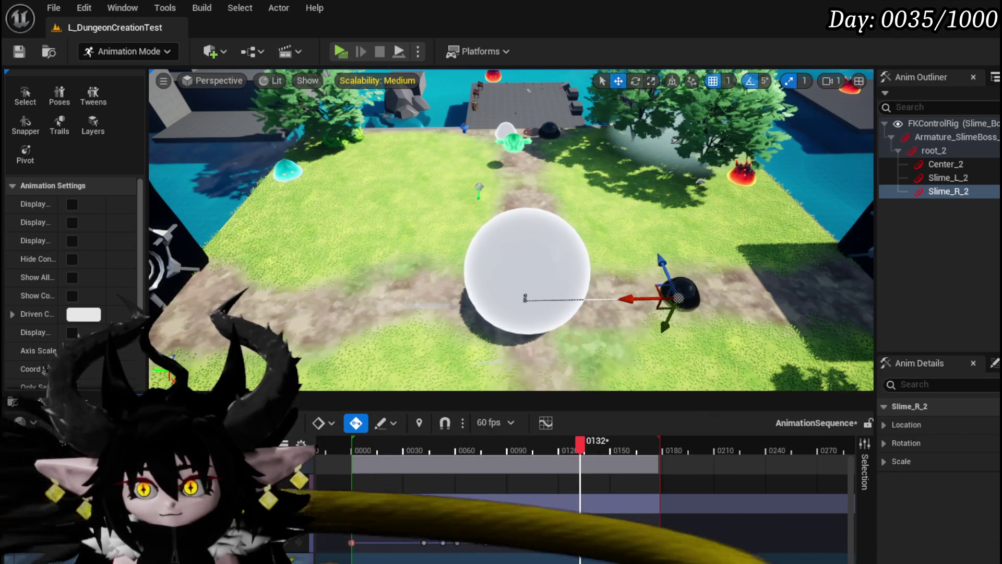
pyautogui.hotkey('ctrl', 'y')
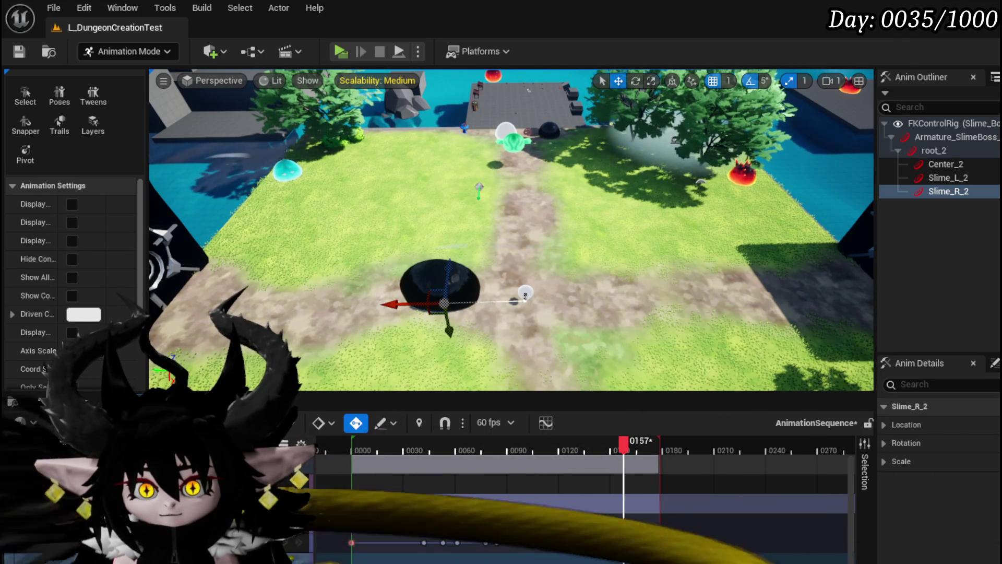
pyautogui.hotkey('ctrl', 'z')
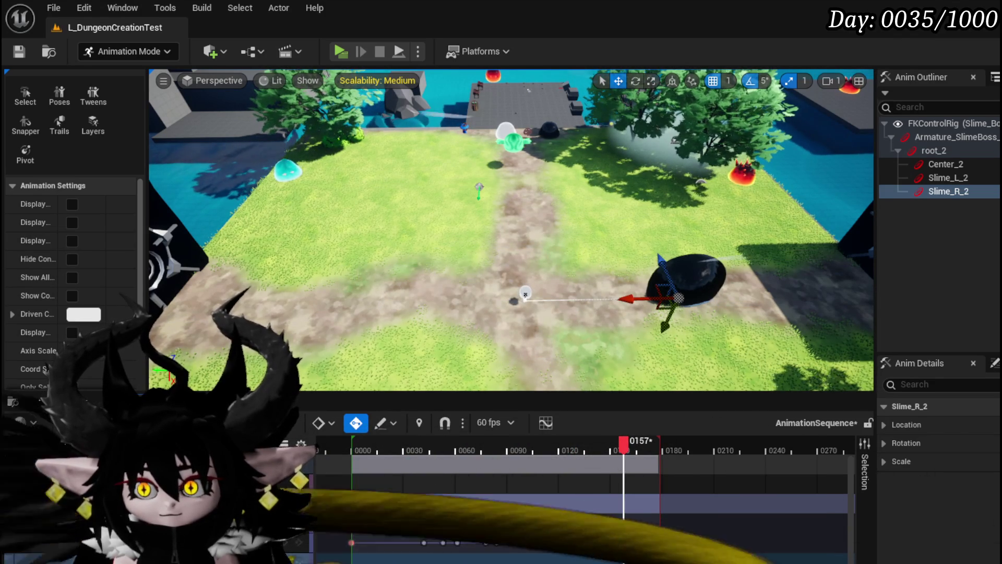
pyautogui.hotkey('ctrl', 'y')
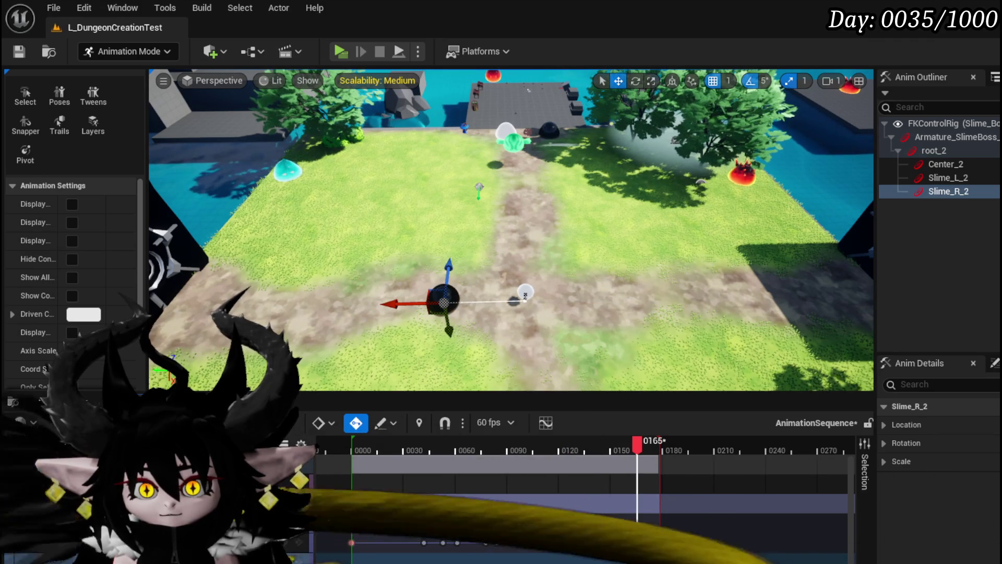
pyautogui.hotkey('ctrl', 'z')
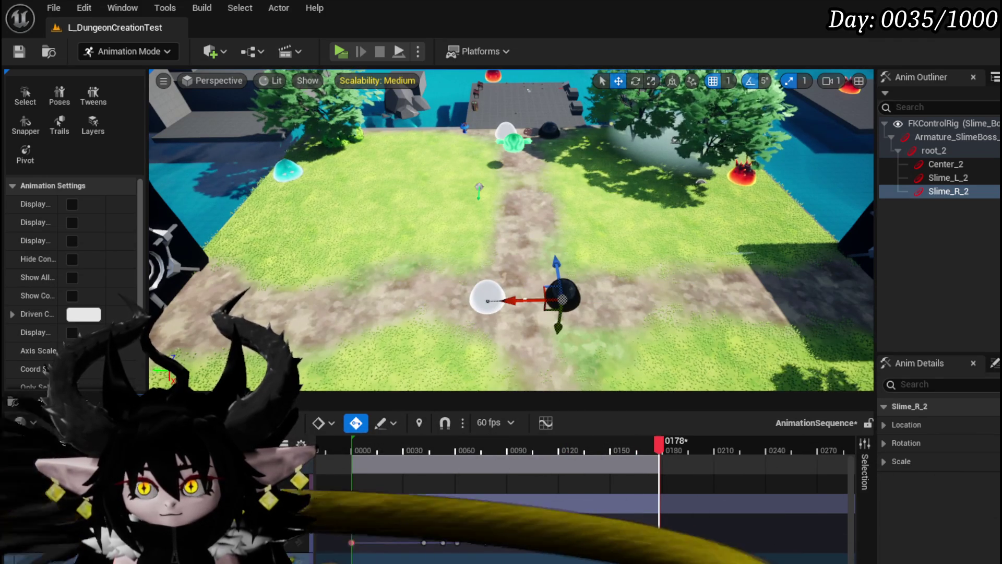
pyautogui.moveTo(658, 444)
pyautogui.mouseDown()
pyautogui.moveTo(364, 462)
pyautogui.moveTo(569, 473)
pyautogui.mouseUp()
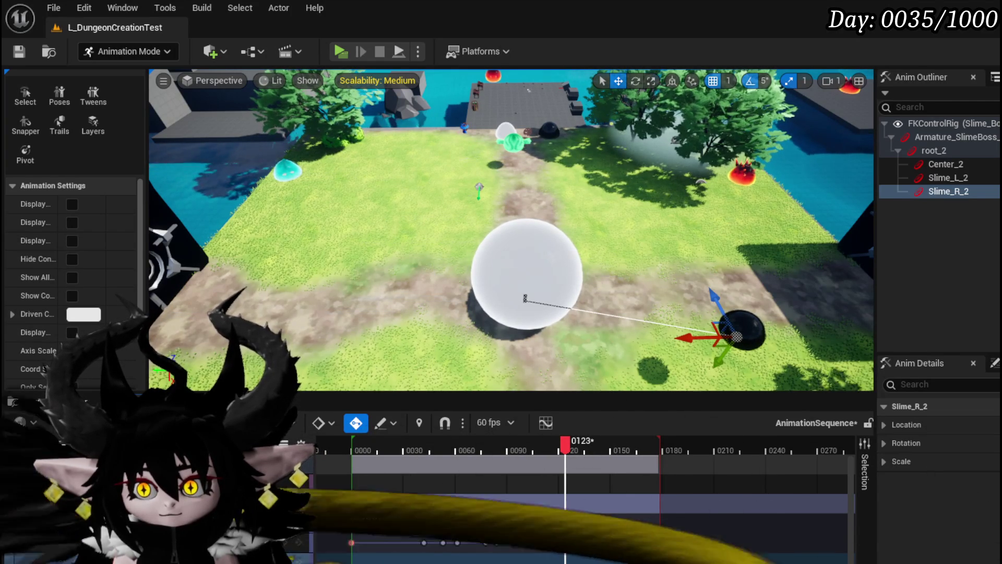
# Step: Check frames 124 to 135 and settle Slime_R_2 just right of the white sphere
pyautogui.hotkey('ctrl', 'z')
pyautogui.press('Right')
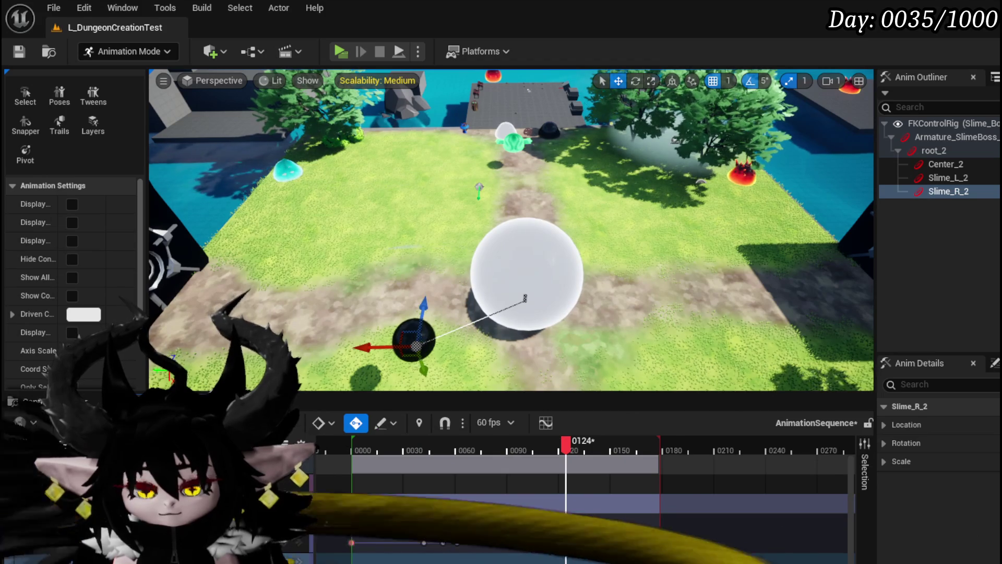
pyautogui.hotkey('ctrl', 'y')
pyautogui.click(577, 522)
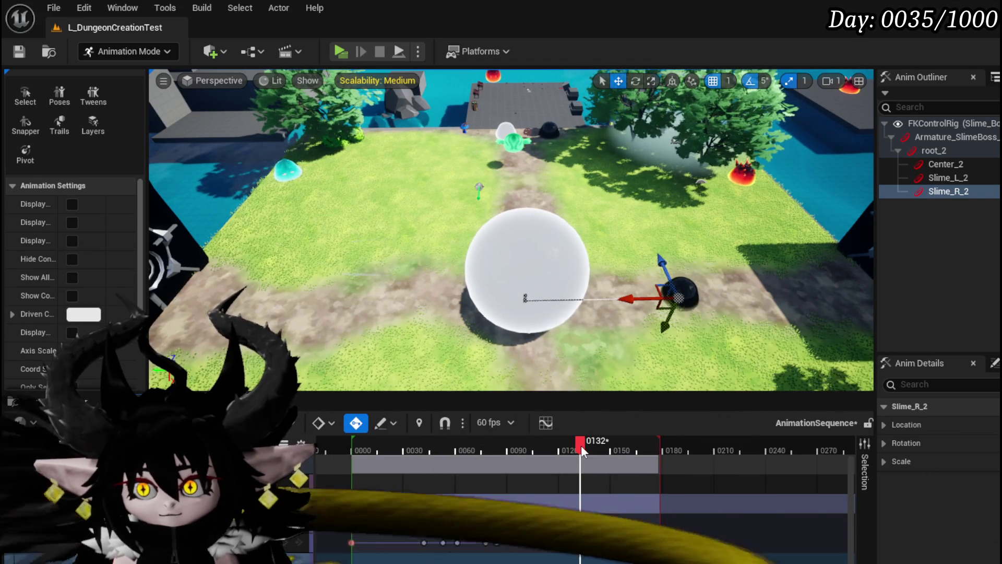
pyautogui.moveTo(577, 448); pyautogui.dragTo(579, 453)
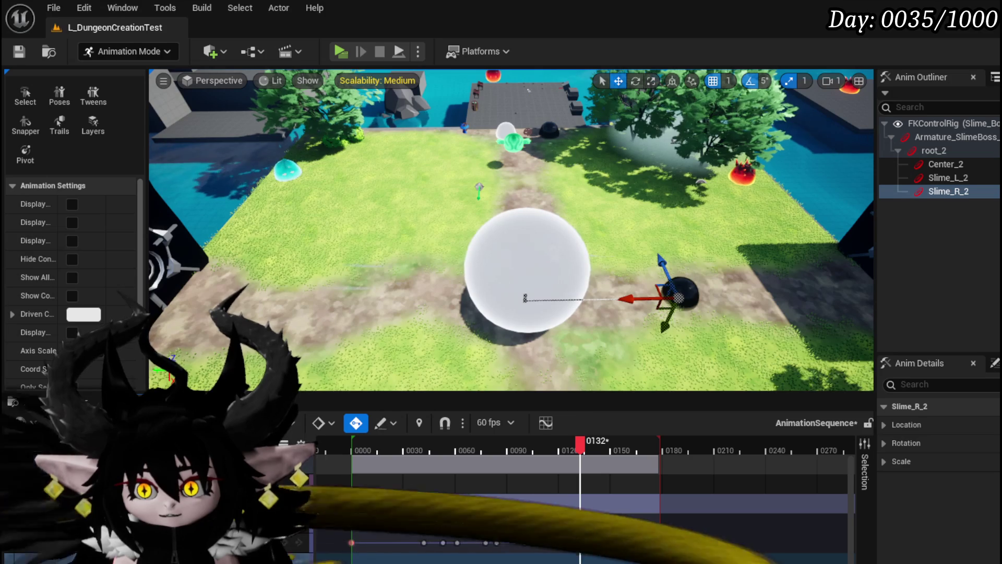
pyautogui.hotkey('ctrl', 'z')
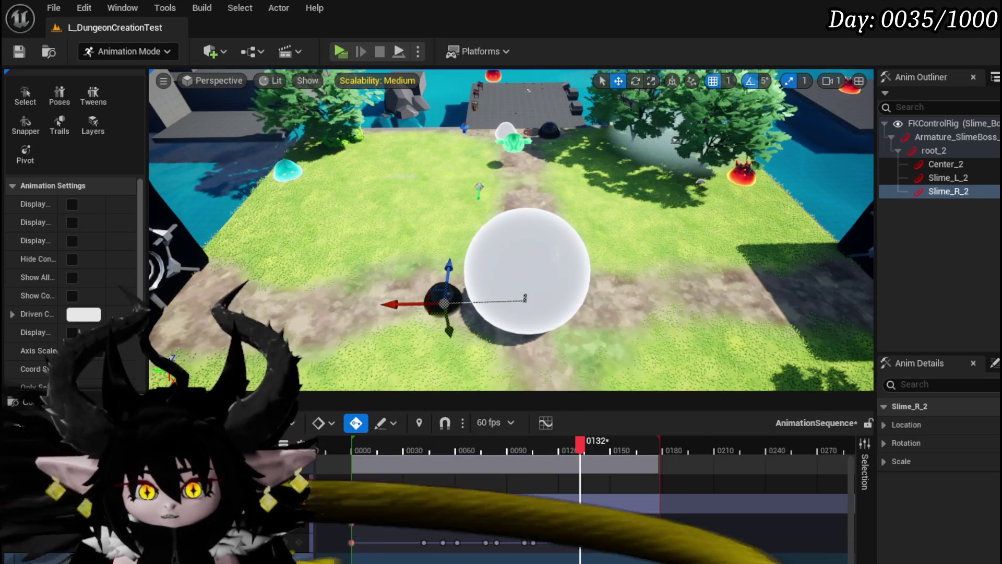
pyautogui.hotkey('ctrl', 'z')
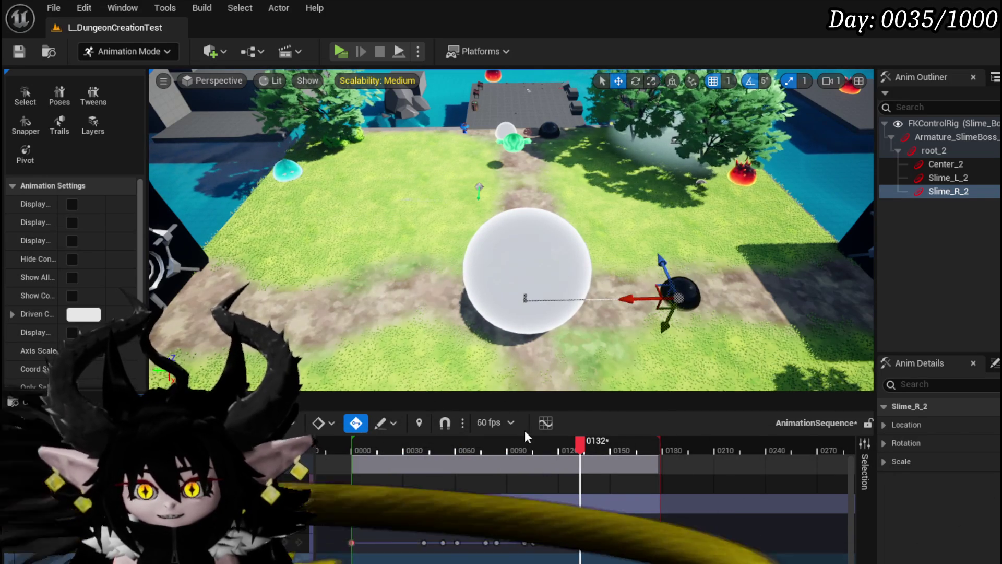
# Step: Pull Slime_R_2 left toward the sphere at frames 124 and 157
pyautogui.moveTo(581, 445)
pyautogui.mouseDown()
pyautogui.moveTo(515, 447)
pyautogui.moveTo(623, 451)
pyautogui.mouseUp()
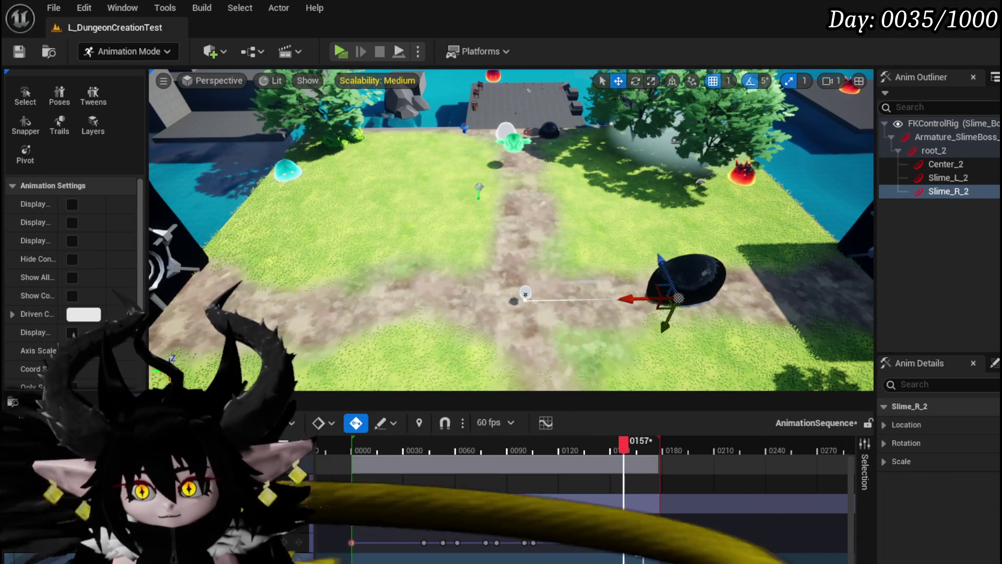
pyautogui.hotkey('ctrl', 'z')
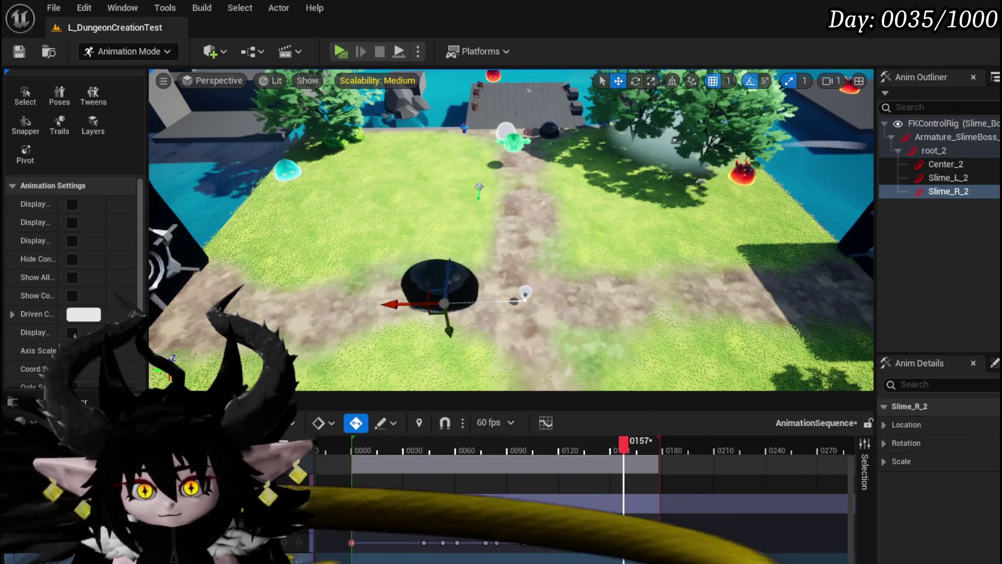
pyautogui.hotkey('ctrl', 'z')
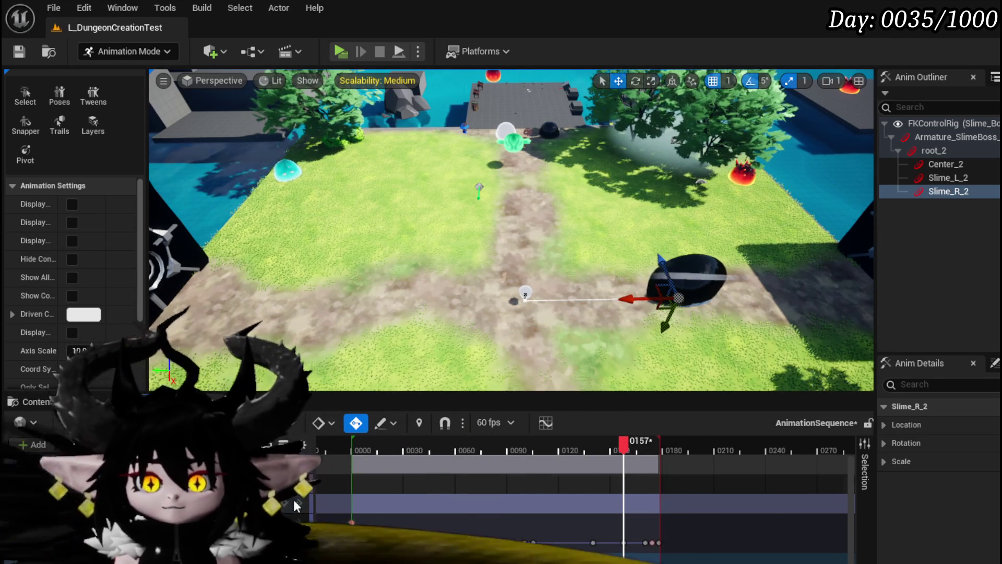
pyautogui.moveTo(624, 442); pyautogui.dragTo(636, 443)
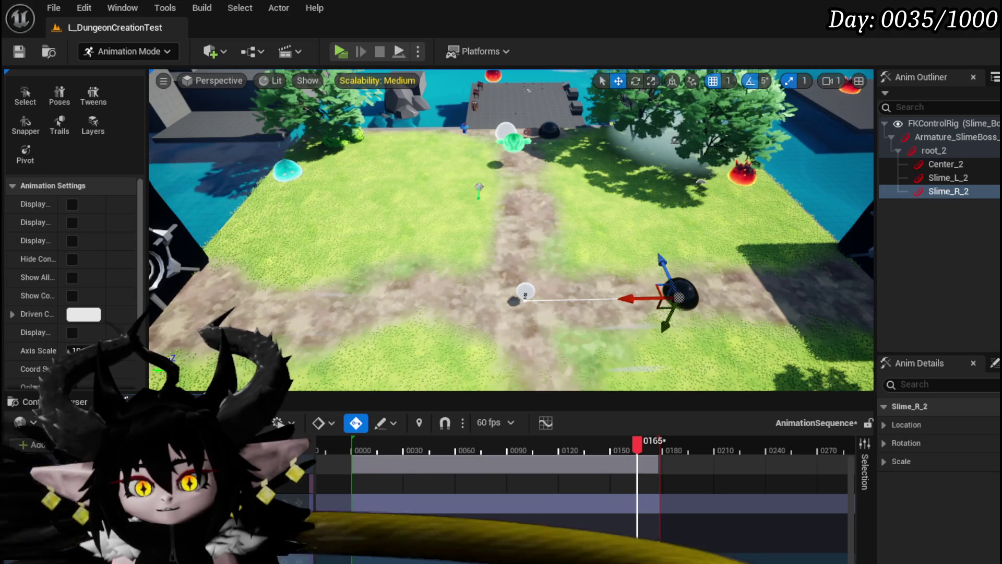
pyautogui.moveTo(636, 442)
pyautogui.mouseDown()
pyautogui.moveTo(515, 442)
pyautogui.moveTo(566, 443)
pyautogui.mouseUp()
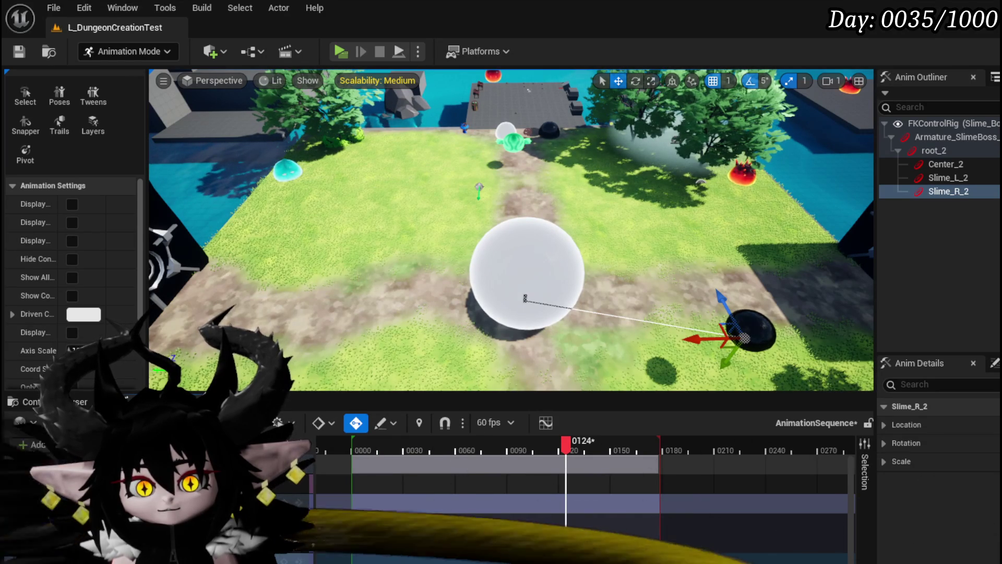
pyautogui.moveTo(745, 338); pyautogui.dragTo(668, 340)
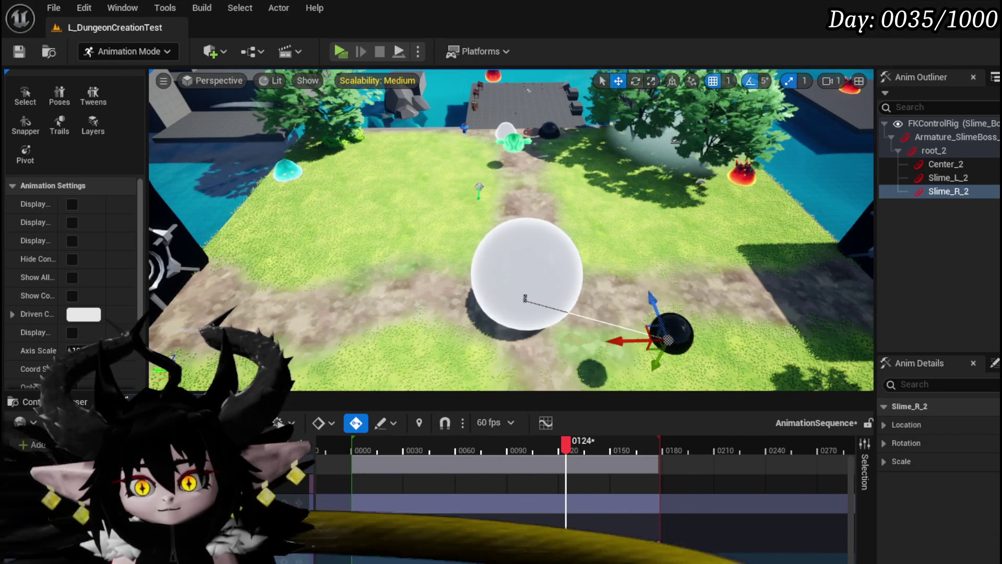
pyautogui.press('Right')
pyautogui.press('Right')
pyautogui.press('Right')
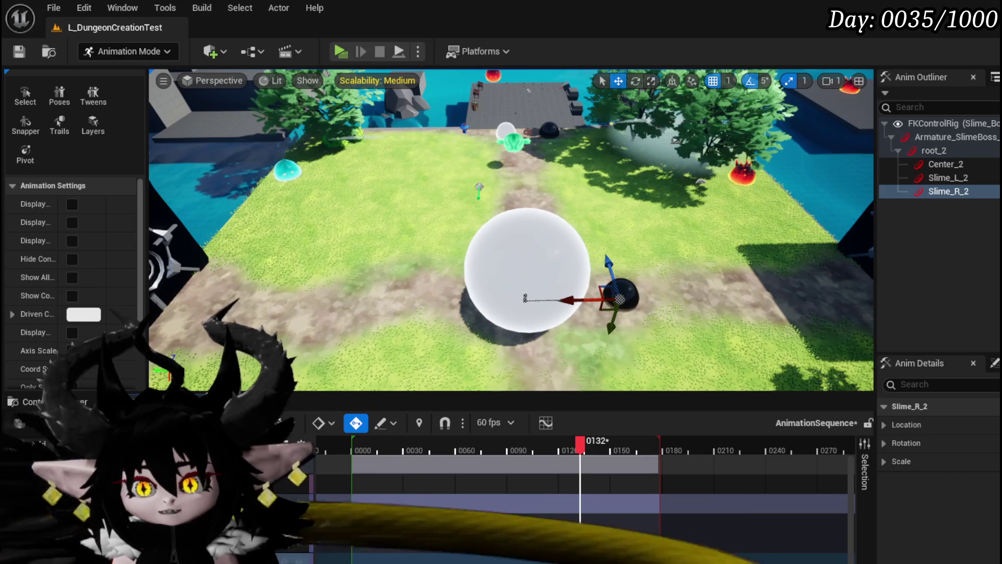
pyautogui.press('space')
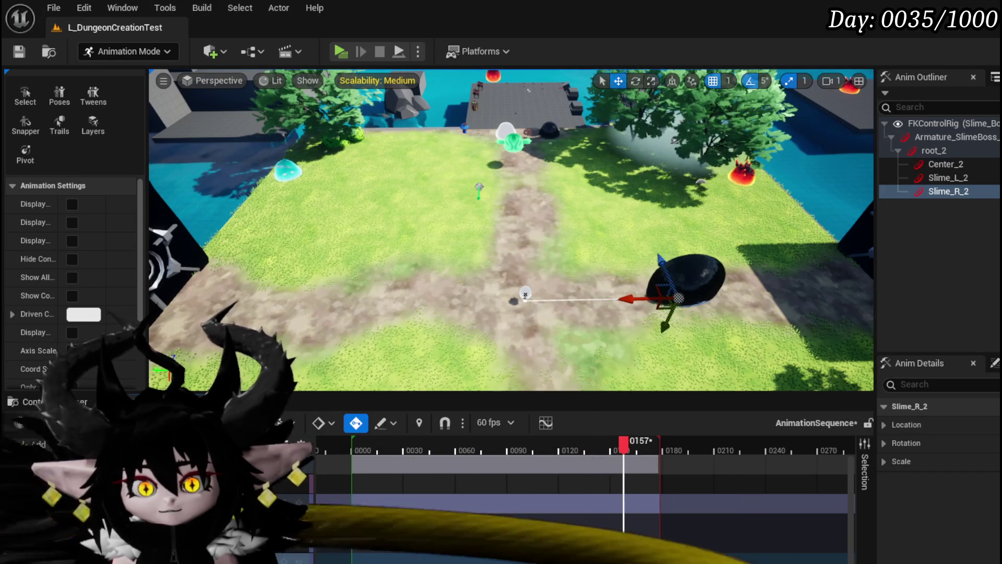
pyautogui.moveTo(642, 298); pyautogui.dragTo(583, 300)
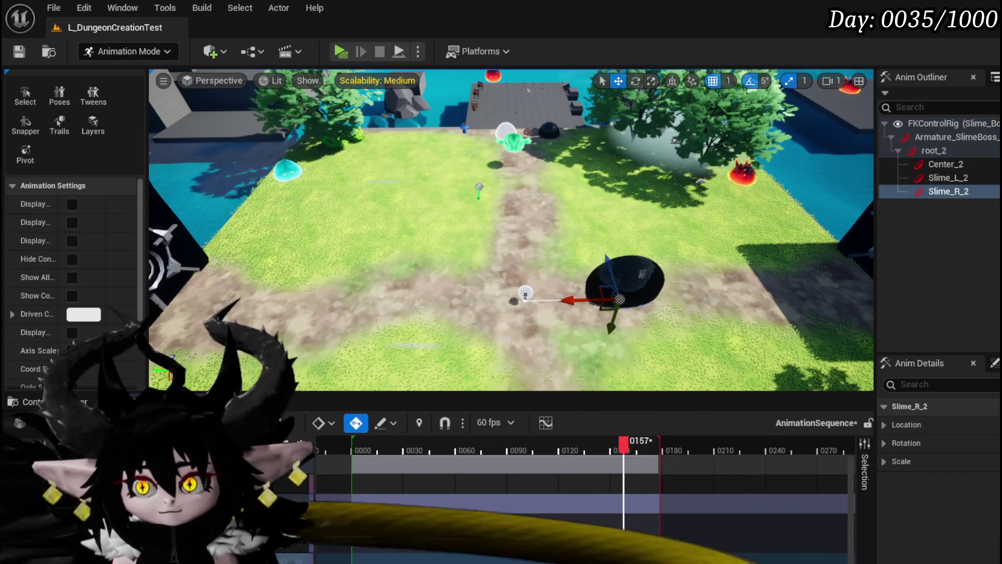
pyautogui.moveTo(623, 441)
pyautogui.mouseDown()
pyautogui.moveTo(642, 441)
pyautogui.moveTo(356, 440)
pyautogui.mouseUp()
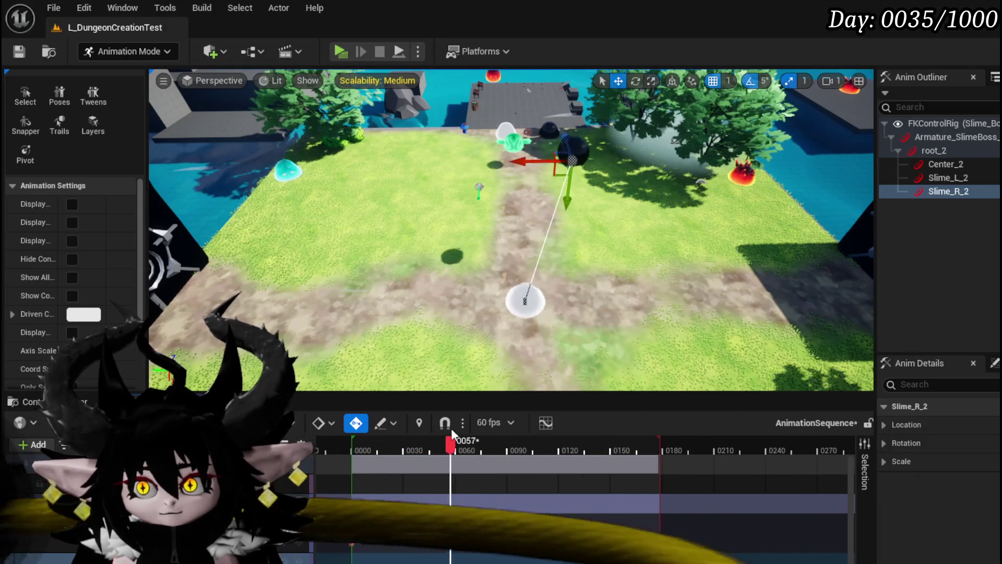
# Step: Scrub the jump between frames 11 and 125, orbiting the view to review the new path
pyautogui.moveTo(452, 433); pyautogui.dragTo(478, 437)
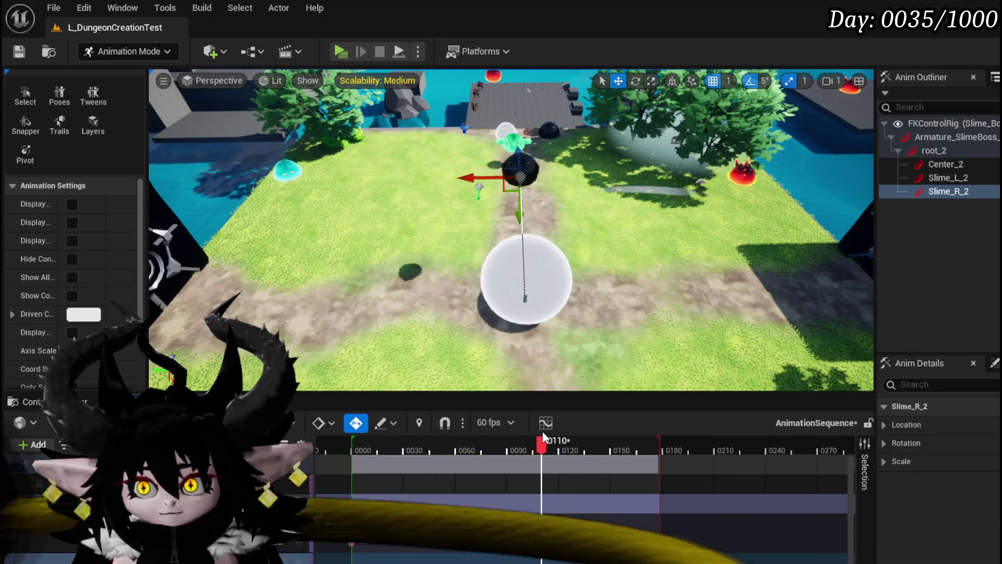
pyautogui.moveTo(543, 436); pyautogui.dragTo(556, 436)
pyautogui.moveTo(512, 291); pyautogui.dragTo(515, 311)
pyautogui.moveTo(554, 441)
pyautogui.mouseDown()
pyautogui.moveTo(383, 445)
pyautogui.moveTo(532, 443)
pyautogui.mouseUp()
pyautogui.scroll(-3, 552, 544)
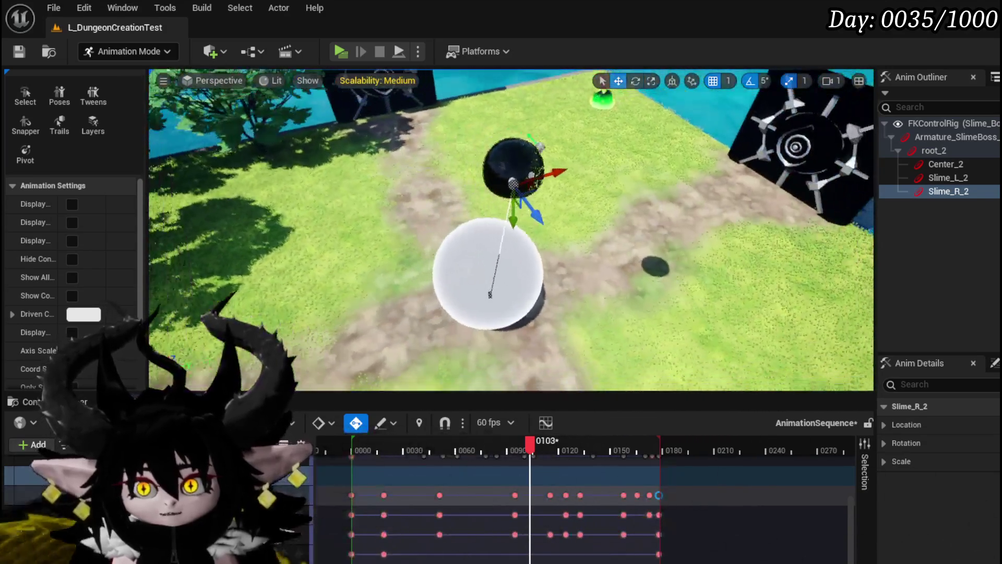
pyautogui.moveTo(530, 313); pyautogui.dragTo(491, 313)
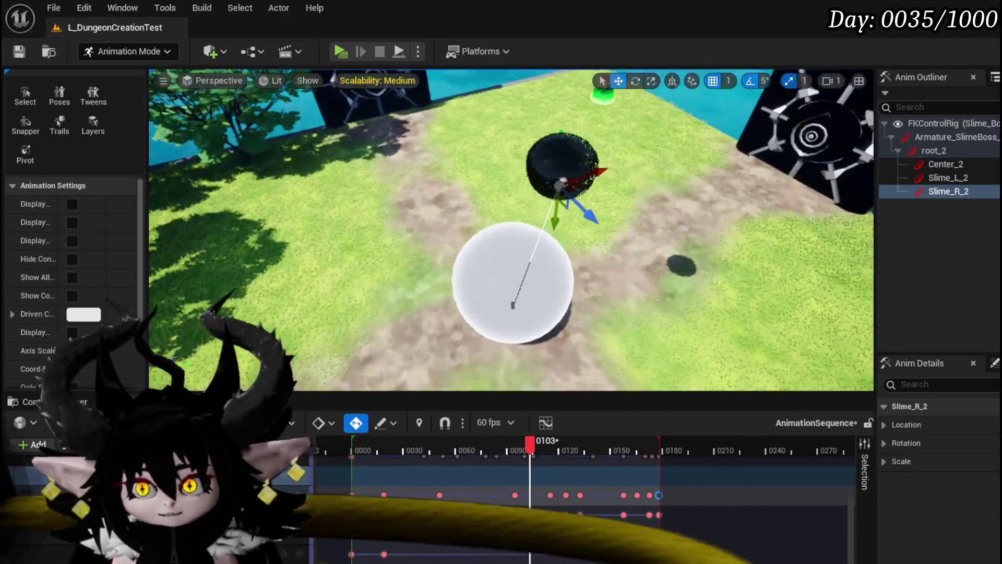
pyautogui.moveTo(501, 444)
pyautogui.mouseDown()
pyautogui.moveTo(360, 444)
pyautogui.moveTo(517, 440)
pyautogui.mouseUp()
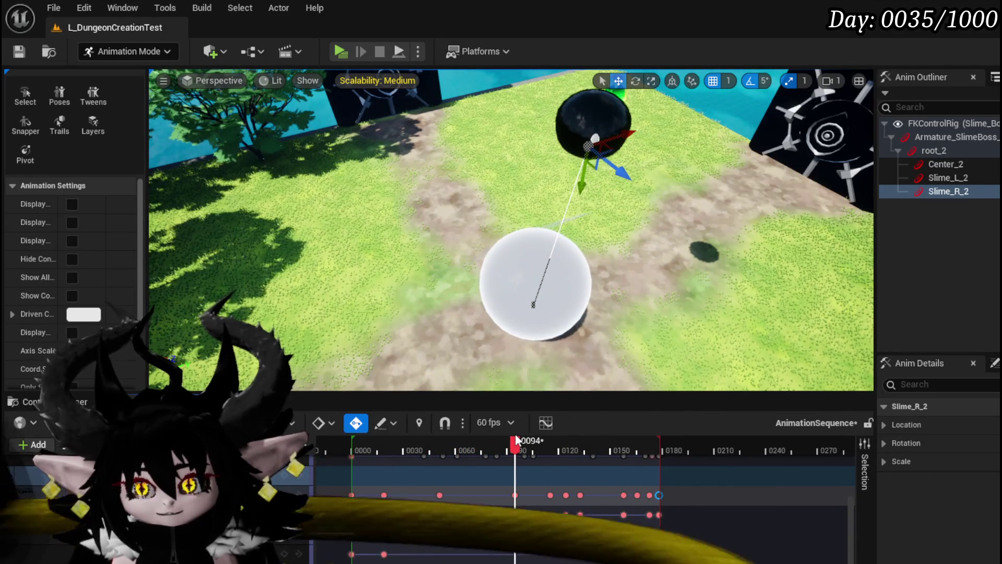
pyautogui.scroll(-6, 528, 250)
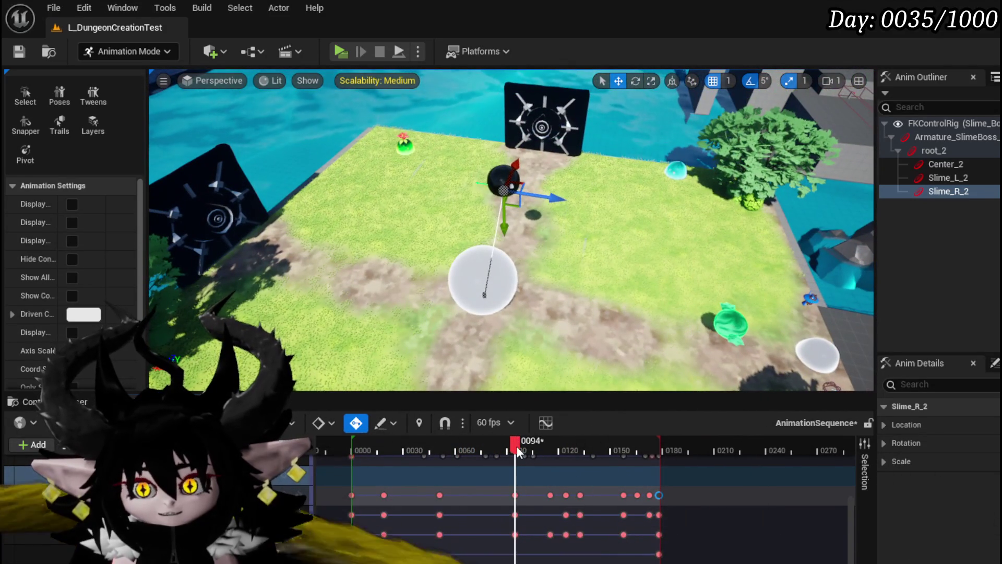
pyautogui.moveTo(516, 448)
pyautogui.mouseDown()
pyautogui.moveTo(581, 443)
pyautogui.moveTo(547, 447)
pyautogui.mouseUp()
pyautogui.moveTo(462, 444)
pyautogui.mouseDown()
pyautogui.moveTo(359, 445)
pyautogui.moveTo(441, 444)
pyautogui.mouseUp()
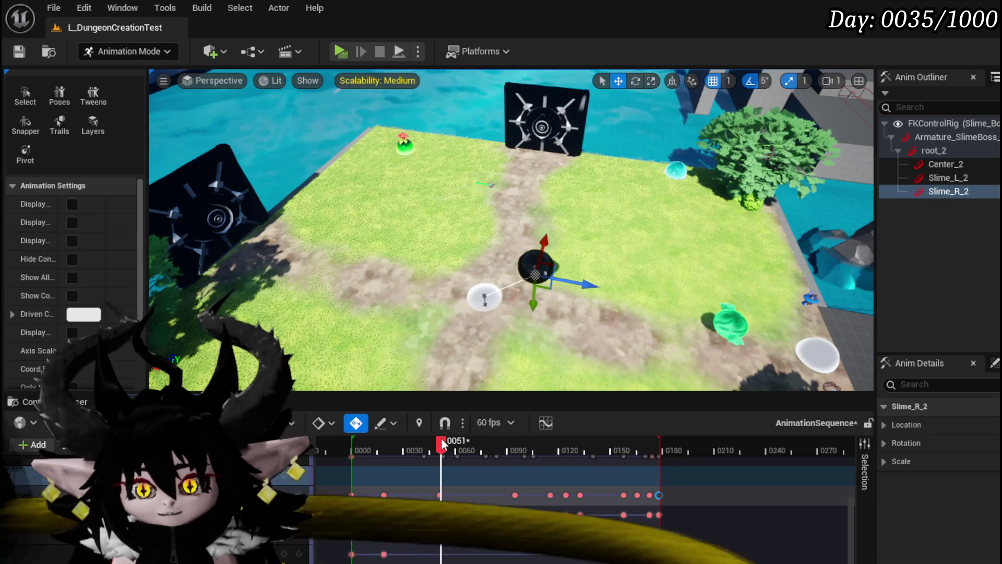
# Step: Move Slime_R_2 up-right at frames 51 and 94, then up-left of the sphere near frame 115
pyautogui.click(440, 494)
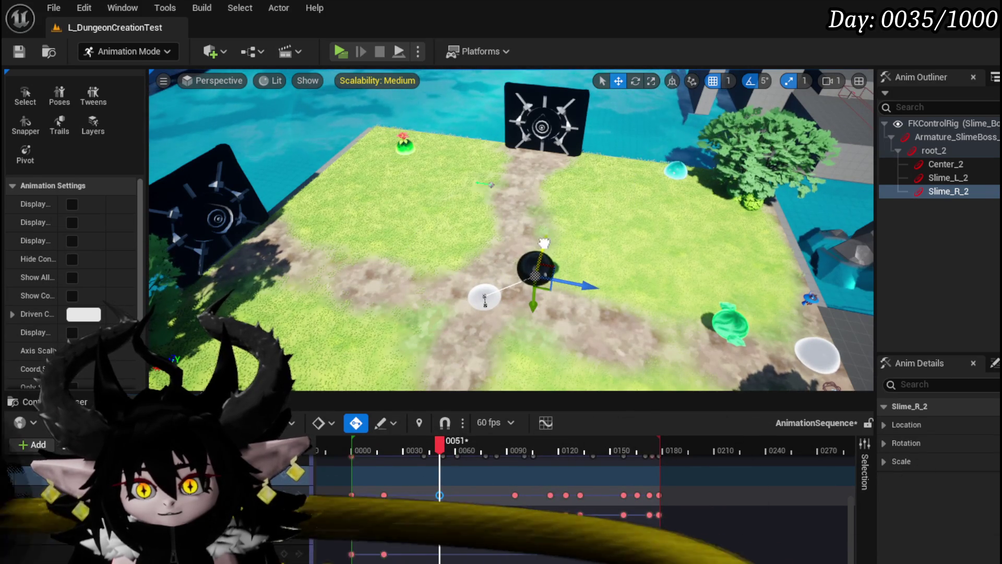
pyautogui.moveTo(543, 242)
pyautogui.mouseDown()
pyautogui.moveTo(554, 217)
pyautogui.moveTo(574, 209)
pyautogui.moveTo(584, 286)
pyautogui.mouseUp()
pyautogui.click(434, 450)
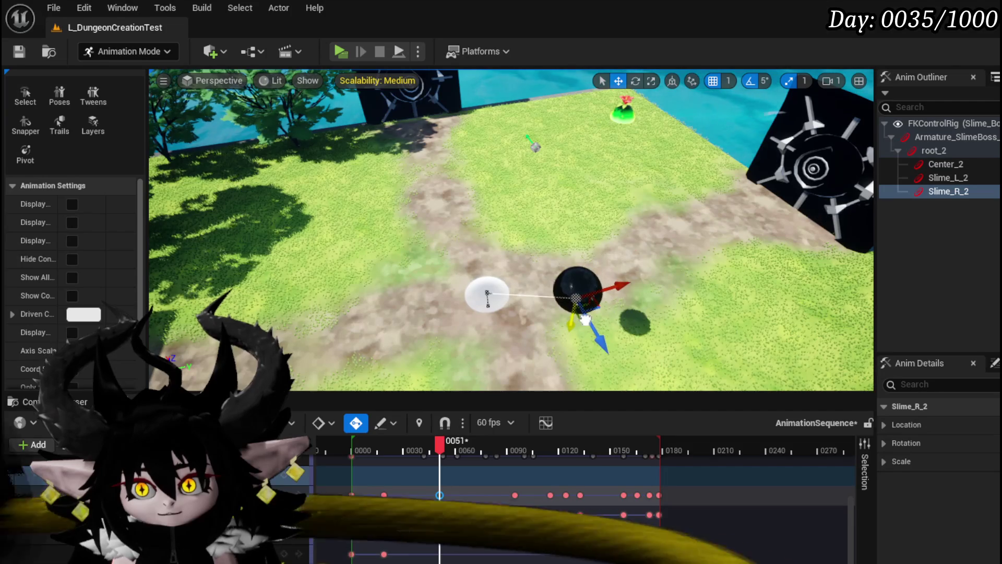
pyautogui.moveTo(379, 450); pyautogui.dragTo(516, 450)
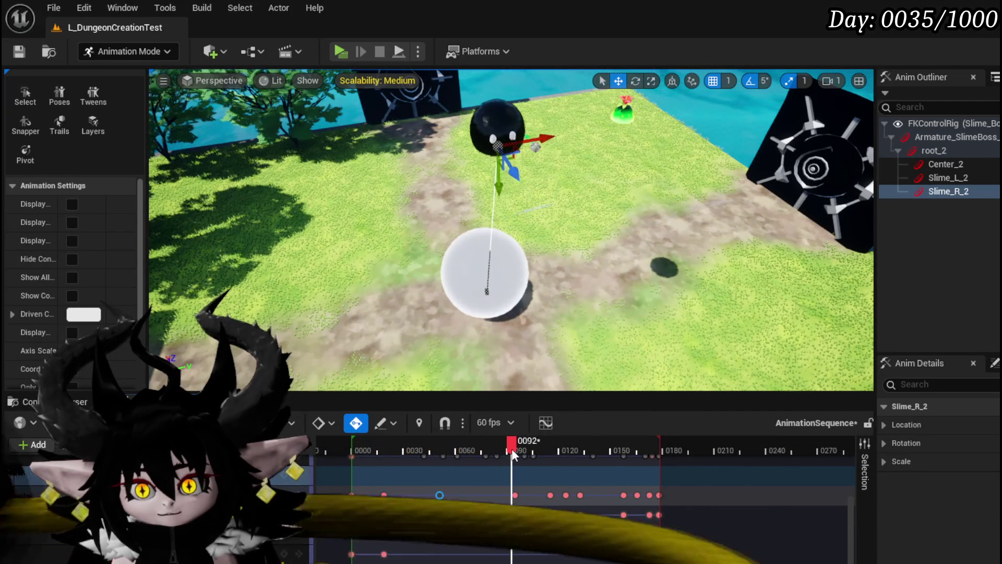
pyautogui.click(514, 495)
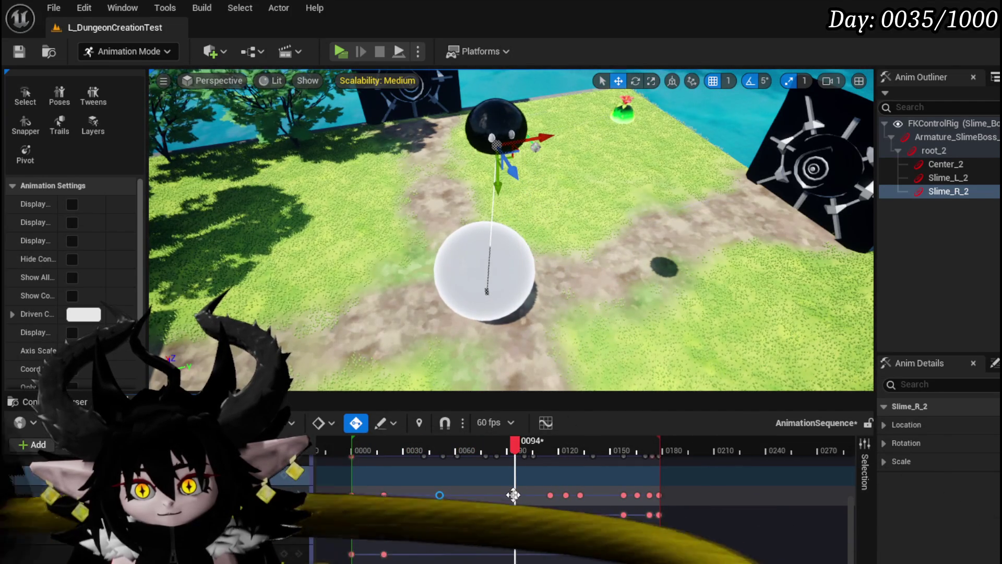
pyautogui.moveTo(543, 137)
pyautogui.mouseDown()
pyautogui.moveTo(620, 134)
pyautogui.moveTo(597, 265)
pyautogui.moveTo(631, 257)
pyautogui.mouseUp()
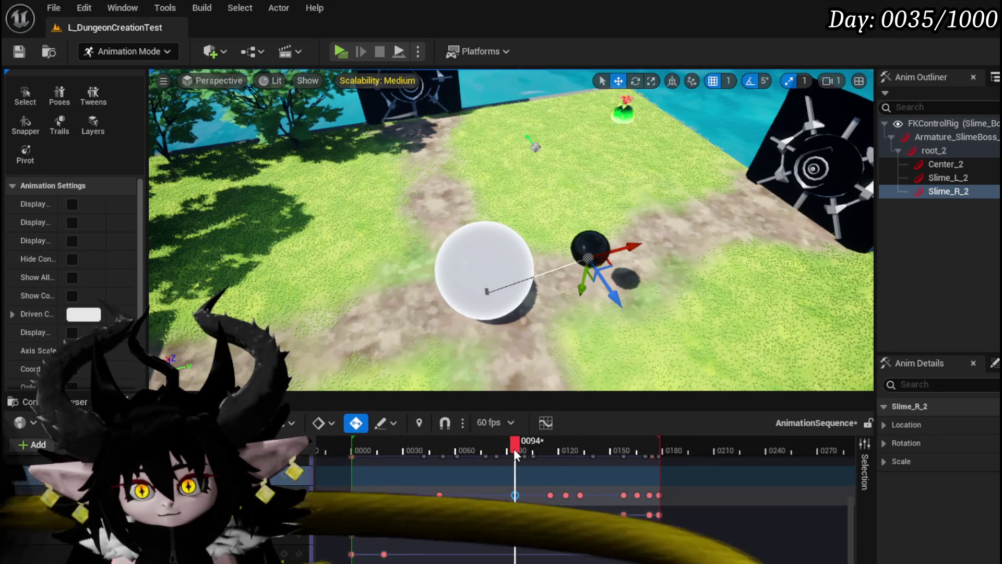
pyautogui.moveTo(517, 450); pyautogui.dragTo(552, 455)
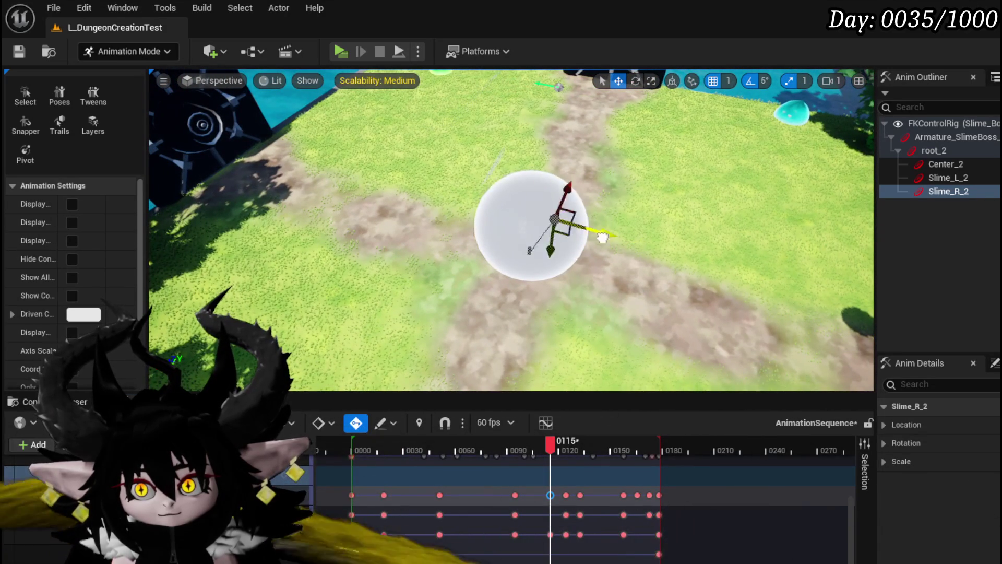
pyautogui.moveTo(602, 237); pyautogui.dragTo(452, 206)
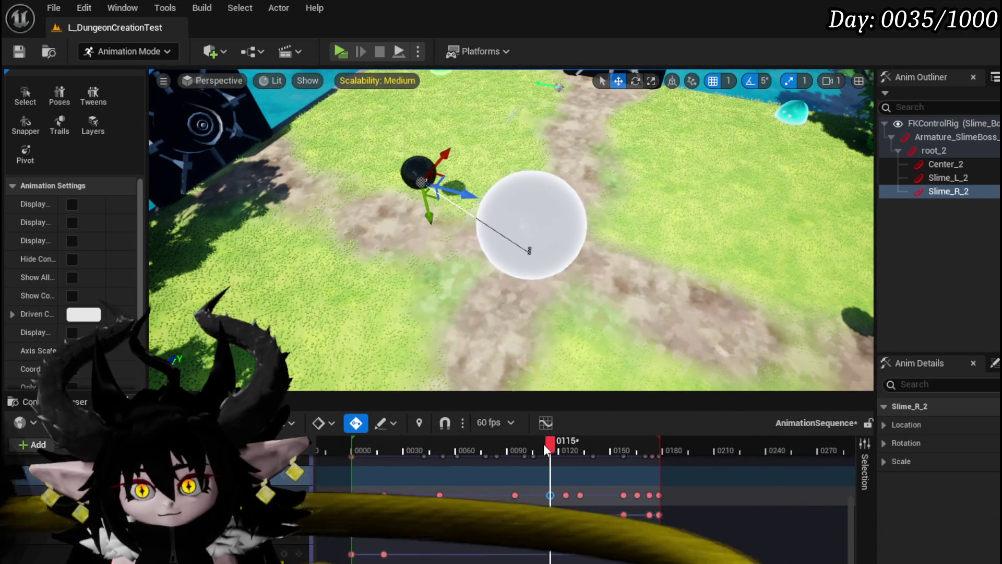
pyautogui.moveTo(545, 448)
pyautogui.mouseDown()
pyautogui.moveTo(496, 444)
pyautogui.moveTo(617, 444)
pyautogui.moveTo(355, 439)
pyautogui.mouseUp()
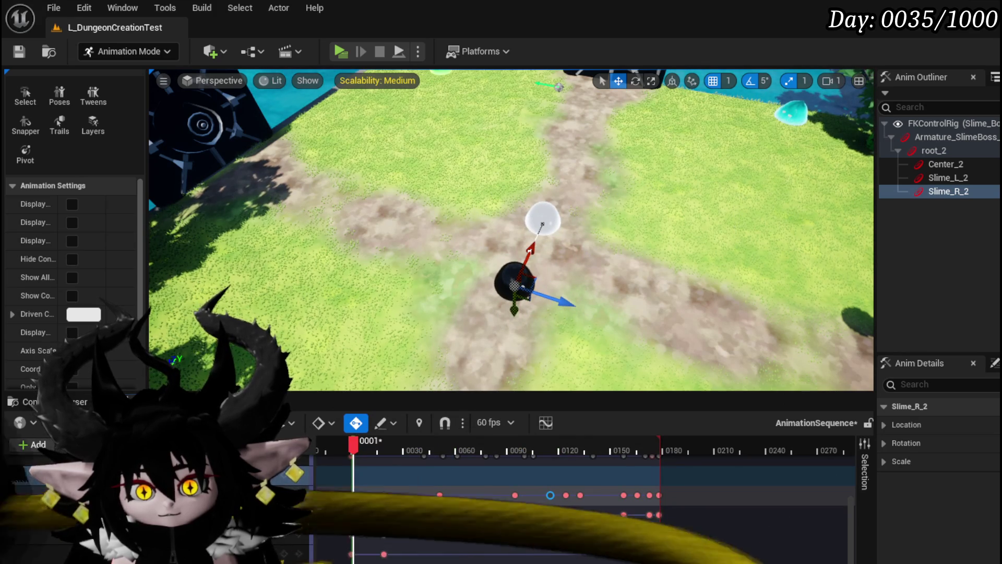
# Step: Preview the side-jump playback and select the slime boss binding track
pyautogui.press('space')
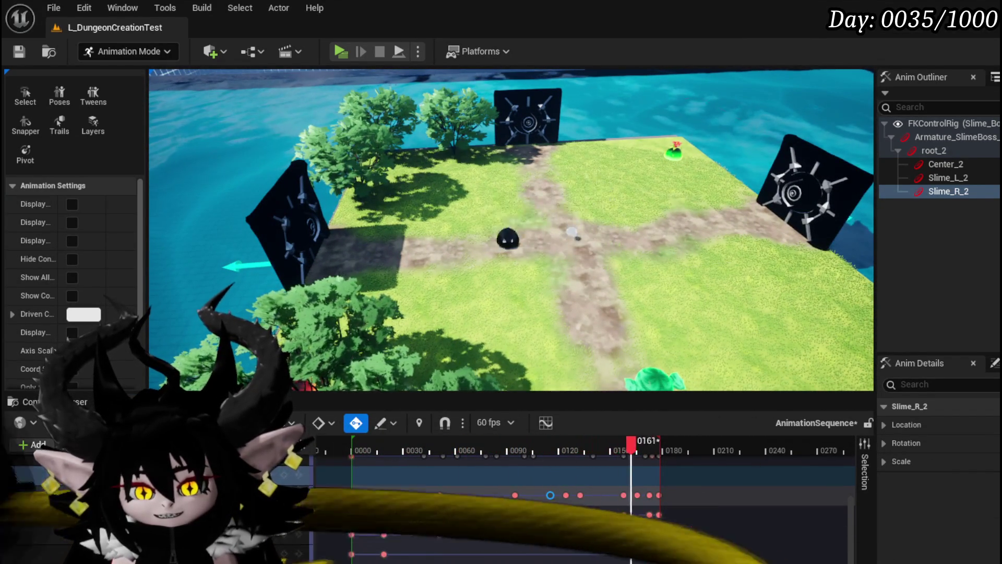
pyautogui.press('space')
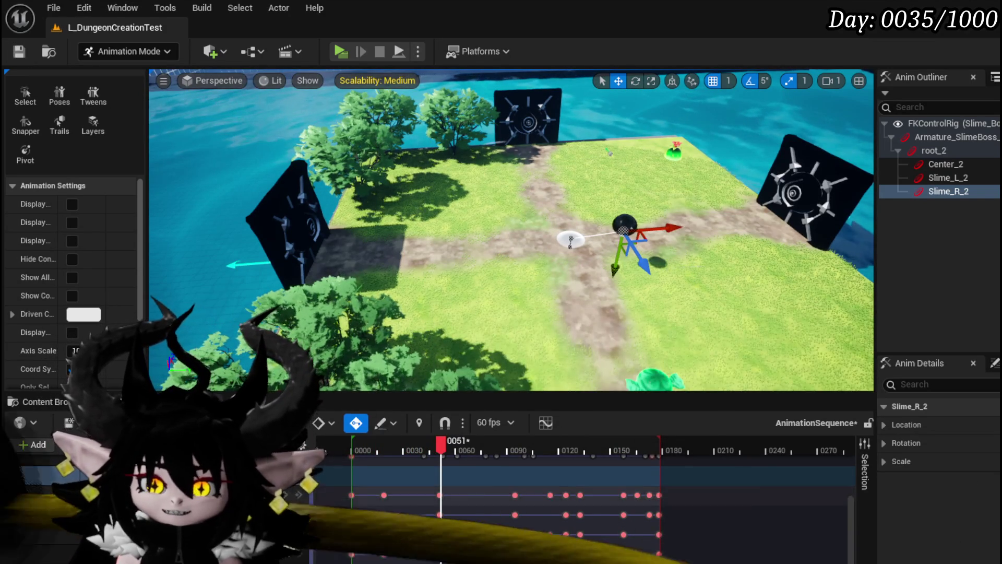
pyautogui.click(295, 472)
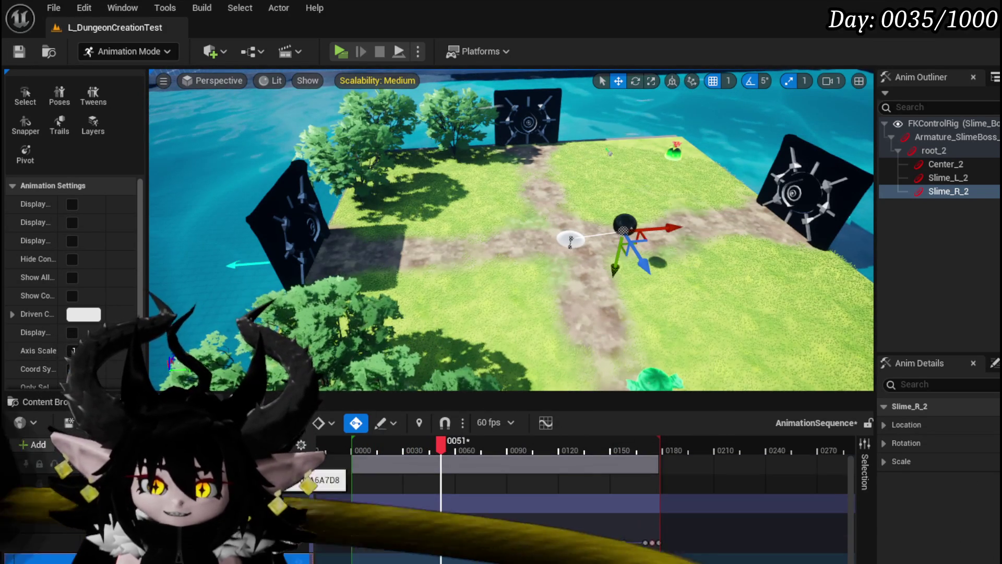
# Step: Re-bake the slime boss track as Slime_Boss_CLR in the Boss folder, replacing the existing asset
pyautogui.rightClick(300, 468)
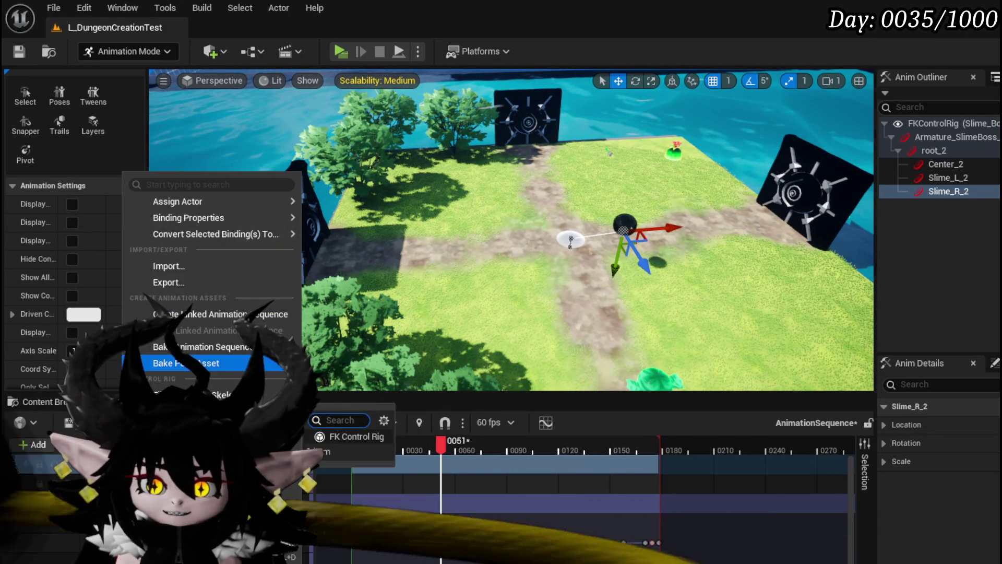
pyautogui.click(198, 347)
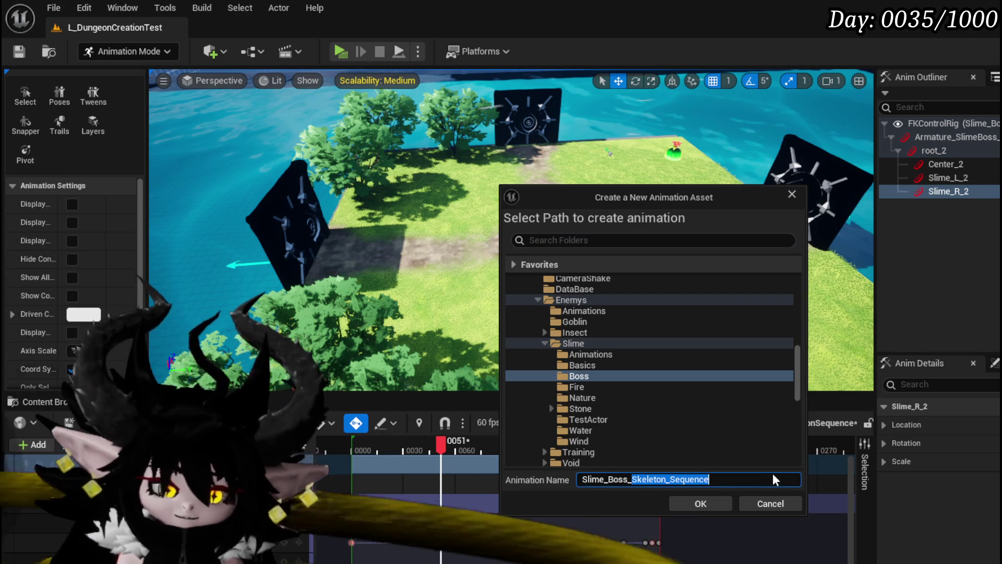
pyautogui.write('CLR')
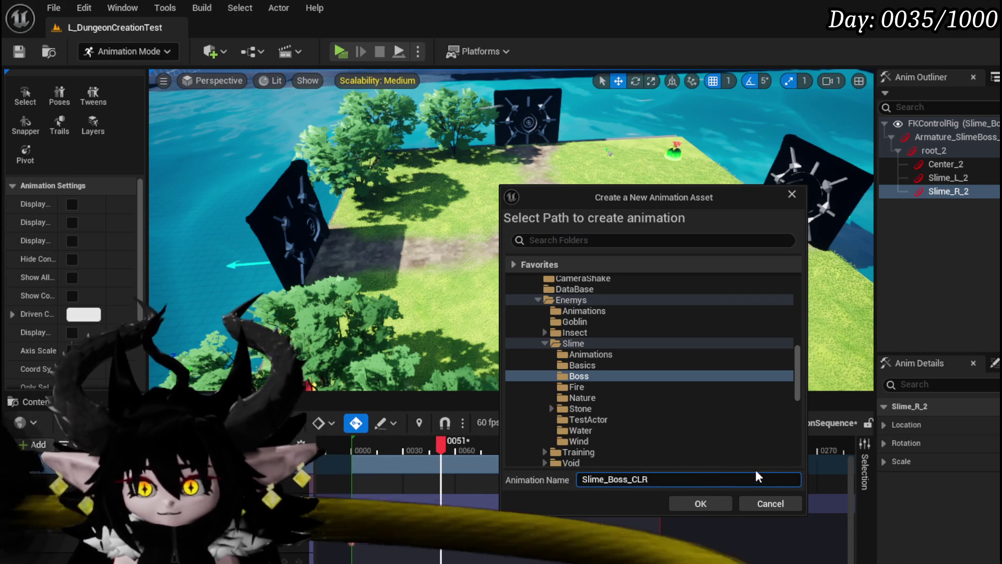
pyautogui.click(704, 502)
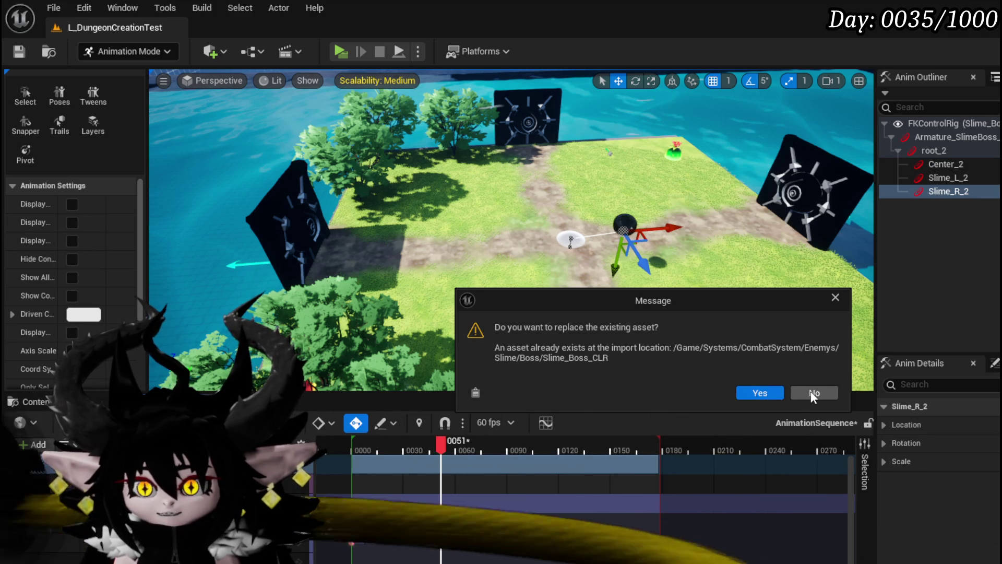
pyautogui.click(811, 392)
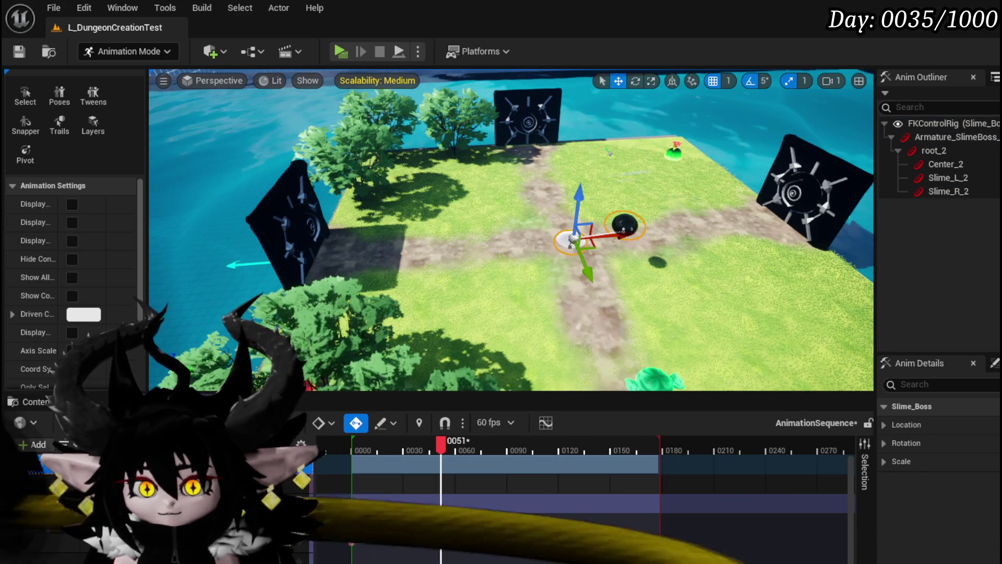
# Step: Bake and export the slime boss track as a new Slime_Boss_CLL sequence and save it
pyautogui.rightClick(138, 462)
pyautogui.moveTo(303, 411)
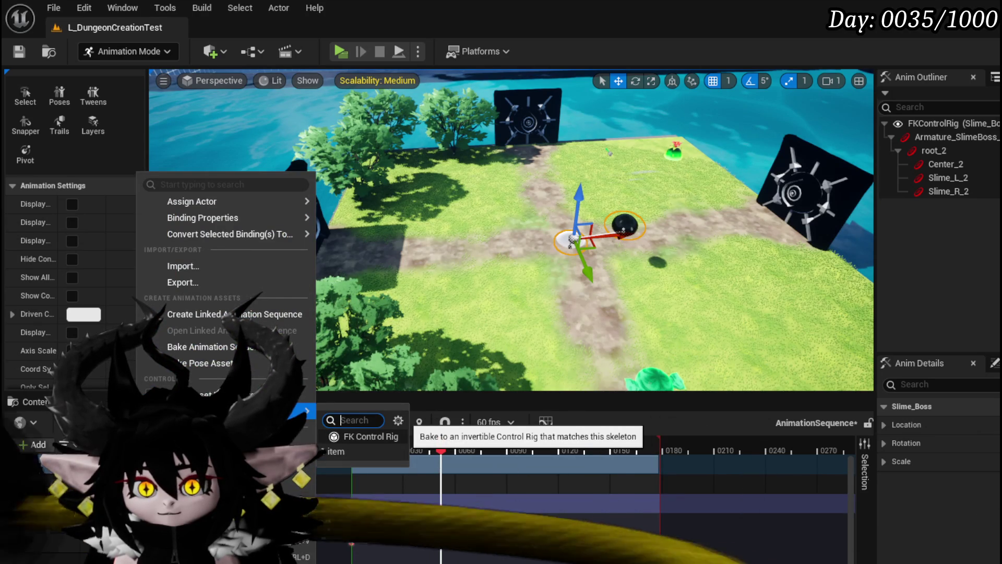
pyautogui.click(204, 352)
pyautogui.write('Slime_Boss_CLL')
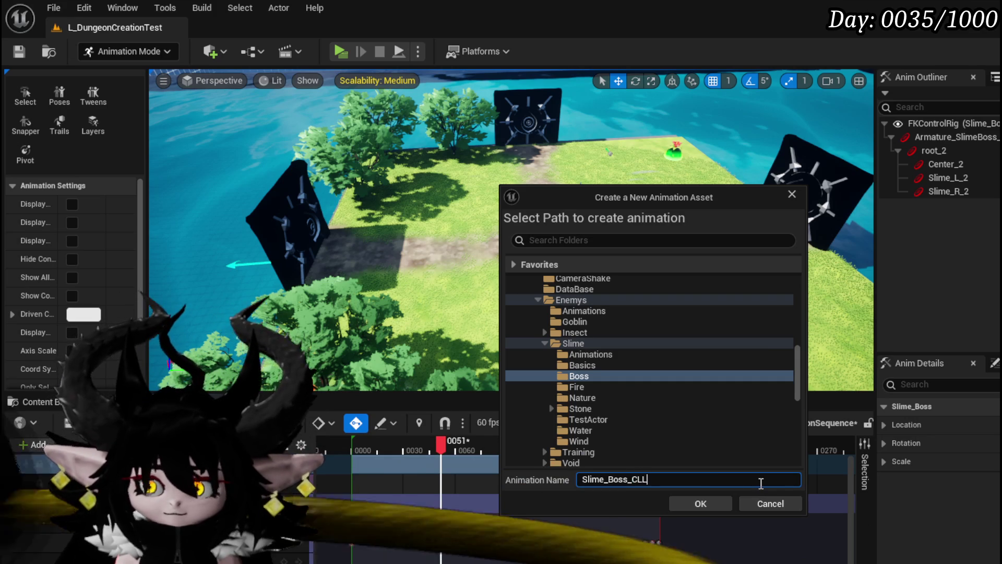
pyautogui.click(696, 504)
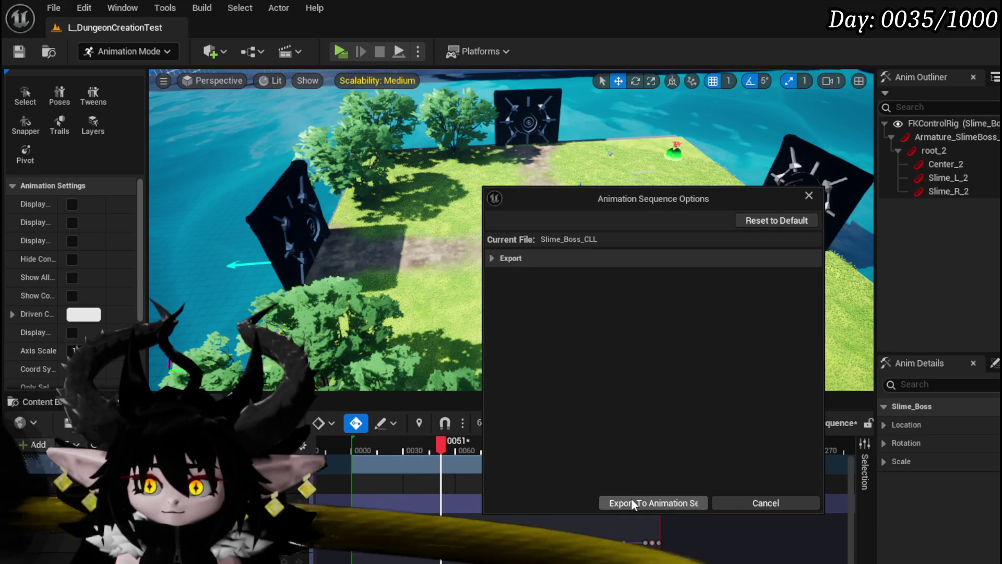
pyautogui.click(632, 503)
pyautogui.click(18, 51)
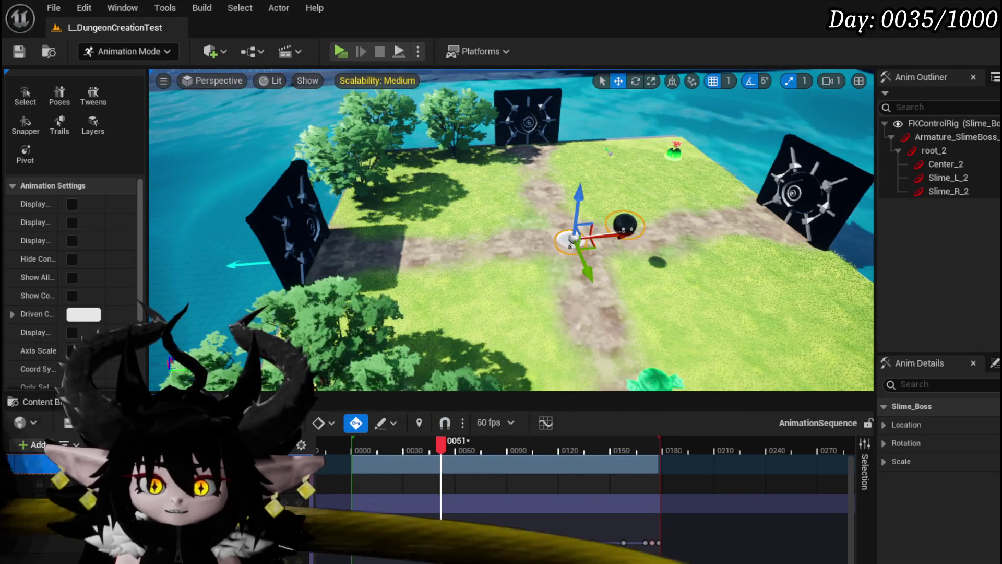
# Step: Rewind the sequence to frame 7 and bring up the Content Drawer
pyautogui.moveTo(440, 447); pyautogui.dragTo(363, 451)
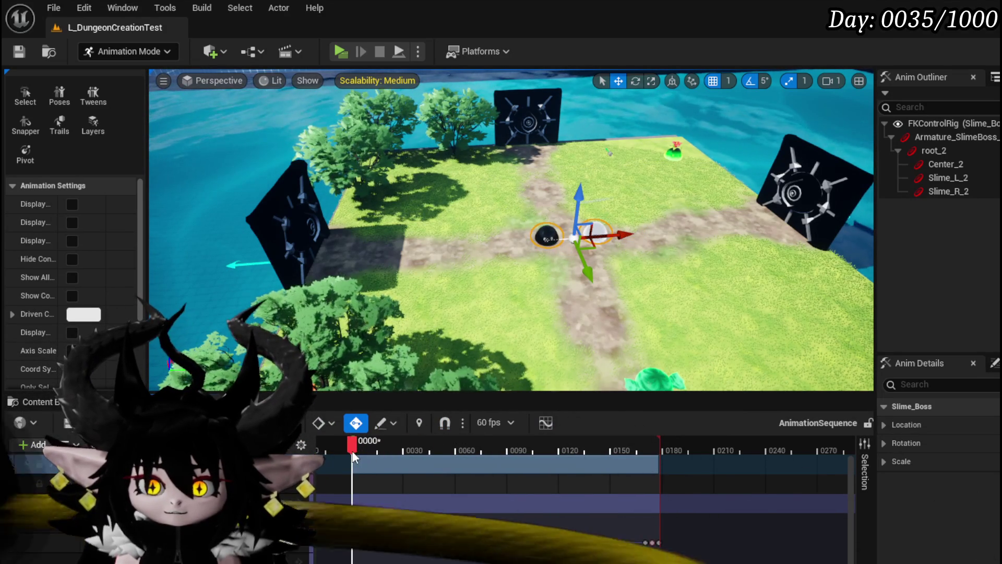
pyautogui.hotkey('ctrl', 'space')
pyautogui.moveTo(546, 283)
pyautogui.mouseDown()
pyautogui.moveTo(253, 201)
pyautogui.moveTo(291, 205)
pyautogui.mouseUp()
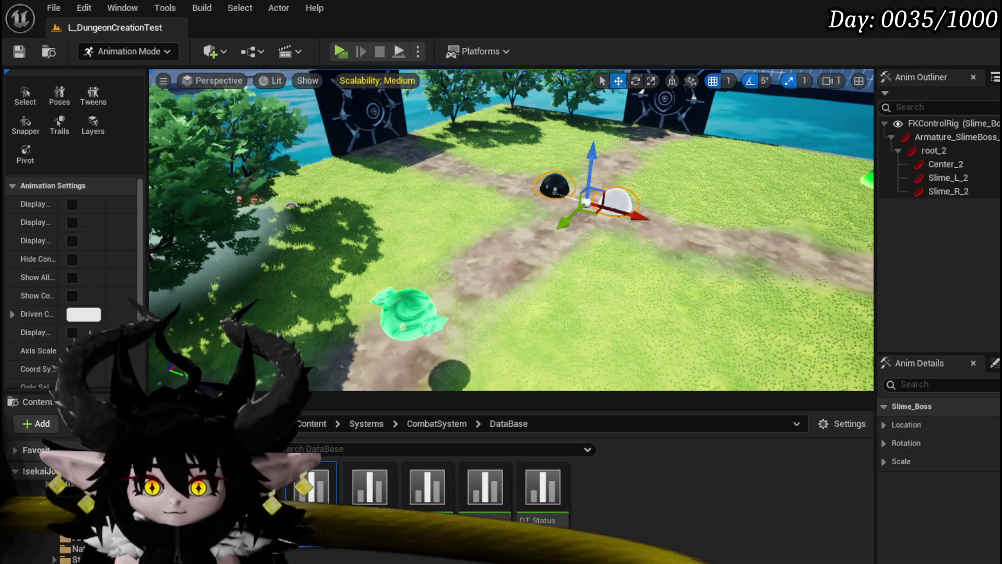
# Step: Browse to the slime Boss folder and save the Slime_Boss_CLL and Slime_Boss_CLR sequences
pyautogui.click(31, 495)
pyautogui.click(31, 504)
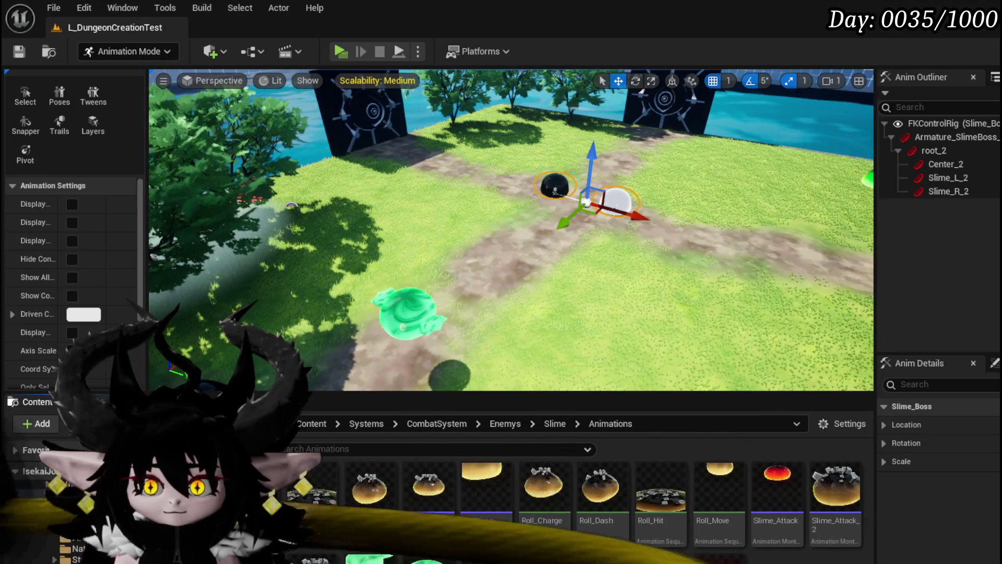
pyautogui.click(32, 527)
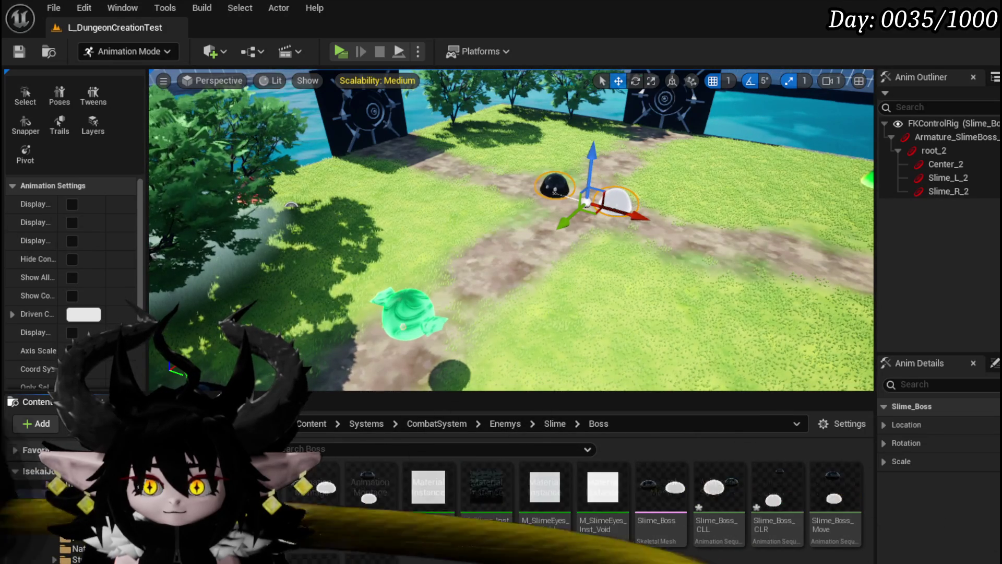
pyautogui.hotkey('ctrl', 'shift', 's')
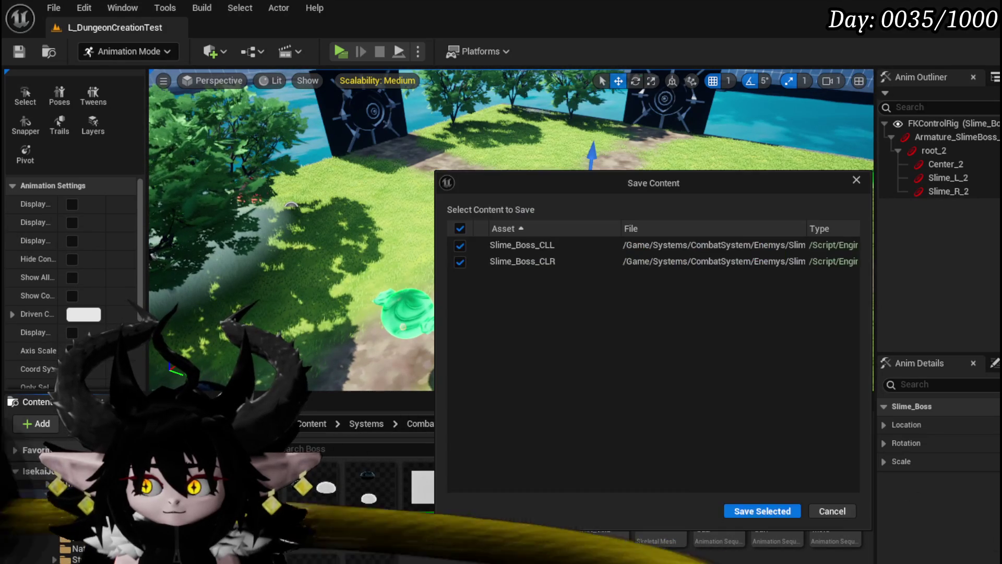
pyautogui.click(763, 510)
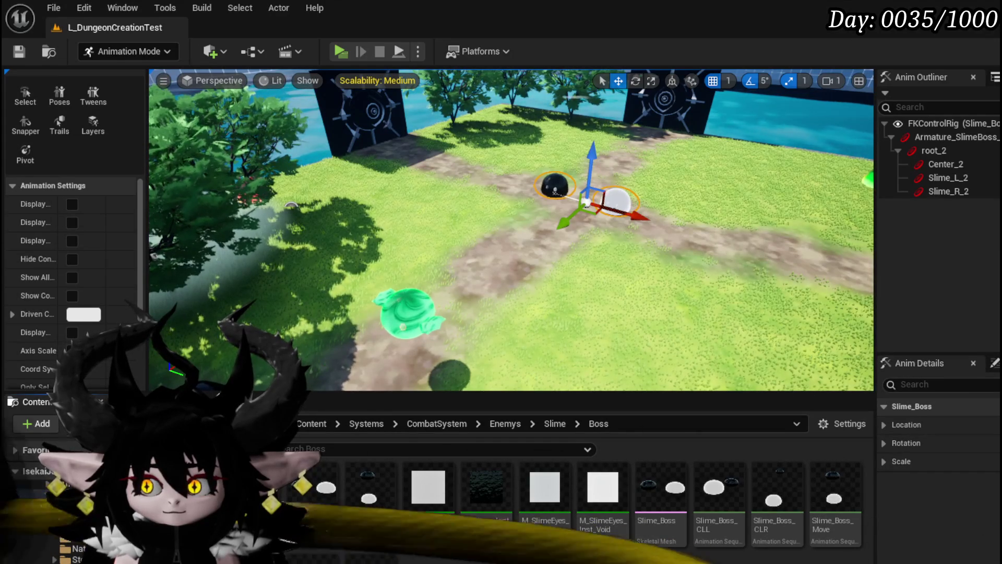
# Step: Create AnimMontages from Slime_Boss_CLL and Slime_Boss_CLR and save both
pyautogui.rightClick(718, 491)
pyautogui.moveTo(779, 235)
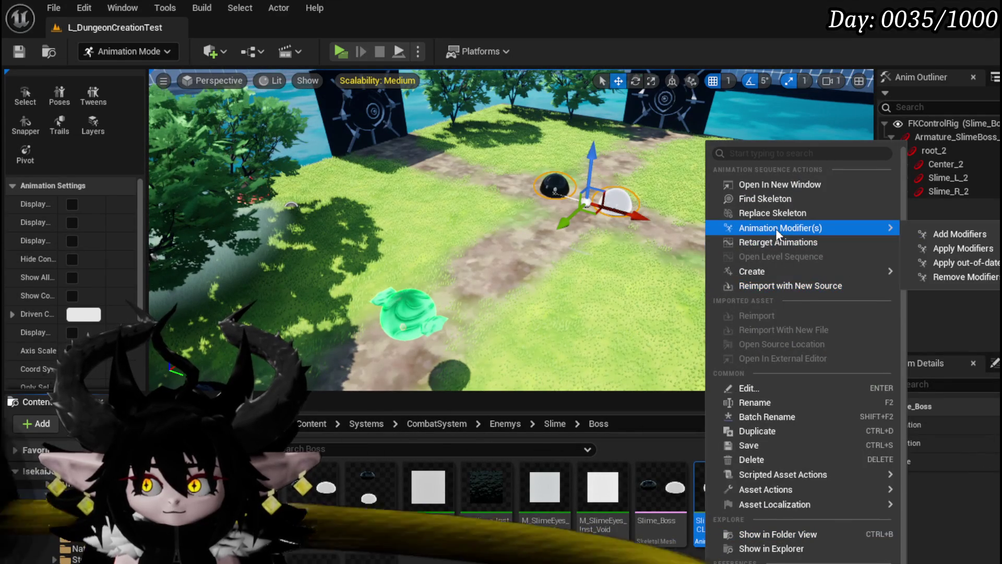
pyautogui.moveTo(765, 274)
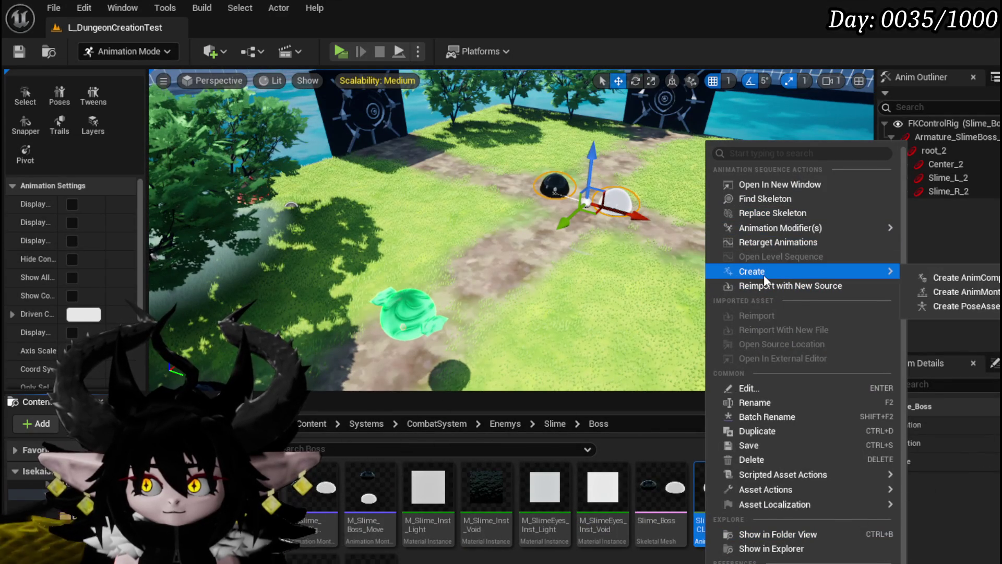
pyautogui.click(959, 291)
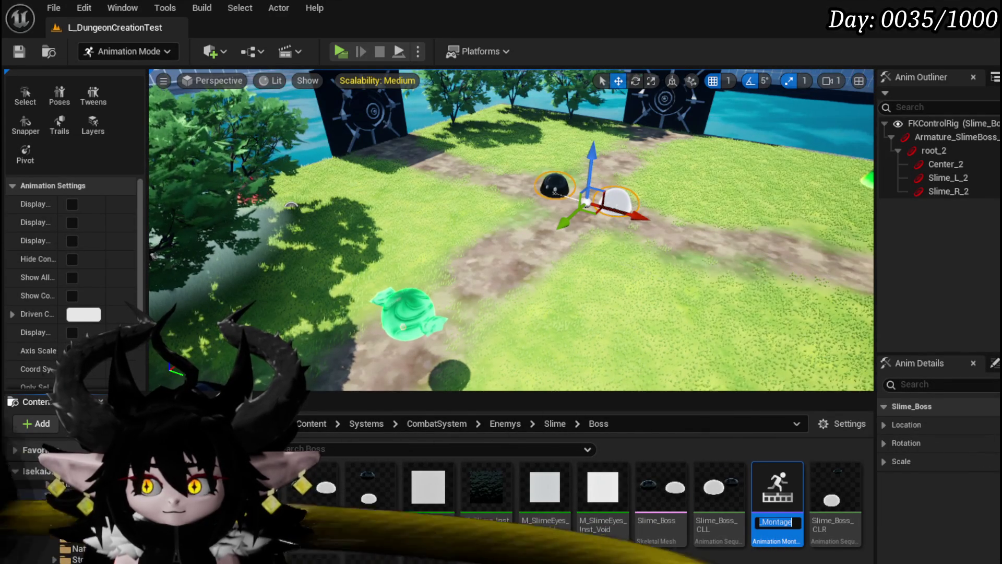
pyautogui.press('Return')
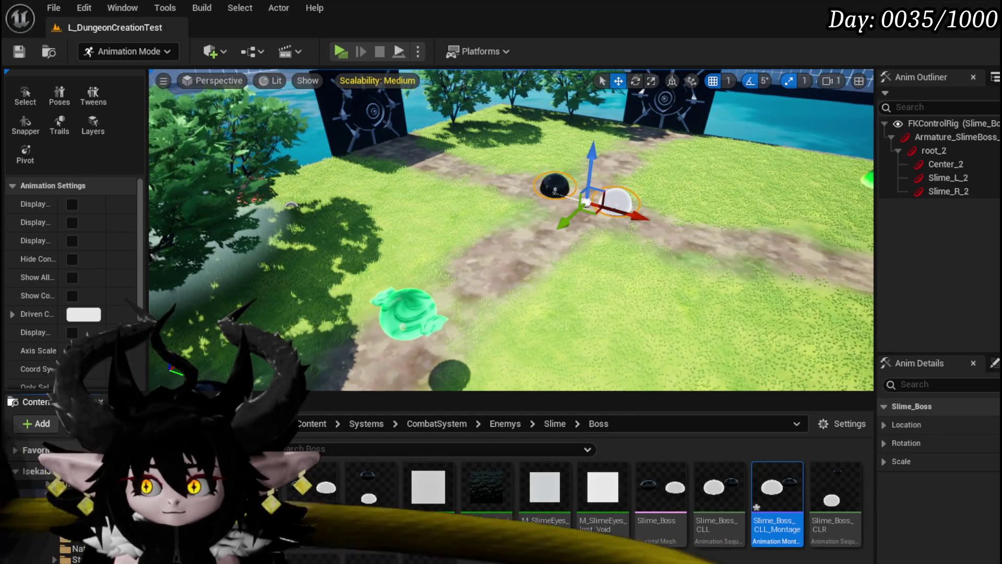
pyautogui.rightClick(837, 526)
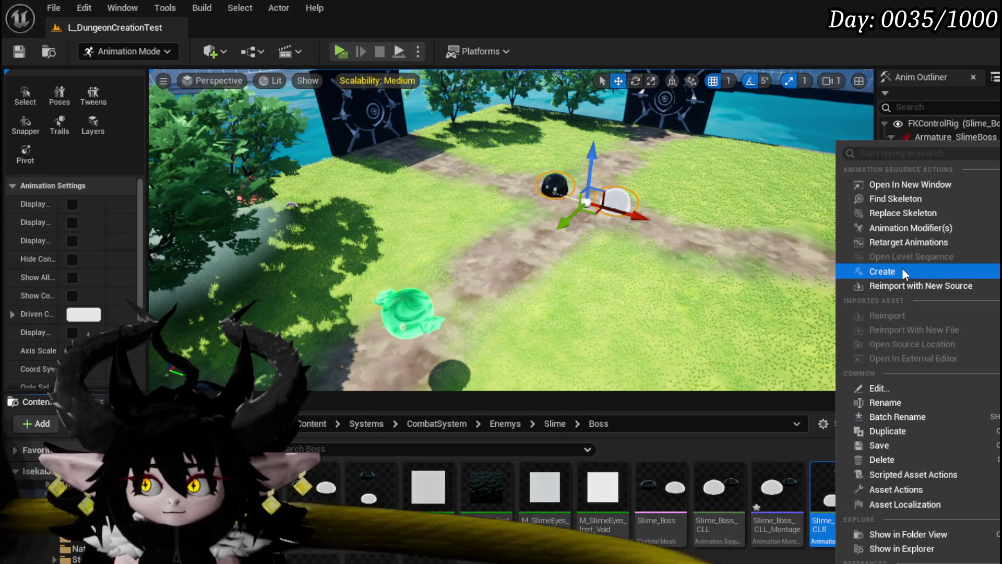
pyautogui.click(813, 532)
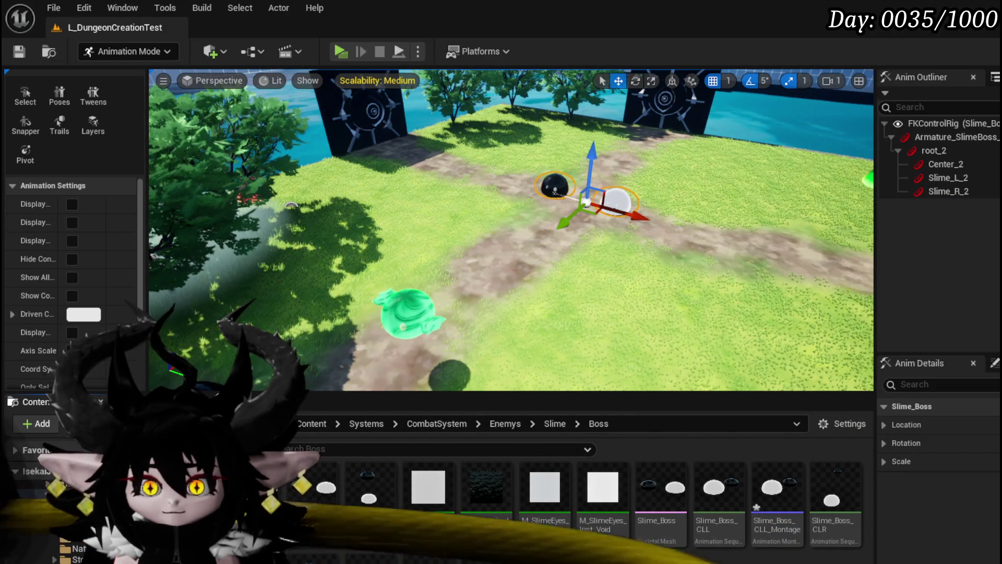
pyautogui.hotkey('ctrl', 'shift', 's')
pyautogui.click(761, 511)
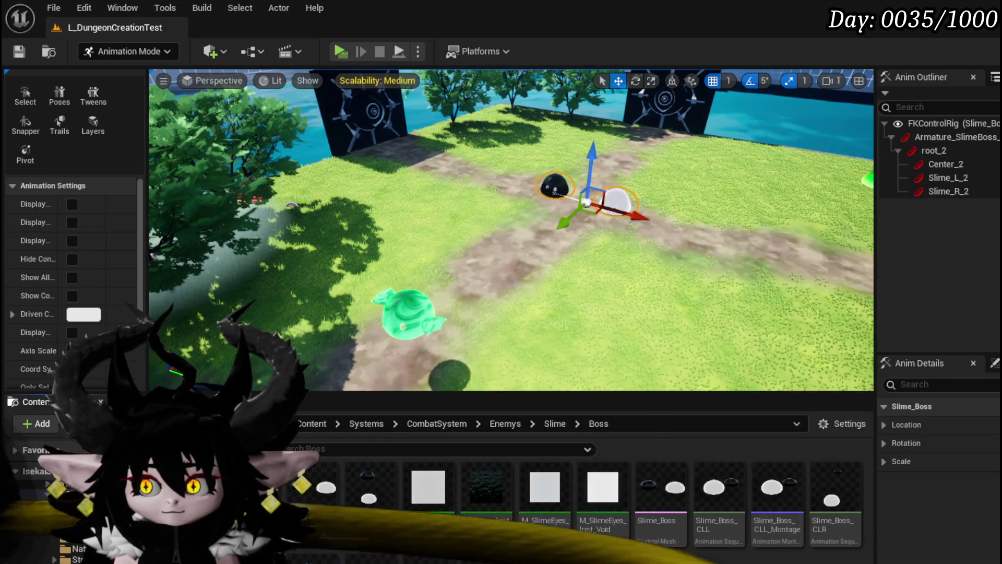
# Step: Open Slime_Boss_CLL_Montage and add a Hit notify, moved to frame 85
pyautogui.doubleClick(771, 522)
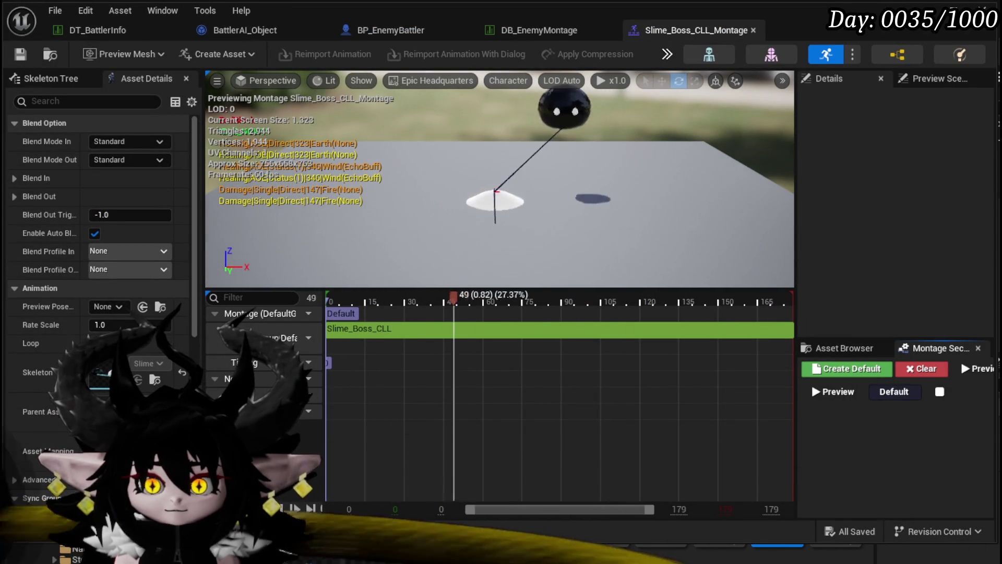
pyautogui.rightClick(520, 402)
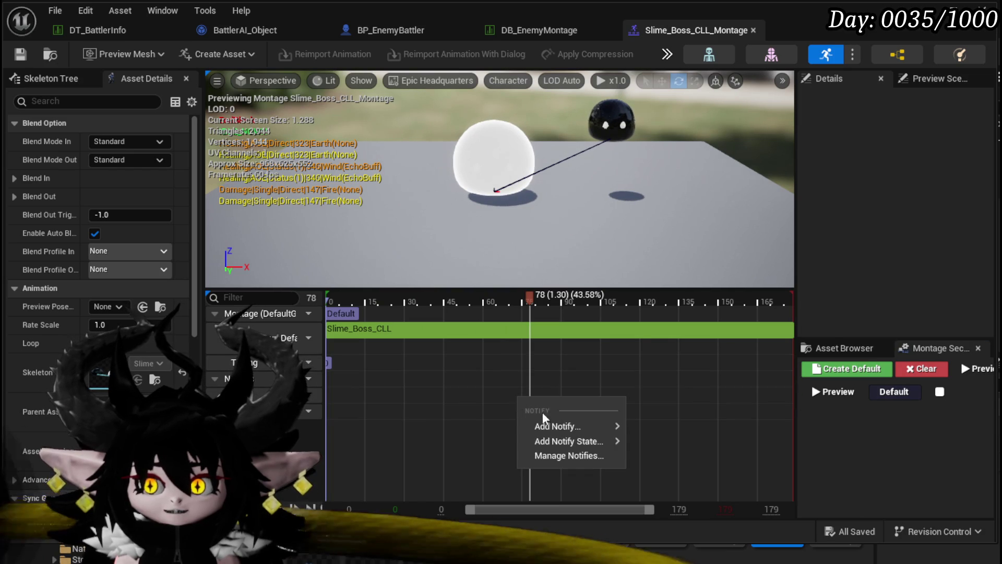
pyautogui.moveTo(574, 426)
pyautogui.click(676, 550)
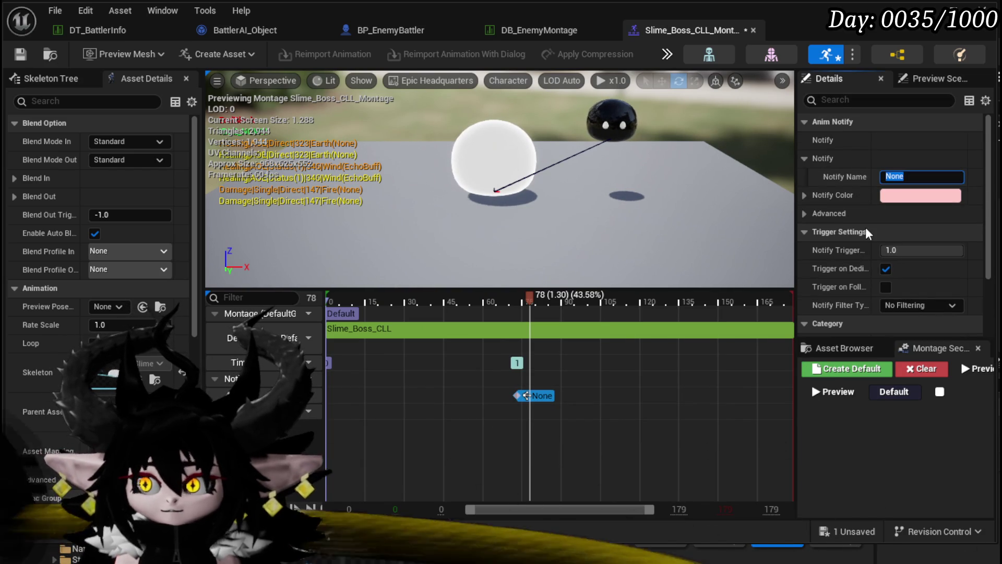
pyautogui.write('Hit')
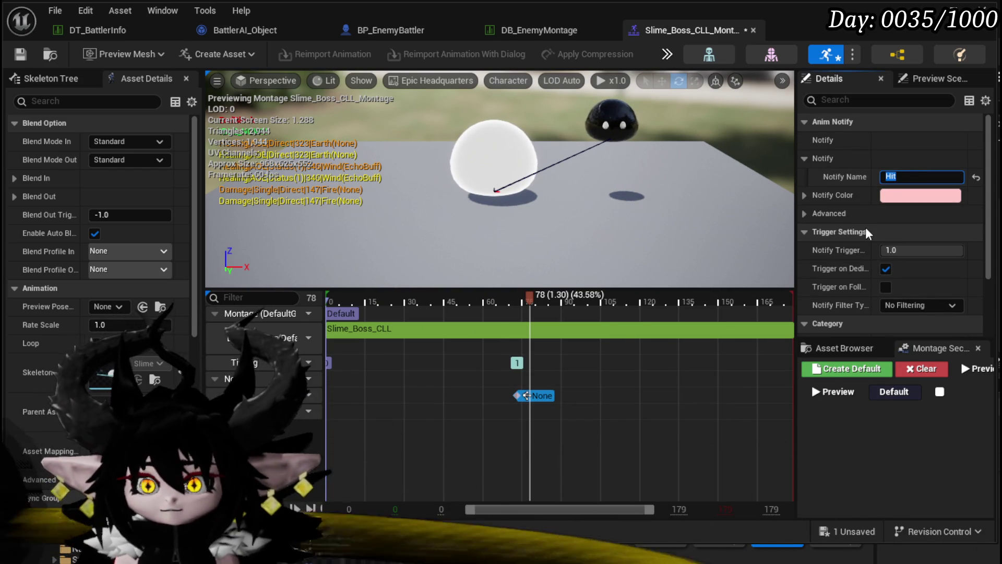
pyautogui.moveTo(529, 395); pyautogui.dragTo(736, 396)
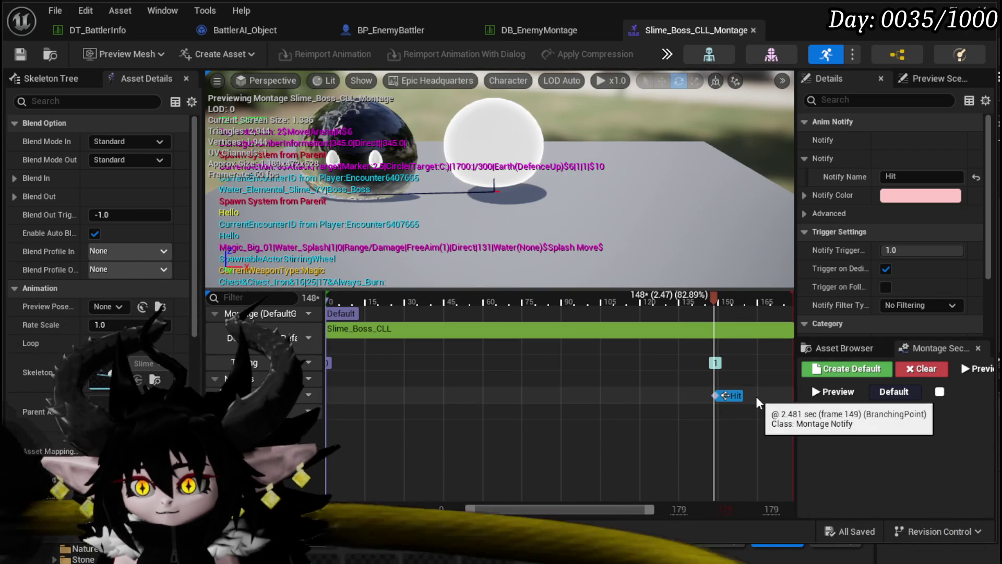
# Step: Replace the Hit notify with another notify type and check its properties
pyautogui.rightClick(753, 396)
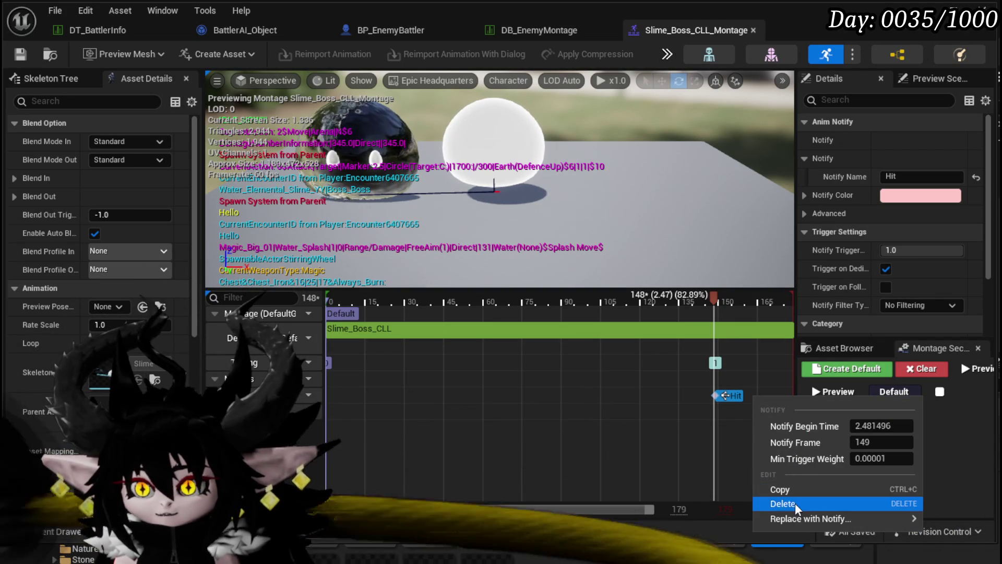
pyautogui.moveTo(791, 518)
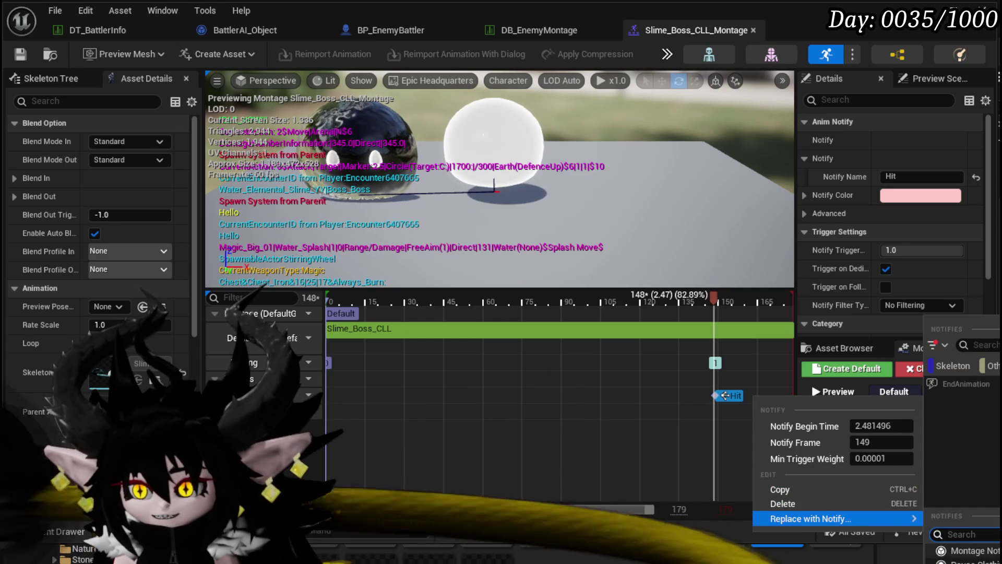
pyautogui.click(970, 550)
pyautogui.click(731, 396)
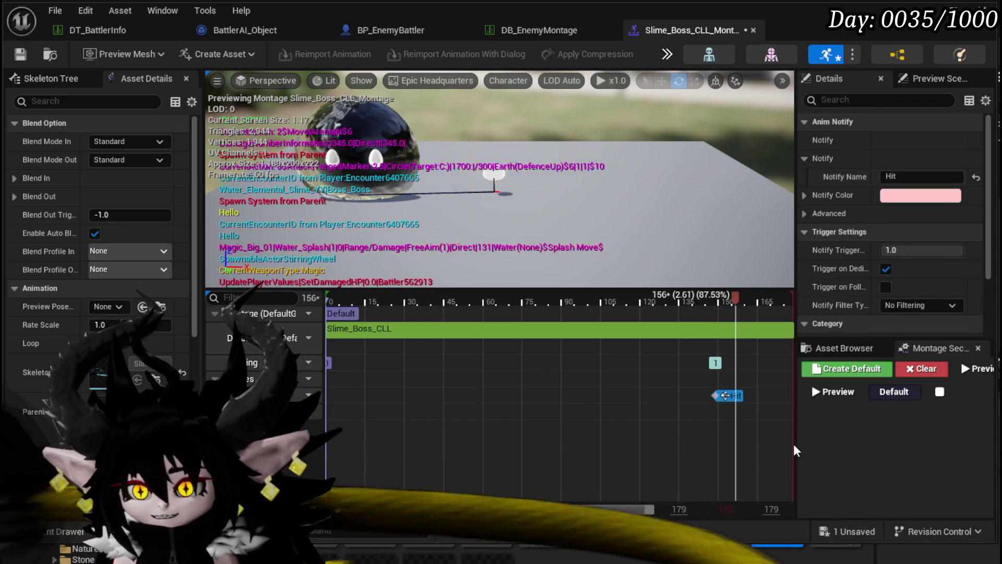
pyautogui.click(653, 401)
# Step: Add a second notify named End and drag it later along the notify track
pyautogui.rightClick(591, 401)
pyautogui.moveTo(616, 421)
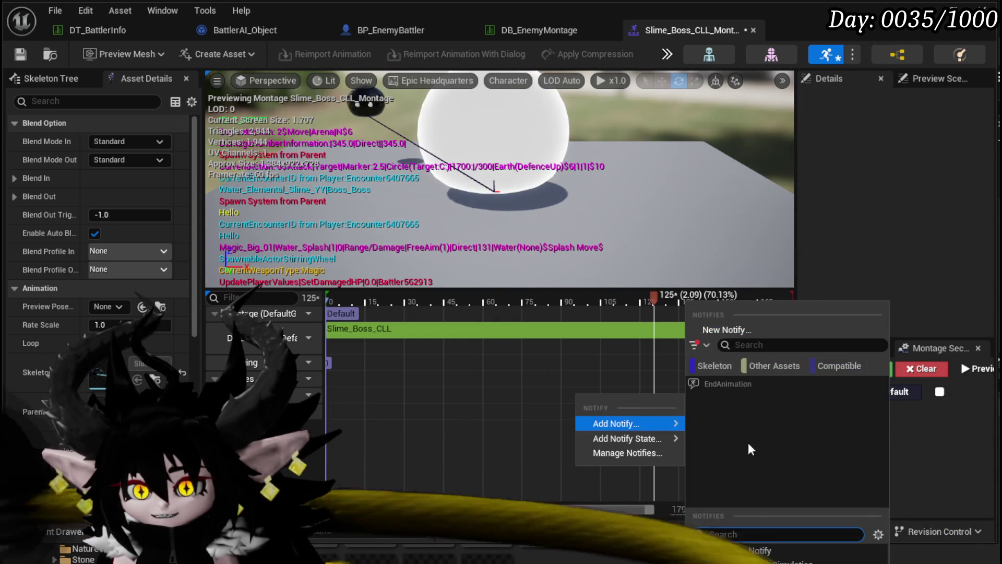
pyautogui.click(689, 545)
pyautogui.click(602, 400)
pyautogui.write('E')
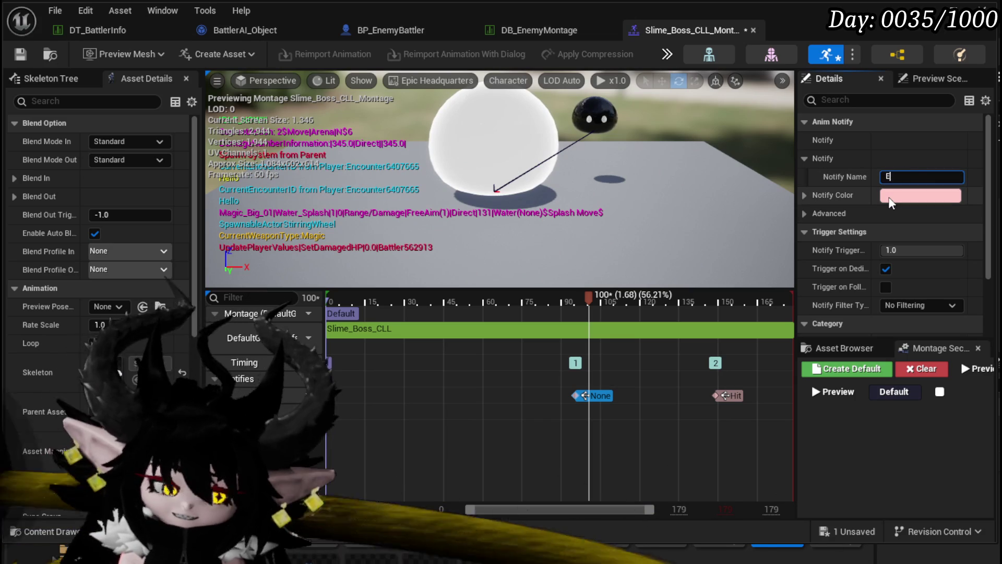
pyautogui.write('nd')
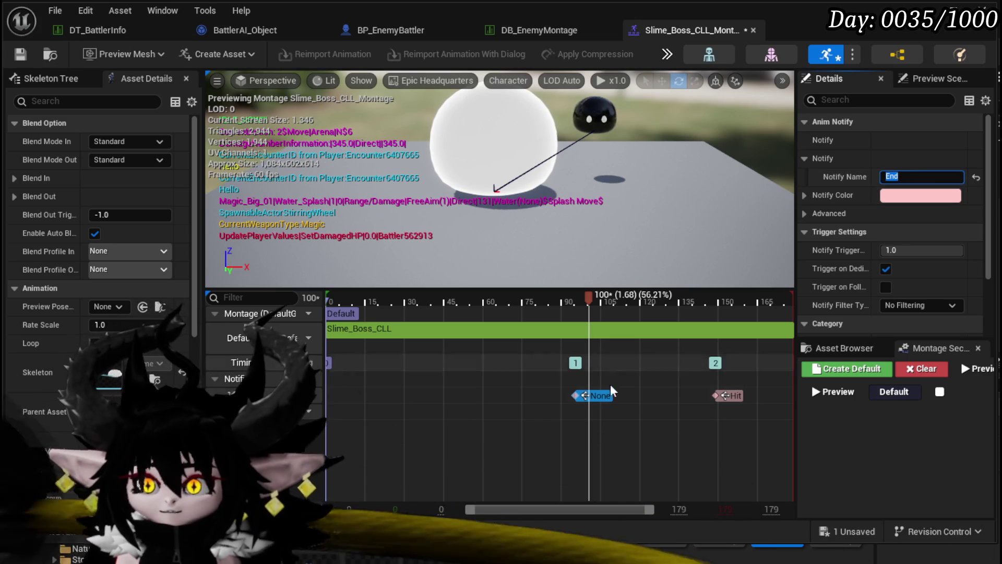
pyautogui.moveTo(597, 393)
pyautogui.mouseDown()
pyautogui.moveTo(819, 393)
pyautogui.moveTo(762, 401)
pyautogui.mouseUp()
# Step: In Slime_Boss_CLR_Montage, shift the Hit and End notifies later so Hit sits at frame 150, then save
pyautogui.click(723, 395)
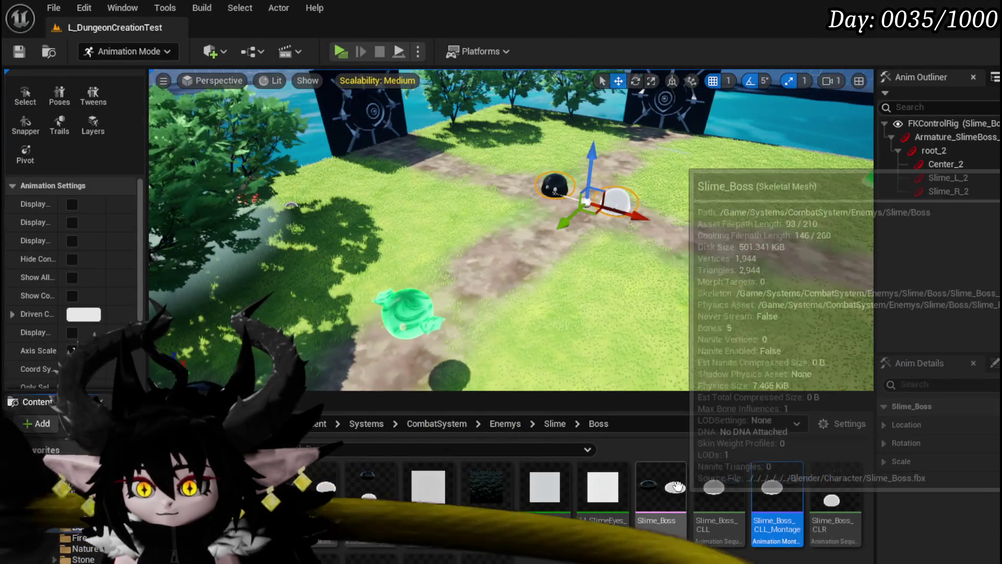
pyautogui.doubleClick(652, 488)
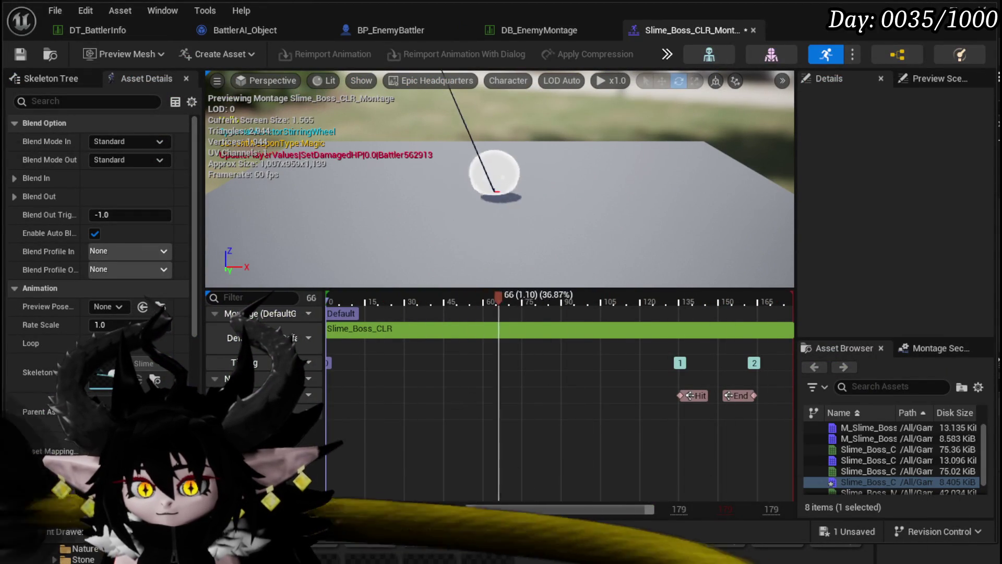
pyautogui.press('space')
pyautogui.moveTo(581, 296); pyautogui.dragTo(721, 302)
pyautogui.click(700, 395)
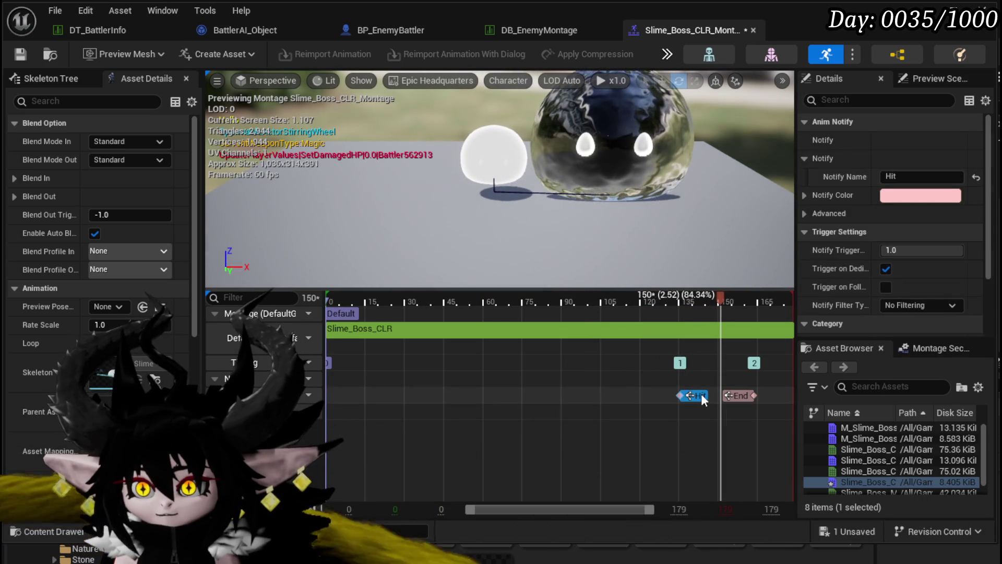
pyautogui.keyDown('ctrl'); pyautogui.click(737, 396); pyautogui.keyUp('ctrl')
pyautogui.moveTo(737, 396); pyautogui.dragTo(773, 394)
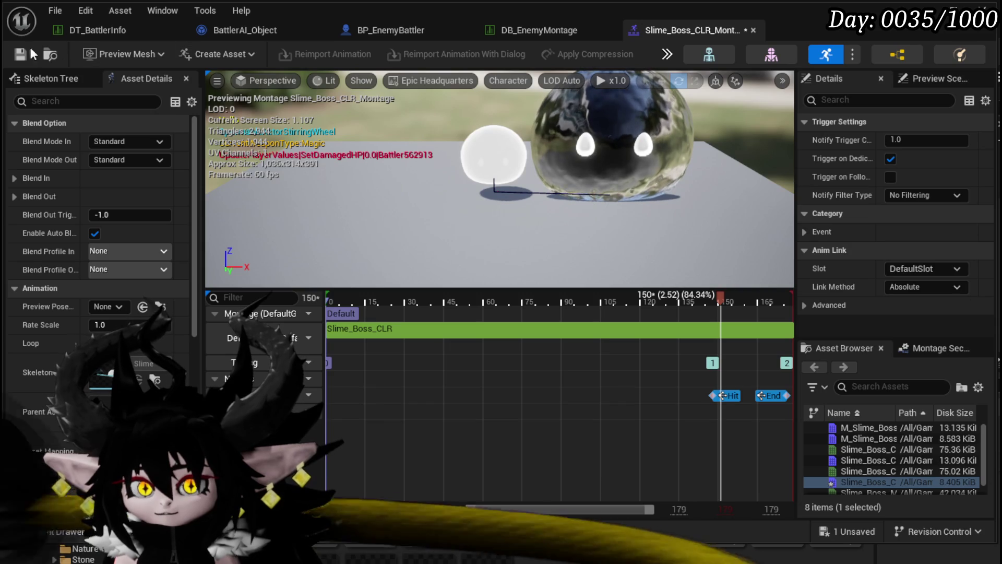
pyautogui.hotkey('ctrl', 's')
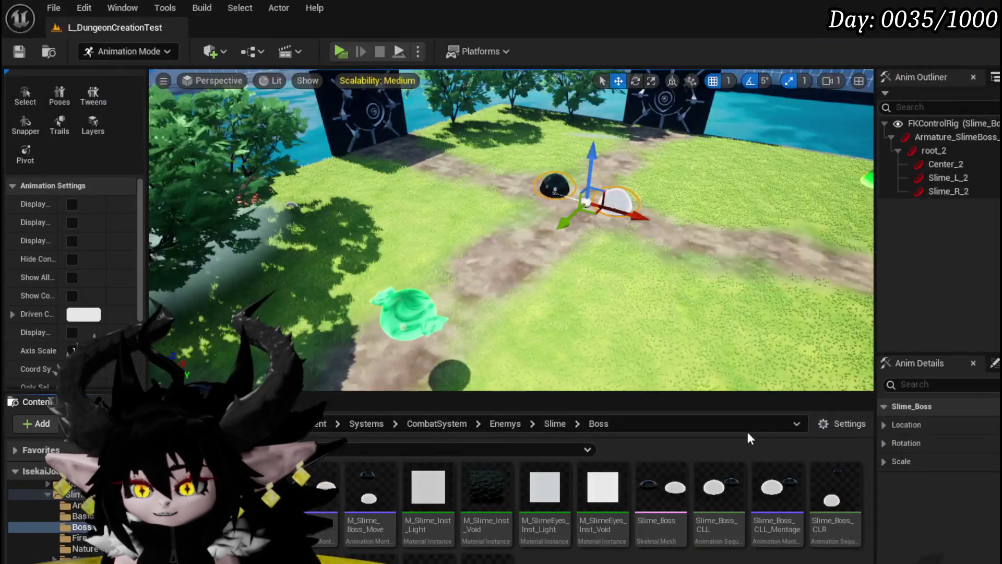
pyautogui.hotkey('alt', 'Tab')
# Step: Nudge the Hit notify to about frame 149 in the CLL and CLR montages and save
pyautogui.doubleClick(771, 486)
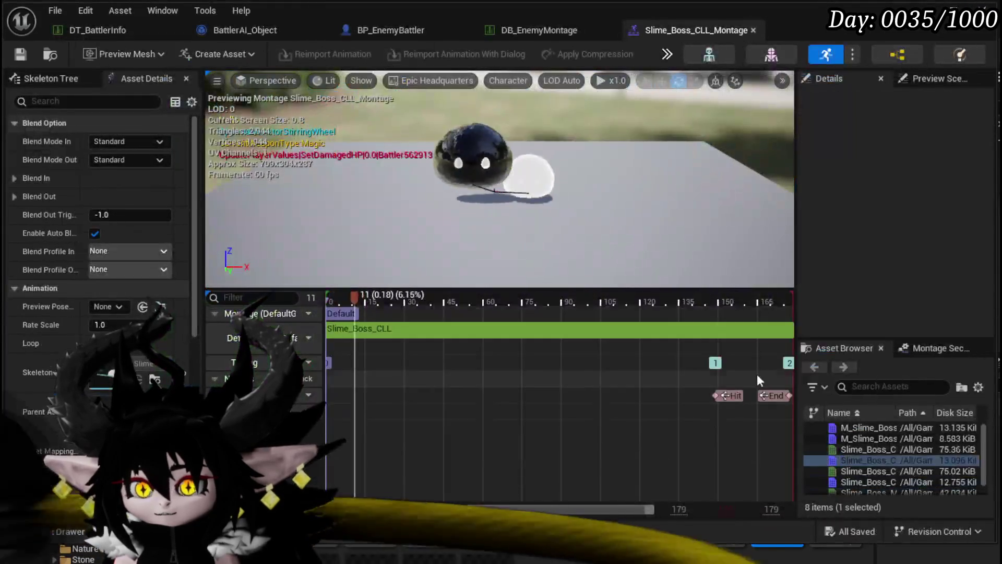
pyautogui.click(737, 393)
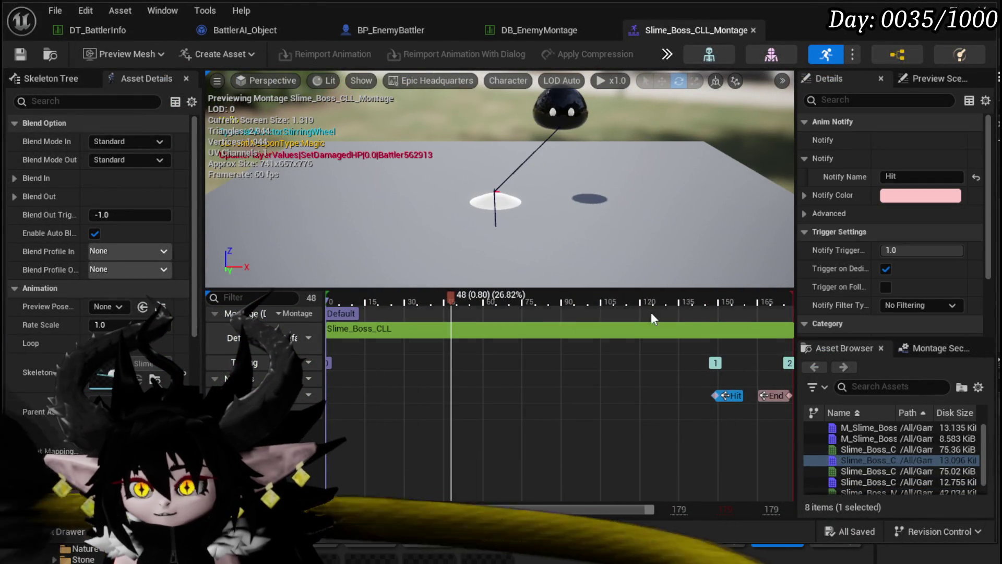
pyautogui.moveTo(718, 315); pyautogui.dragTo(715, 315)
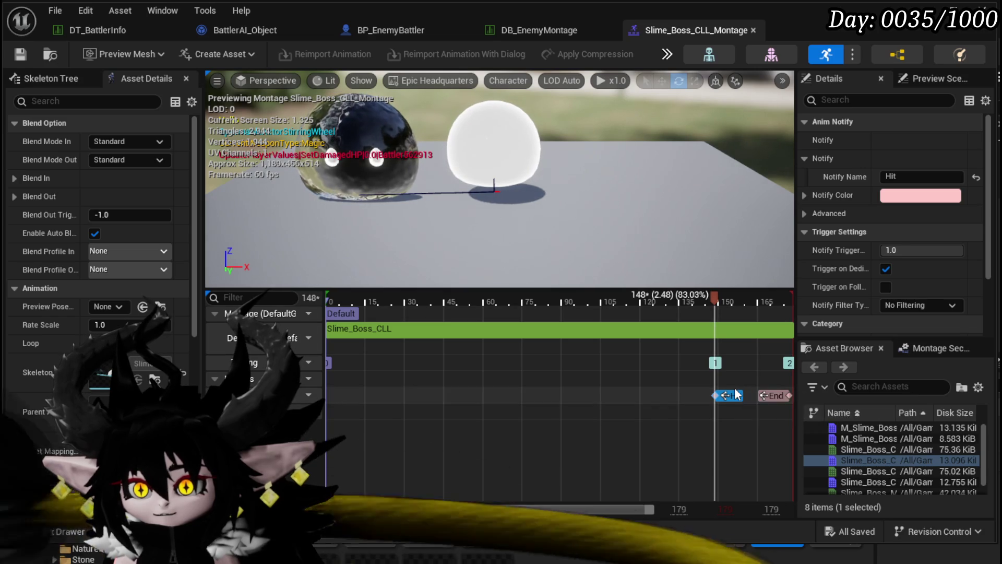
pyautogui.moveTo(733, 400); pyautogui.dragTo(740, 390)
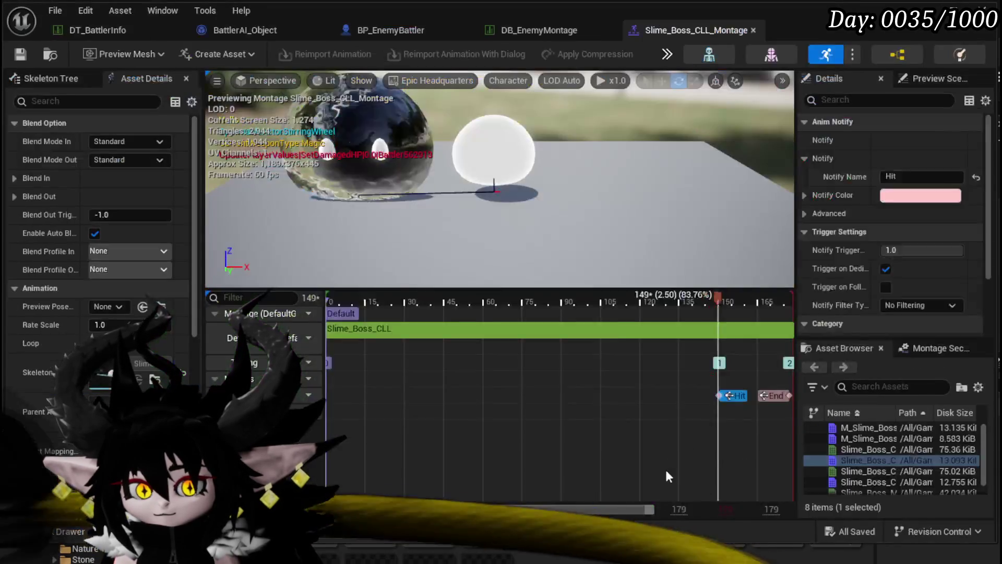
pyautogui.click(727, 400)
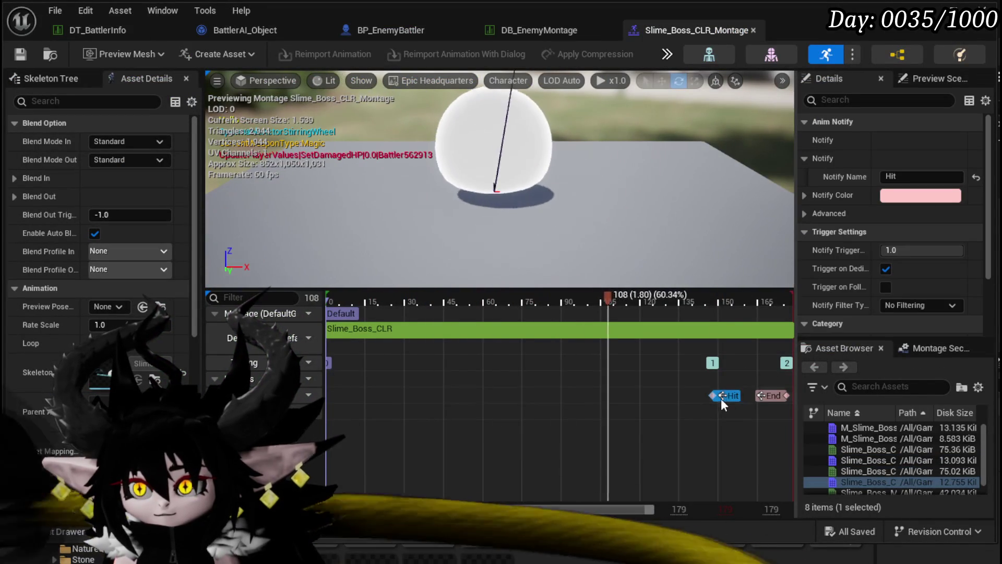
pyautogui.moveTo(721, 399); pyautogui.dragTo(728, 399)
pyautogui.click(28, 51)
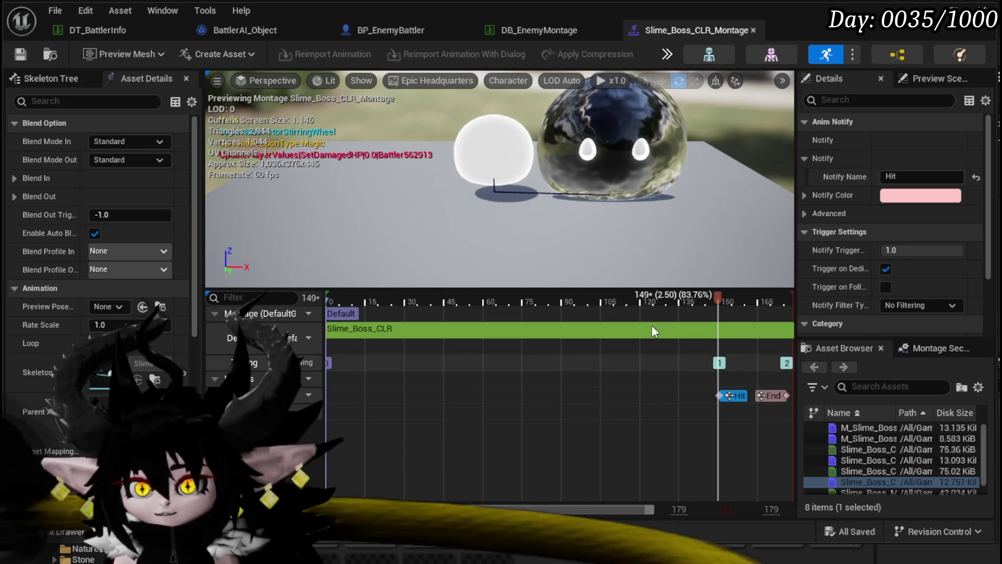
pyautogui.click(93, 31)
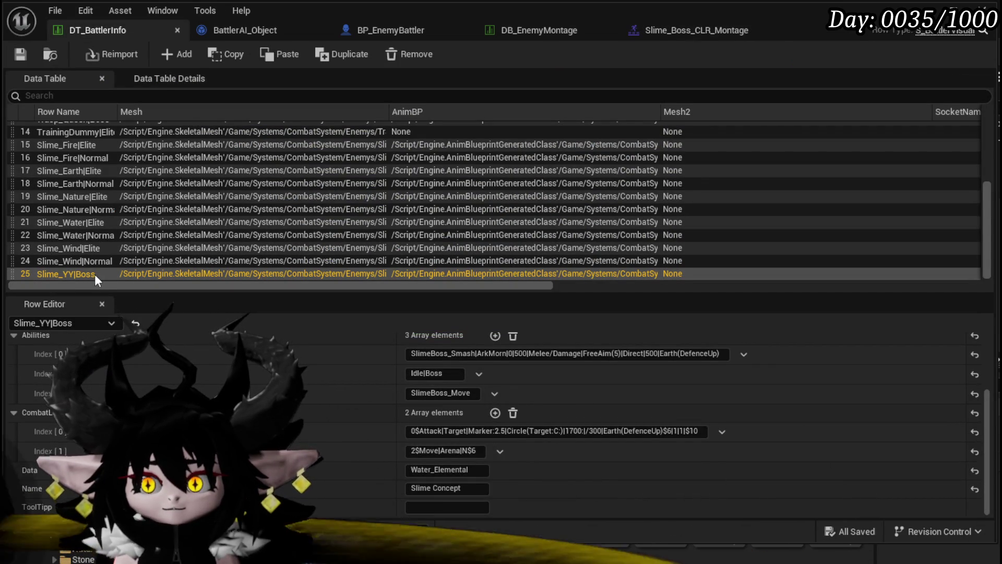
# Step: Add two DB_EnemyMontage rows named SlimeBoss_CLL and SlimeBoss_CLR
pyautogui.click(536, 25)
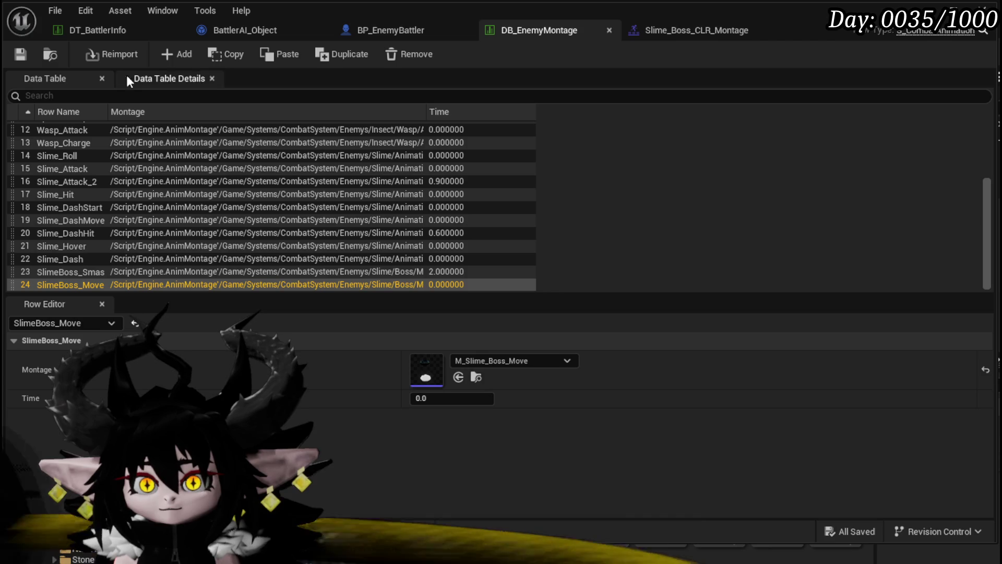
pyautogui.click(165, 57)
pyautogui.click(165, 58)
pyautogui.doubleClick(59, 272)
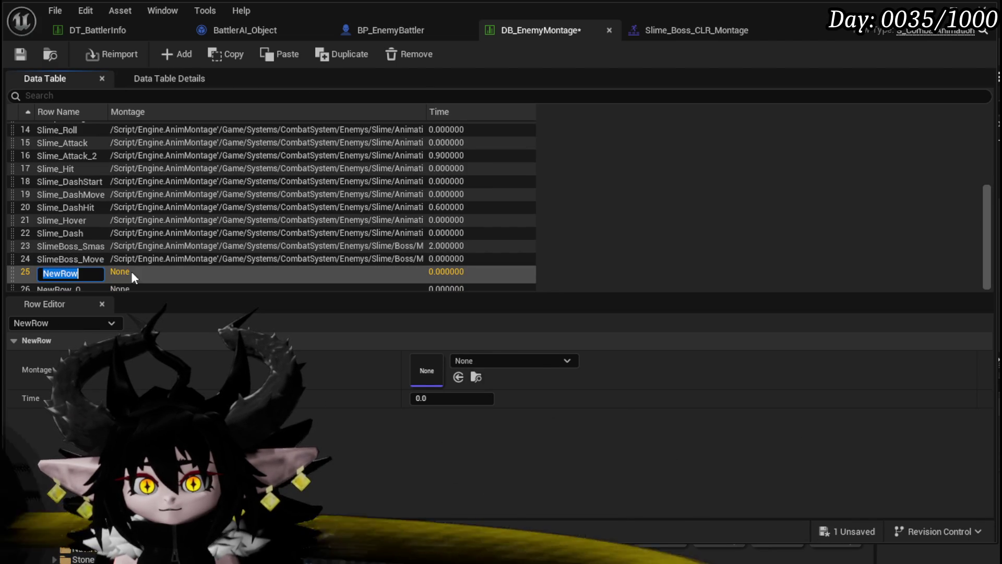
pyautogui.click(95, 259)
pyautogui.click(95, 258)
pyautogui.click(69, 275)
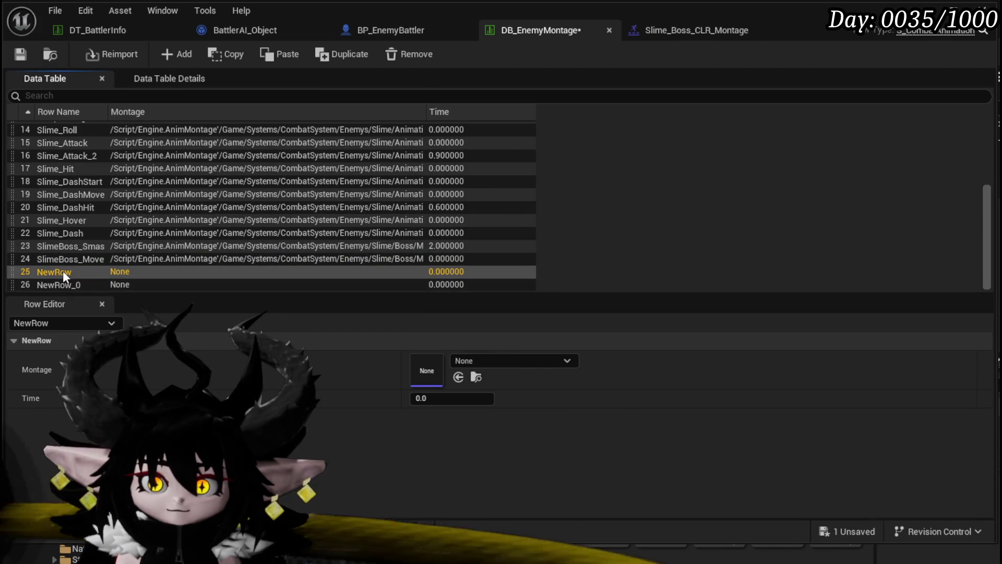
pyautogui.click(62, 271)
pyautogui.hotkey('ctrl', 'v')
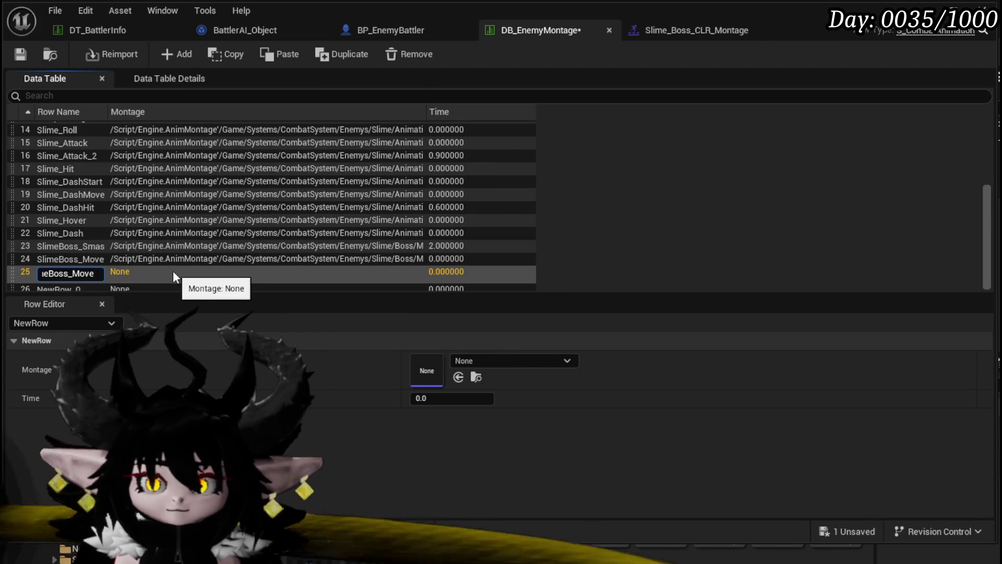
pyautogui.press('BackSpace')
pyautogui.press('BackSpace')
pyautogui.press('BackSpace')
pyautogui.write('CLL')
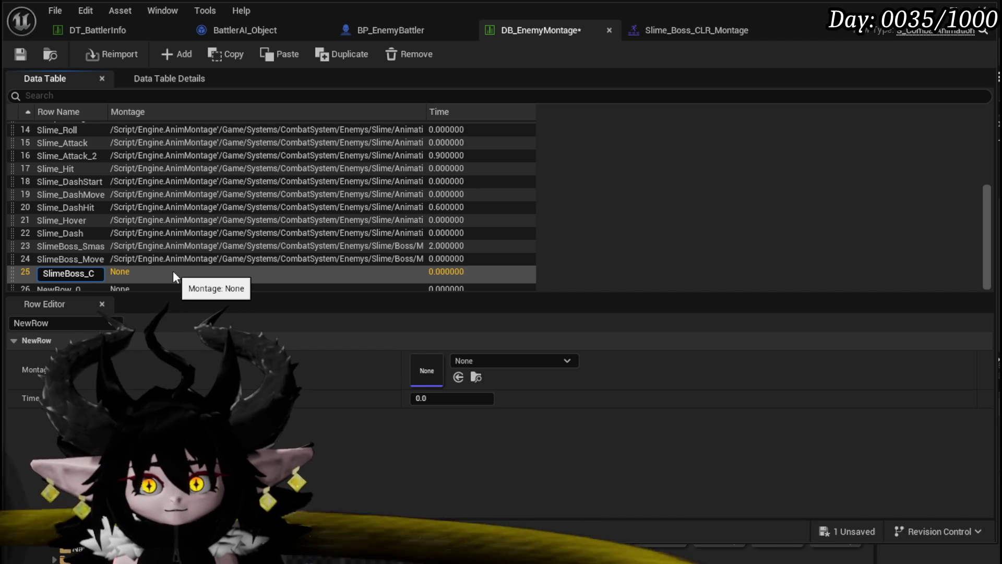
pyautogui.press('Return')
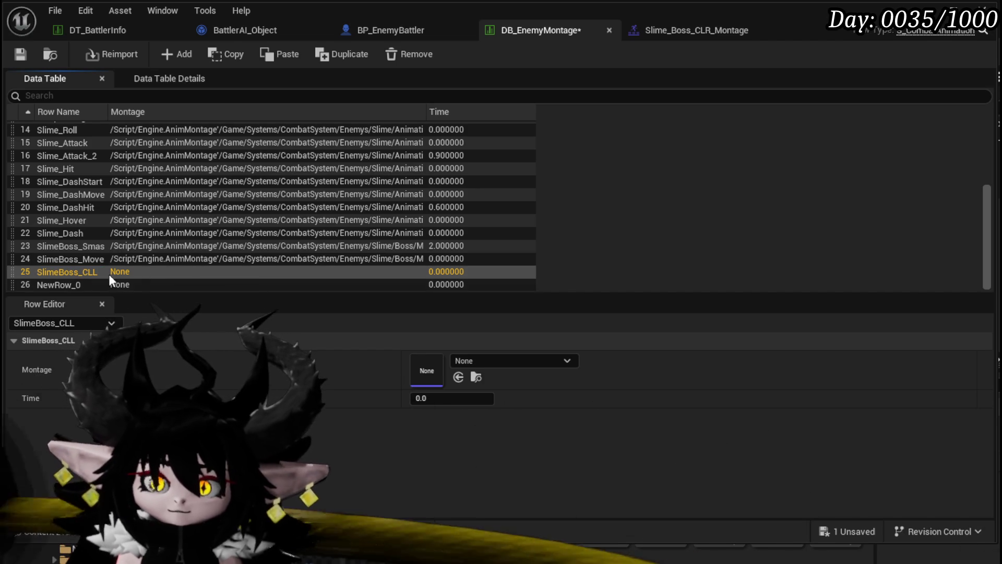
pyautogui.doubleClick(73, 286)
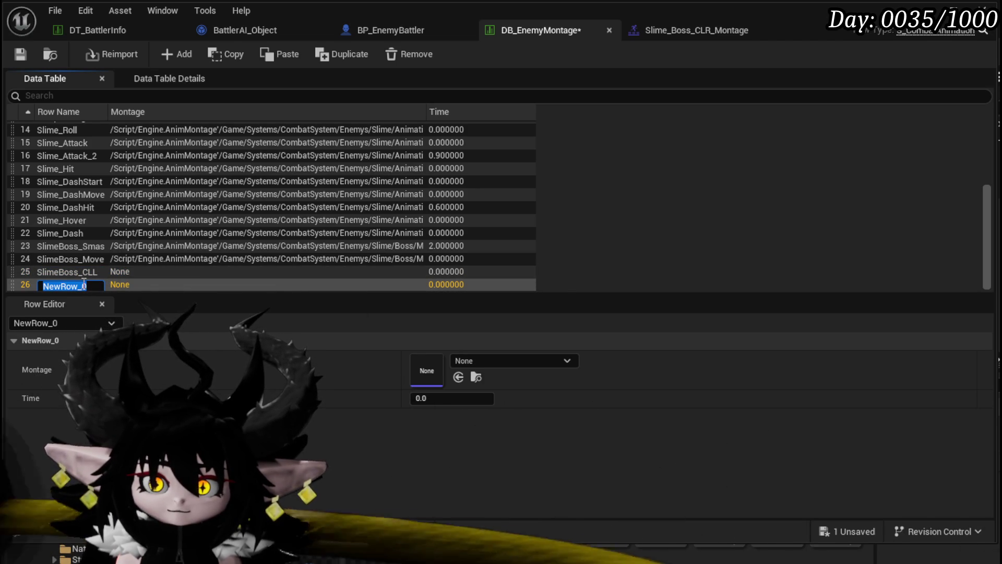
pyautogui.click(71, 270)
pyautogui.doubleClick(74, 285)
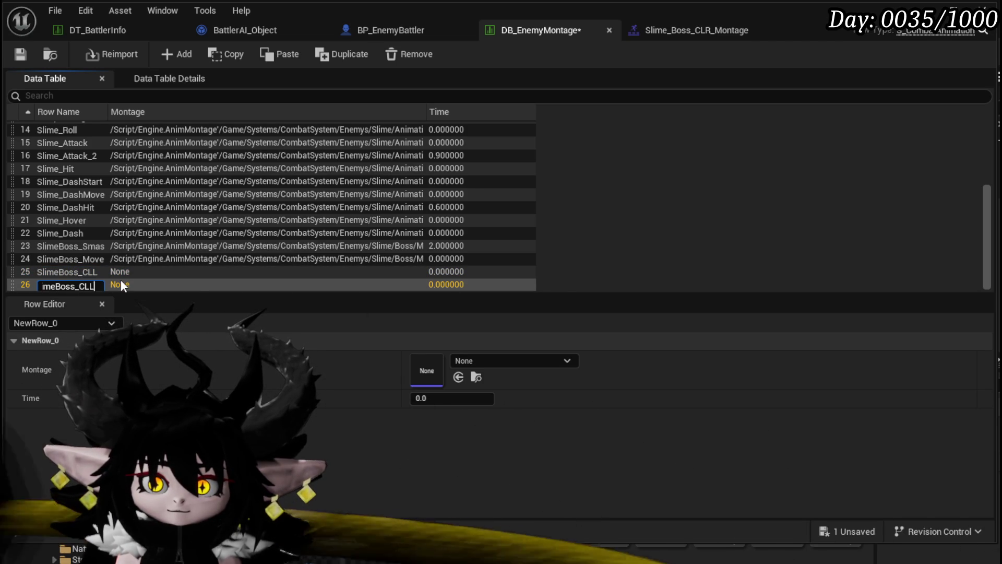
pyautogui.press('BackSpace')
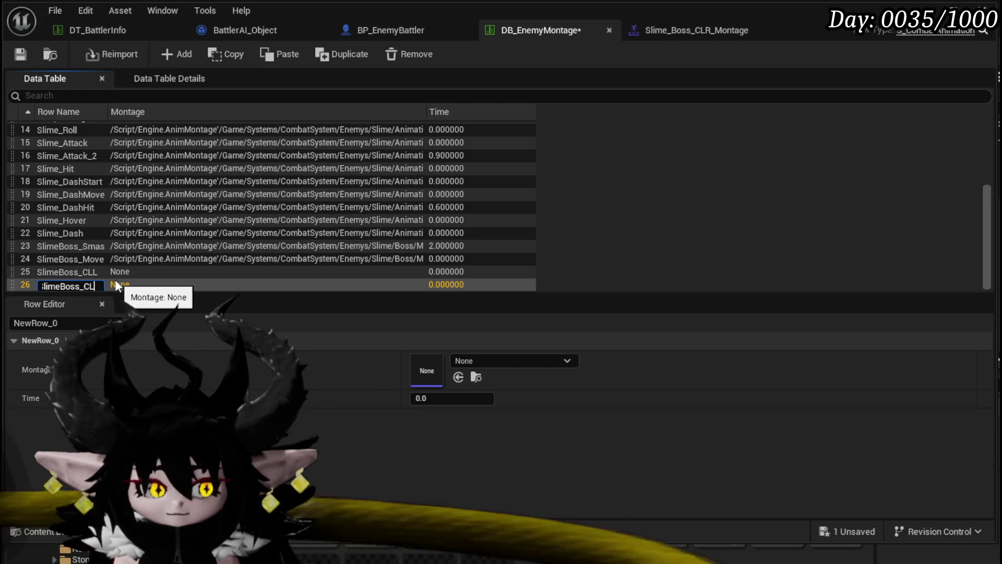
pyautogui.write('R')
pyautogui.press('Return')
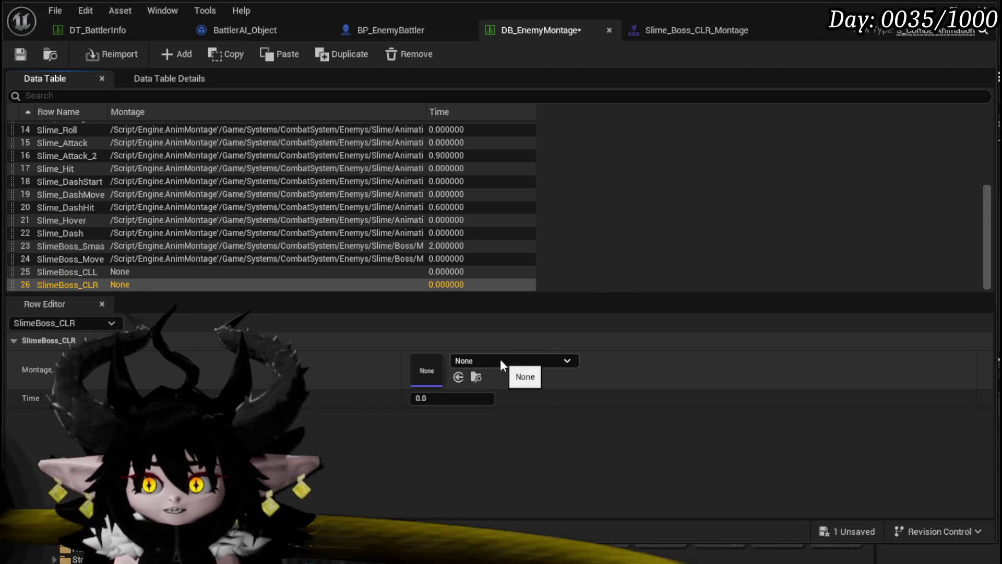
# Step: Link each row to its side-jump montage, set Time to 2.5, and save the table
pyautogui.moveTo(590, 541); pyautogui.dragTo(589, 441)
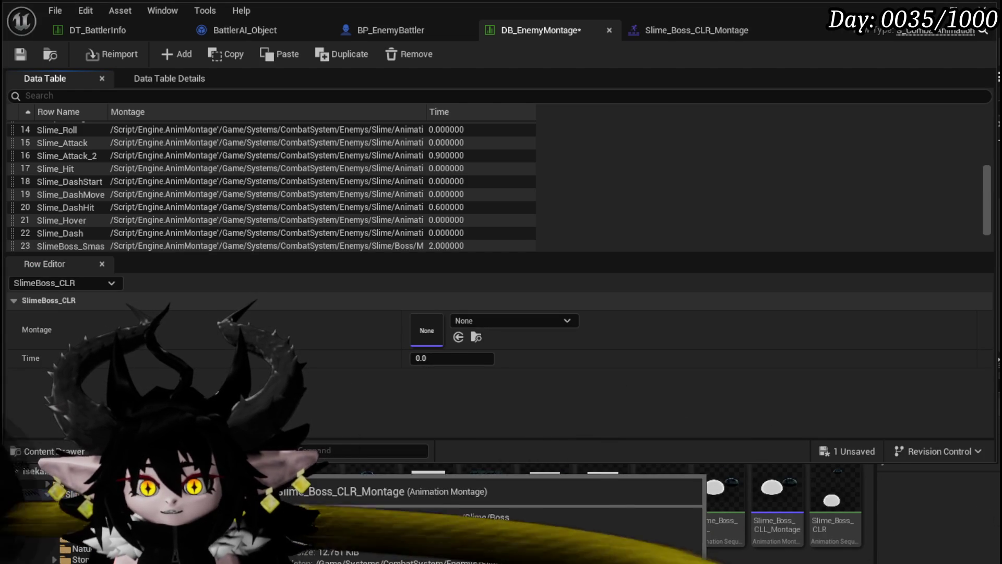
pyautogui.moveTo(501, 495); pyautogui.dragTo(426, 330)
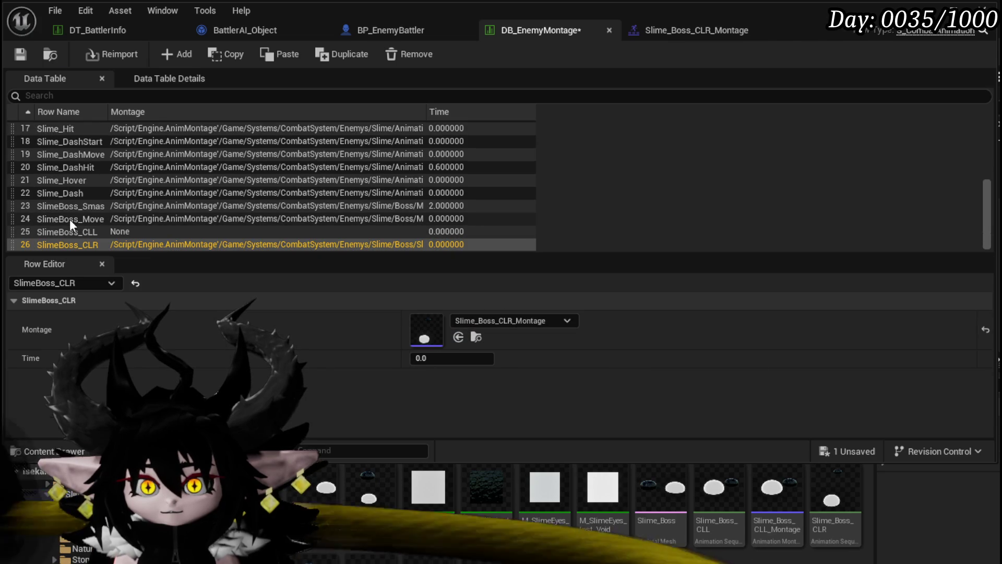
pyautogui.click(74, 232)
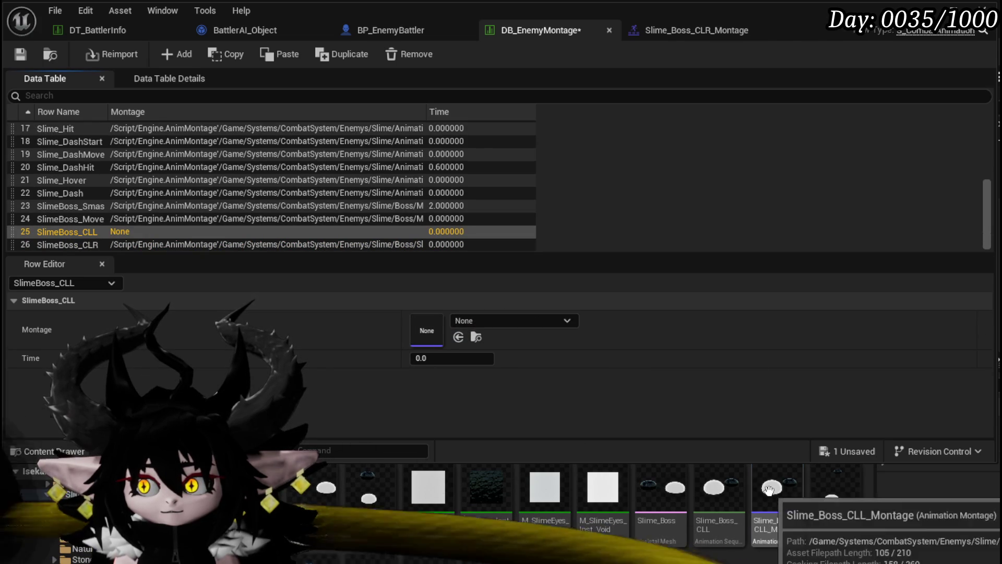
pyautogui.moveTo(776, 490)
pyautogui.mouseDown()
pyautogui.moveTo(381, 318)
pyautogui.moveTo(464, 337)
pyautogui.mouseUp()
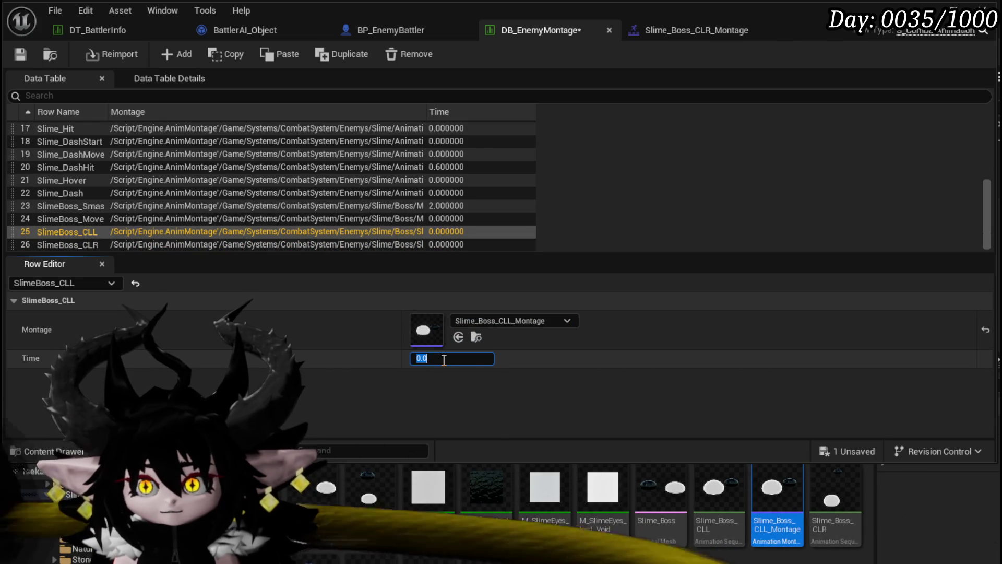
pyautogui.write('2.5')
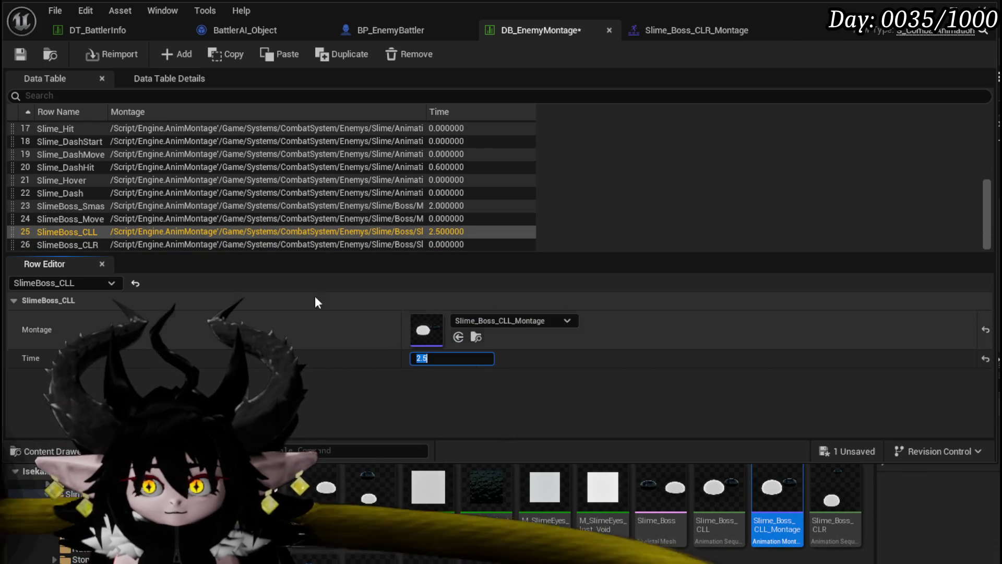
pyautogui.click(142, 244)
pyautogui.click(449, 357)
pyautogui.write('2')
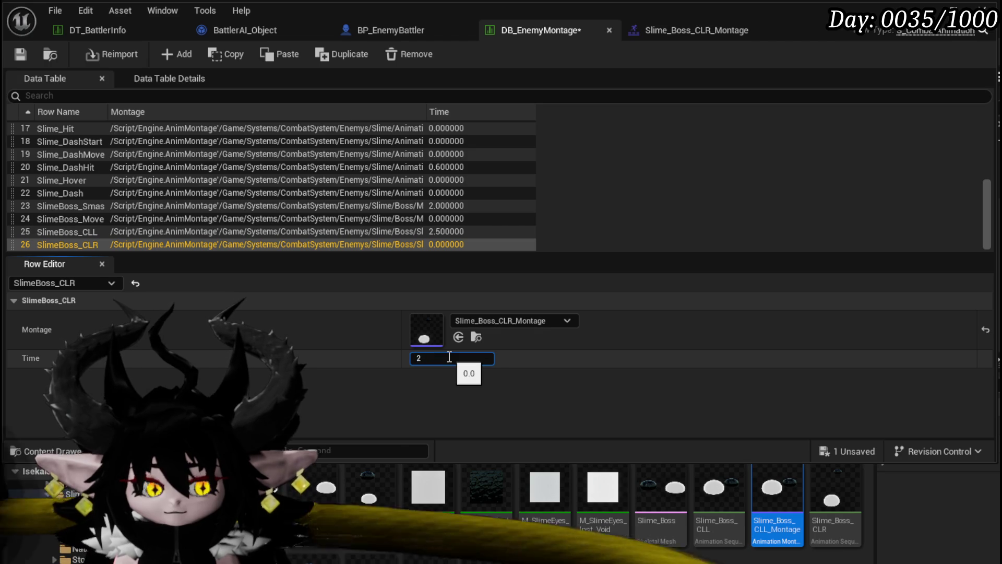
pyautogui.write('.5')
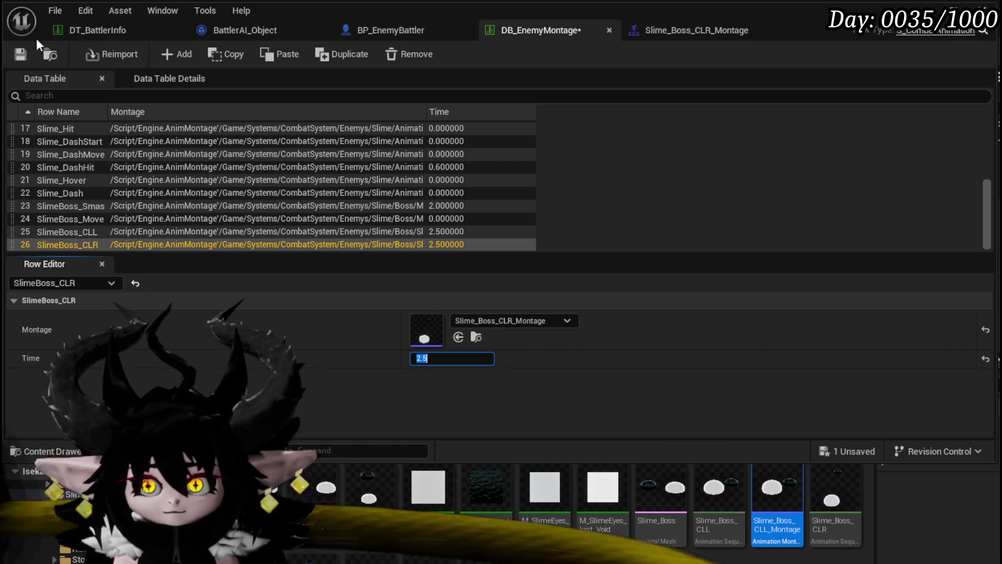
pyautogui.click(20, 54)
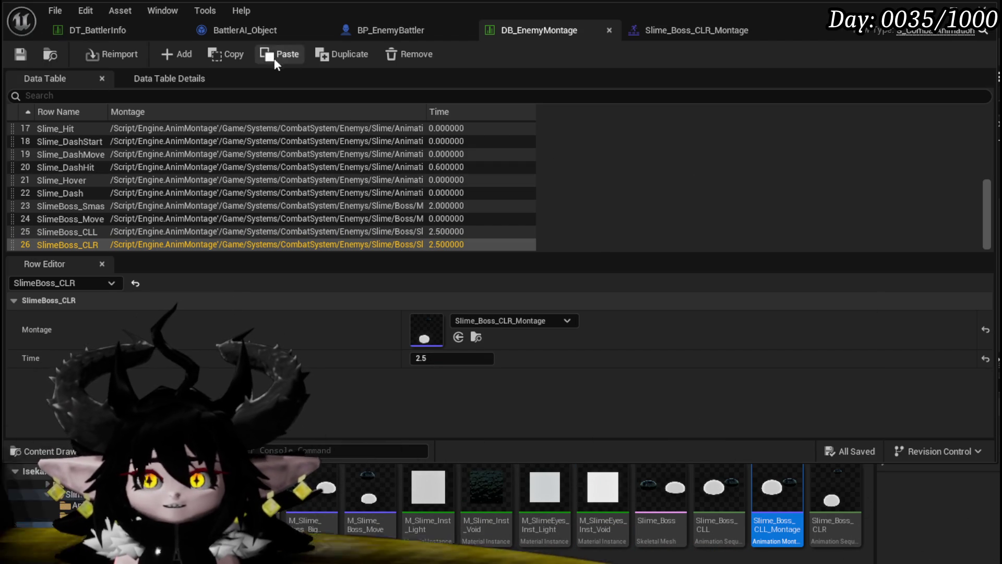
# Step: Add two ability slots to Slime_YY|Boss, fill the fourth with SlimeBoss_CLL, and save
pyautogui.click(114, 31)
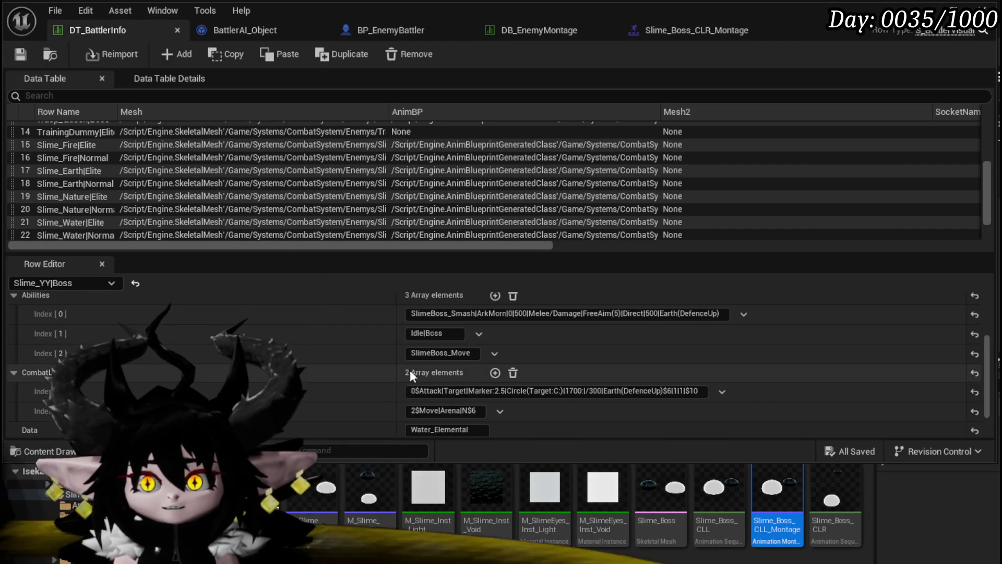
pyautogui.scroll(2, 409, 369)
pyautogui.scroll(-2, 81, 215)
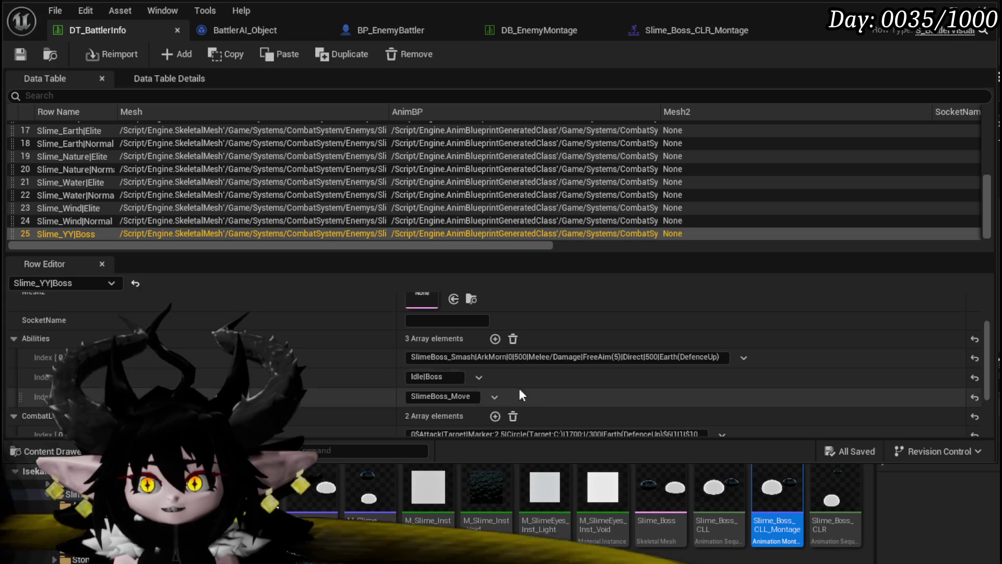
pyautogui.click(496, 339)
pyautogui.click(496, 339)
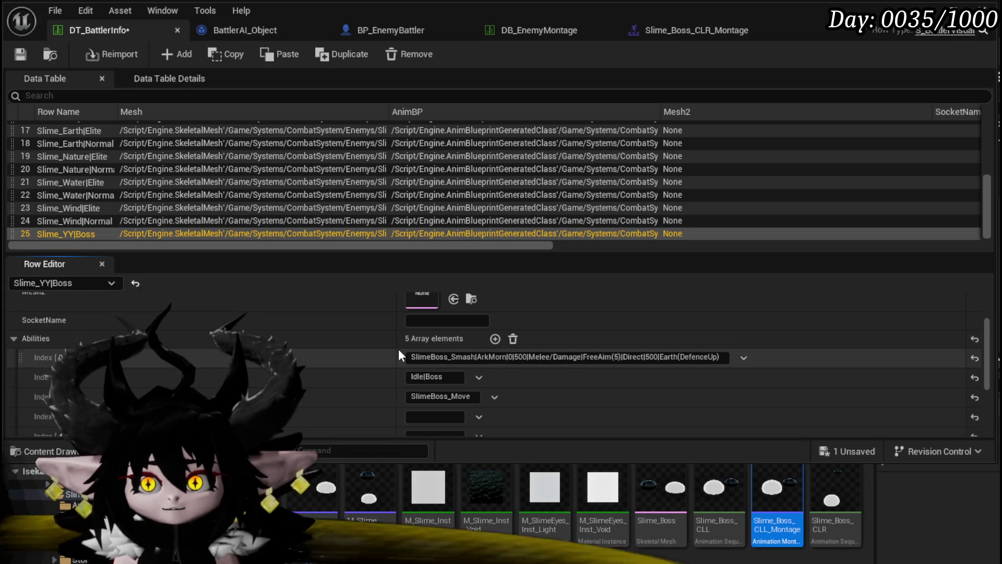
pyautogui.click(536, 30)
pyautogui.click(44, 231)
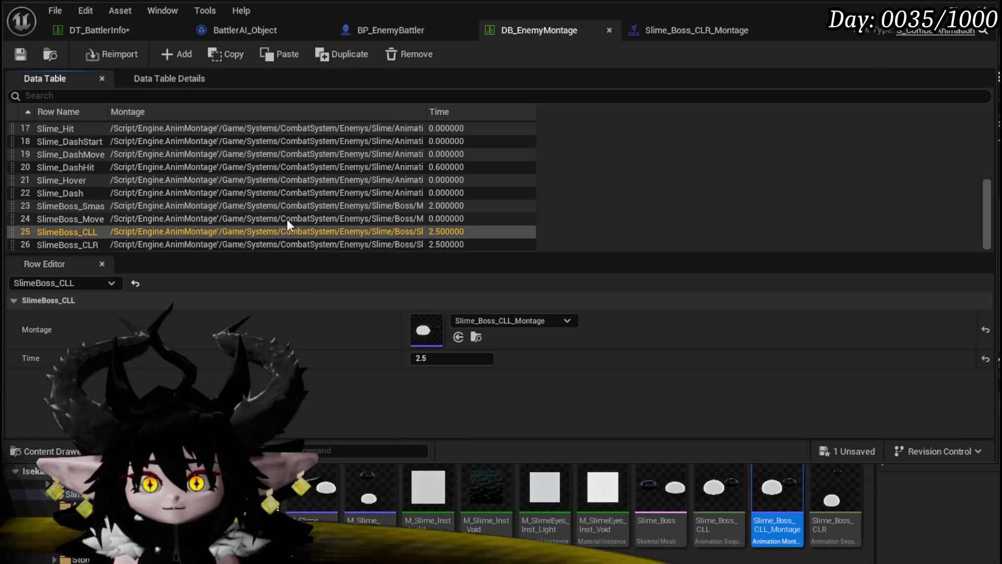
pyautogui.click(41, 232)
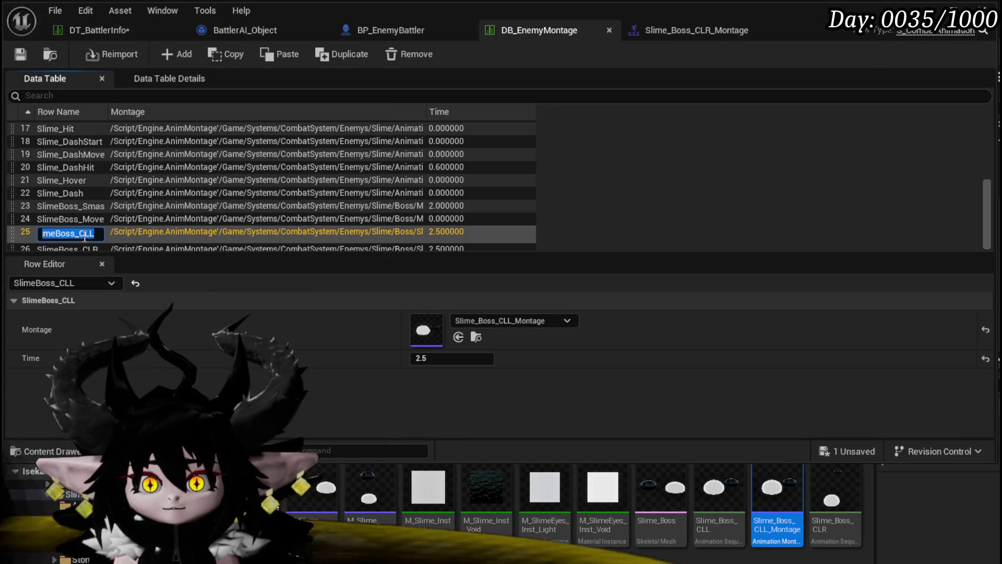
pyautogui.click(81, 28)
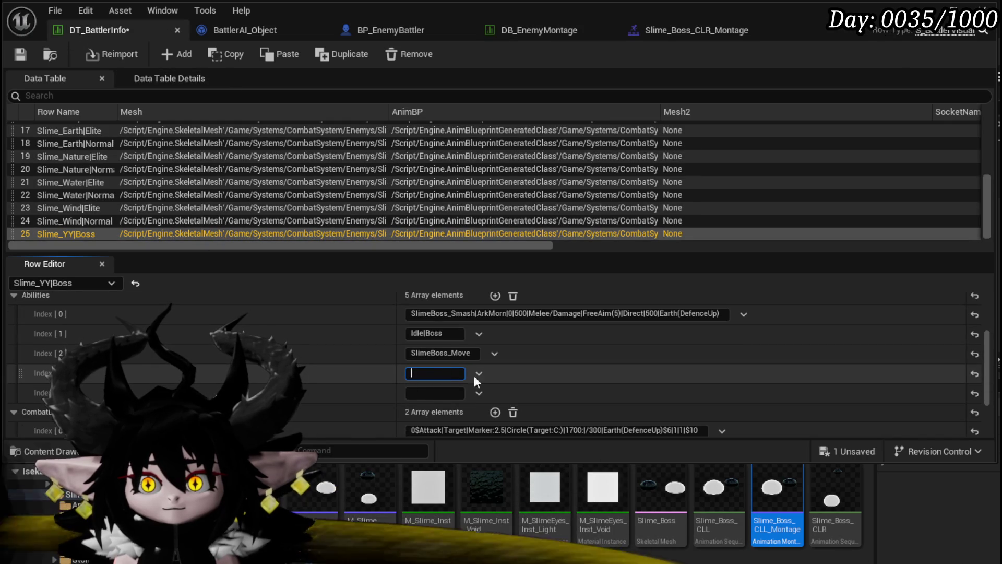
pyautogui.write('SlimeBoss_CLL')
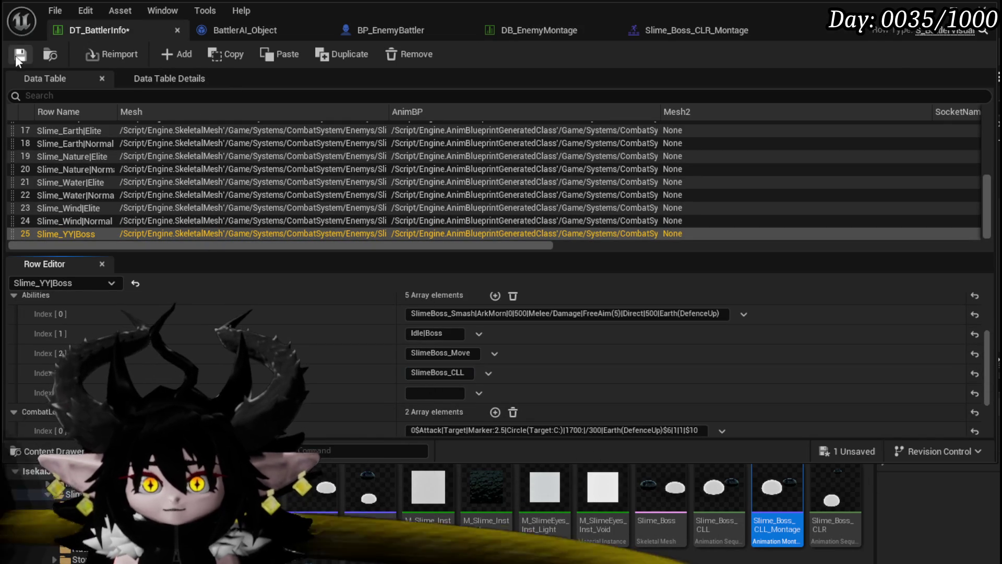
pyautogui.click(20, 54)
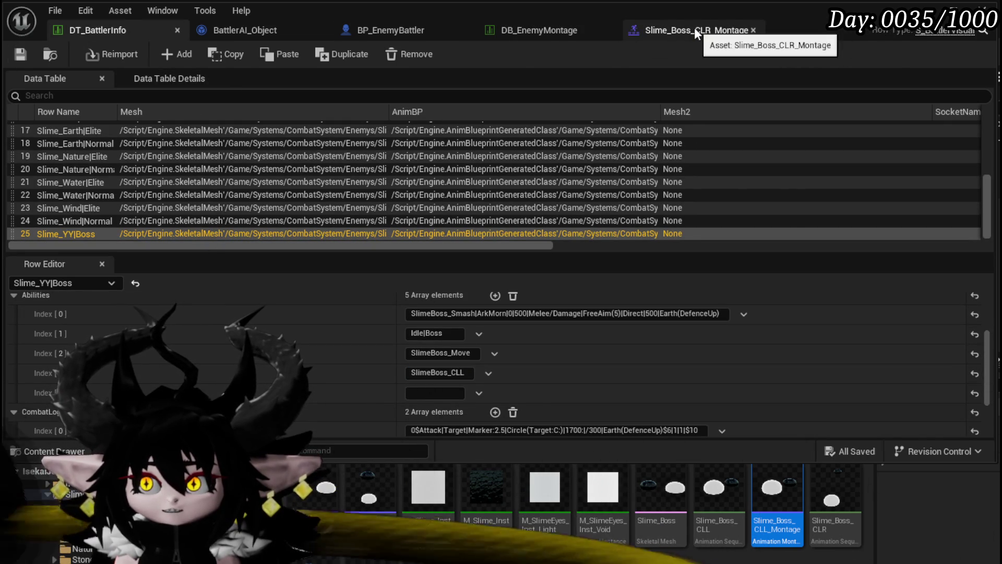
# Step: Fill the fifth ability with SlimeBoss_CLR and save DT_BattlerInfo
pyautogui.click(547, 25)
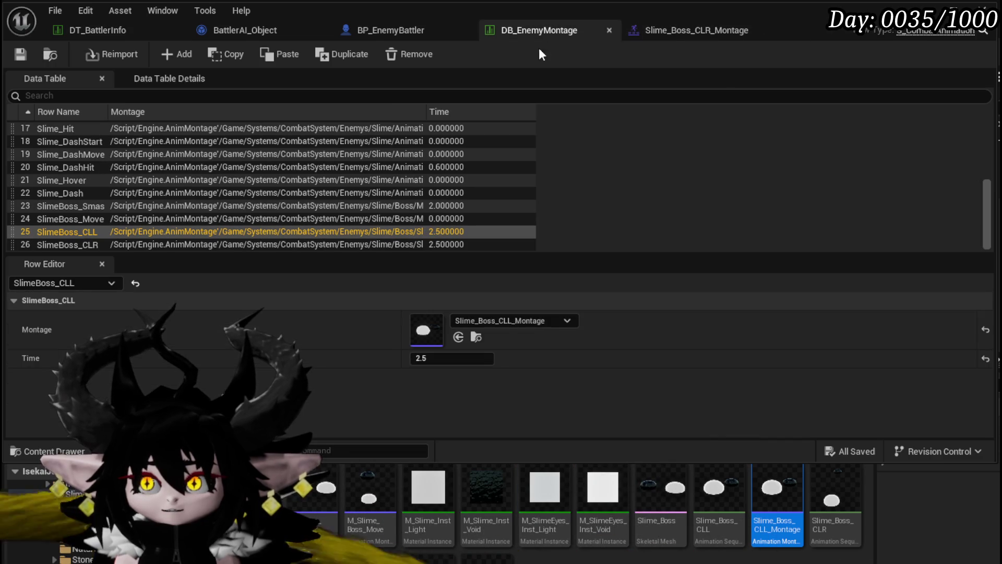
pyautogui.click(65, 246)
pyautogui.click(66, 245)
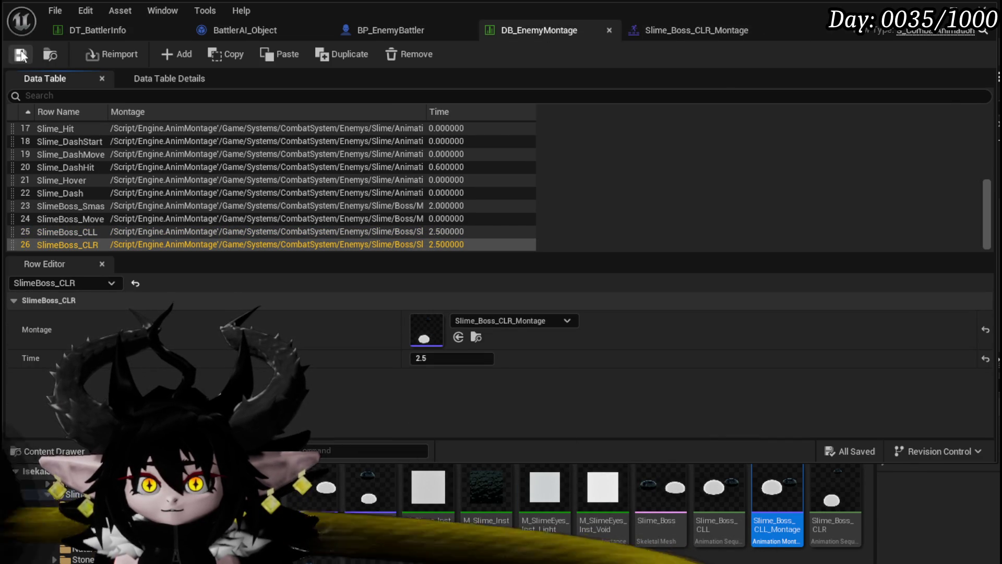
pyautogui.click(67, 30)
pyautogui.click(434, 392)
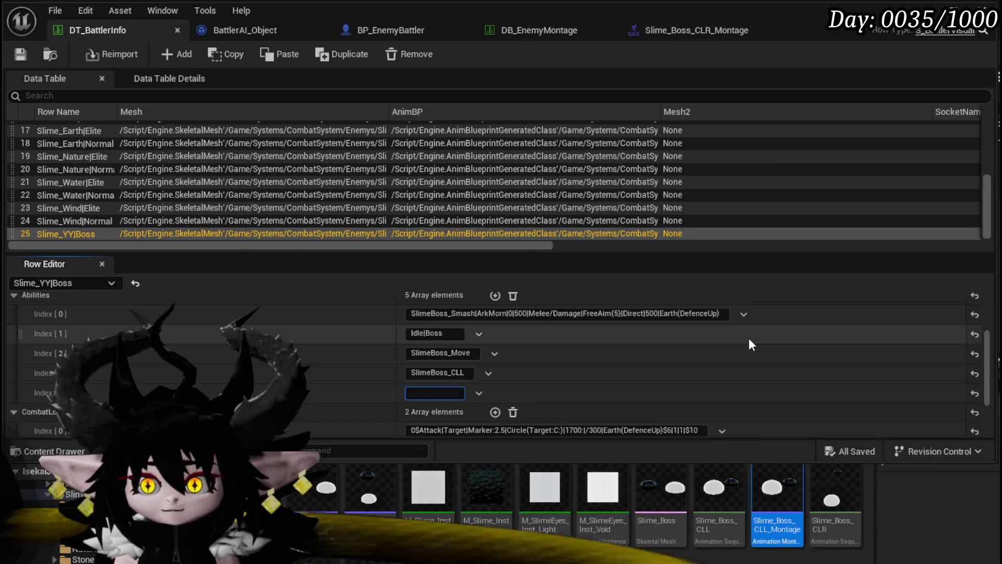
pyautogui.hotkey('ctrl', 'v')
pyautogui.press('Return')
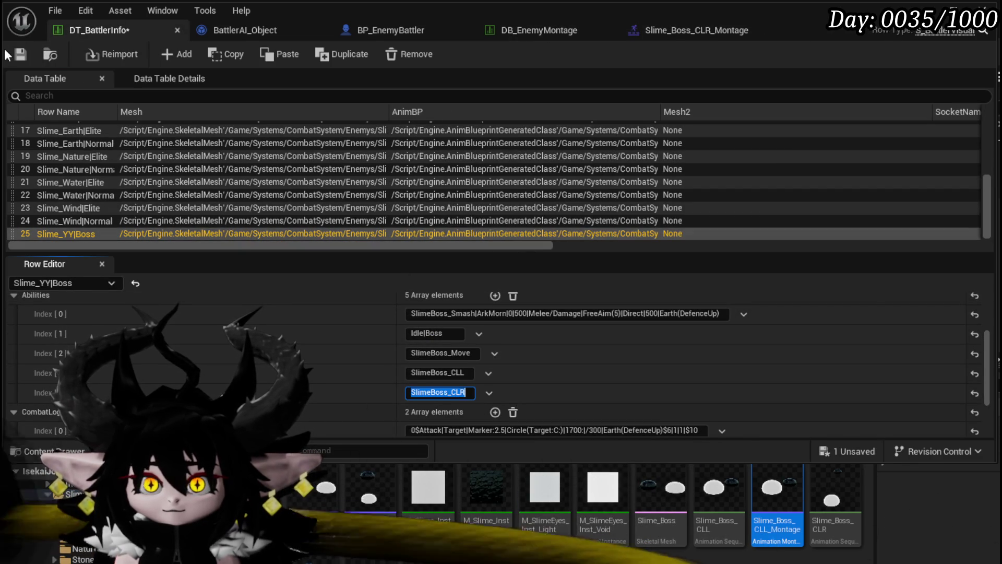
pyautogui.click(19, 54)
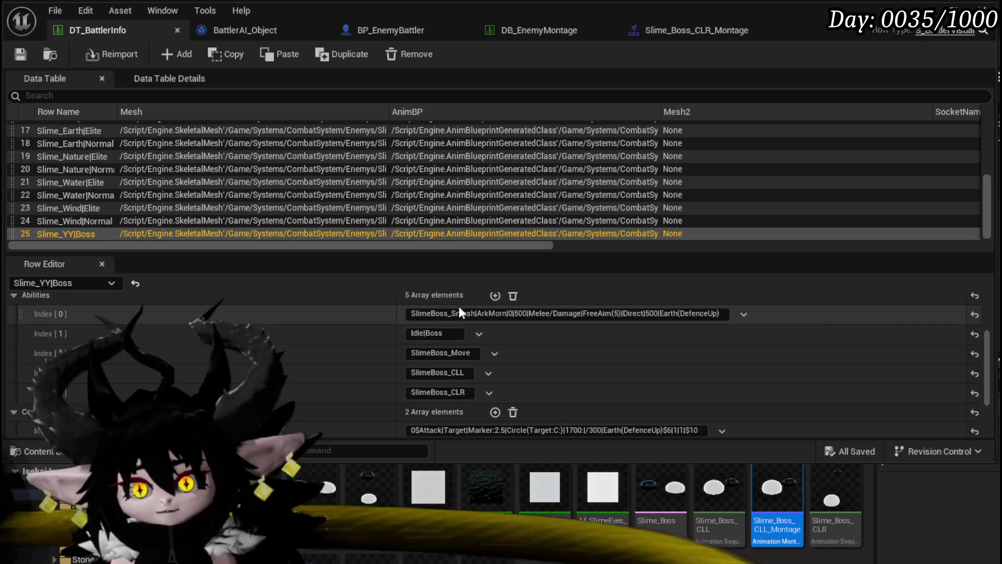
pyautogui.scroll(-2, 587, 357)
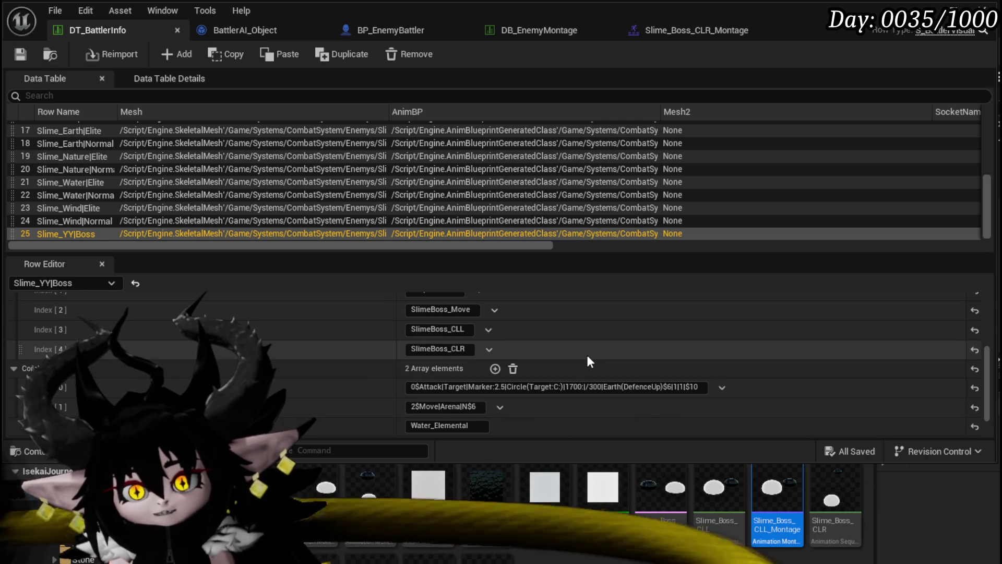
pyautogui.scroll(-1, 588, 356)
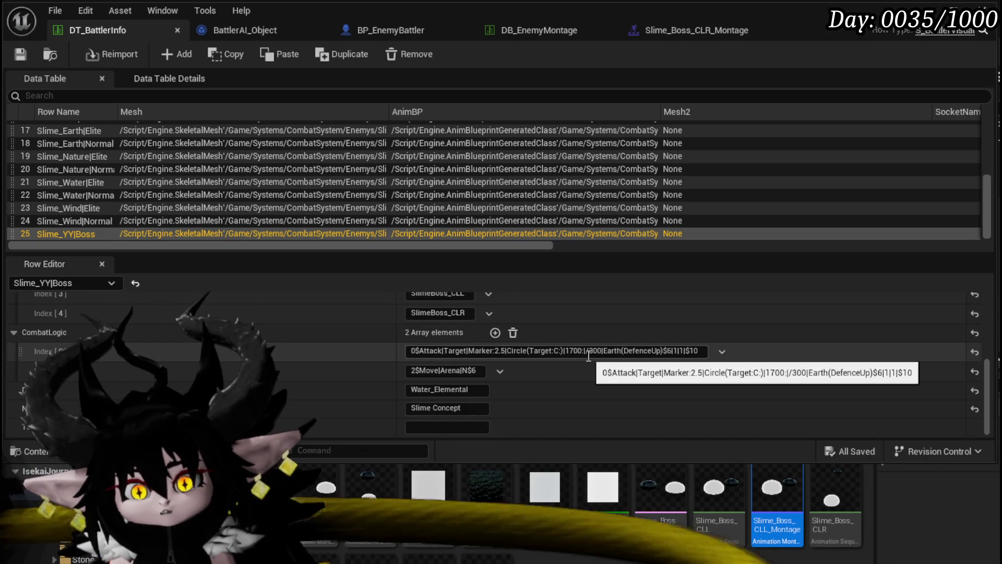
# Step: Add a CombatLogic entry and copy the first attack string into the third, changed to Target:N with prefix 3
pyautogui.click(494, 333)
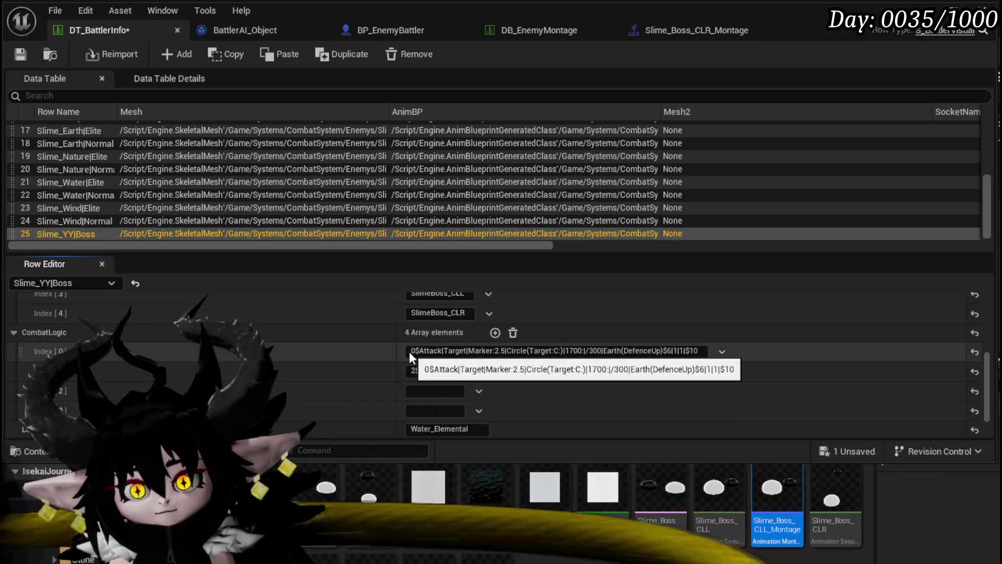
pyautogui.click(643, 353)
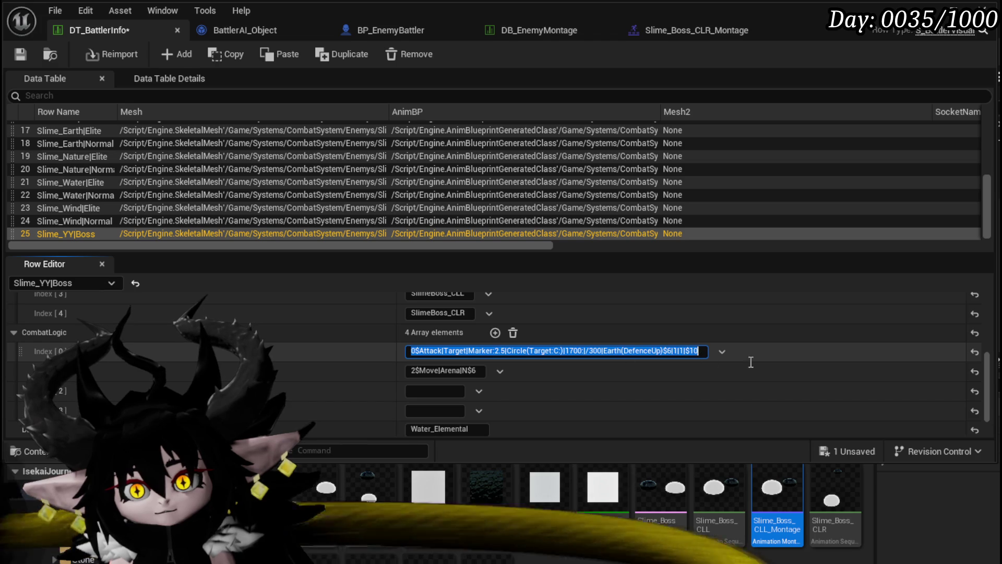
pyautogui.hotkey('ctrl', 'c')
pyautogui.click(441, 392)
pyautogui.hotkey('ctrl', 'v')
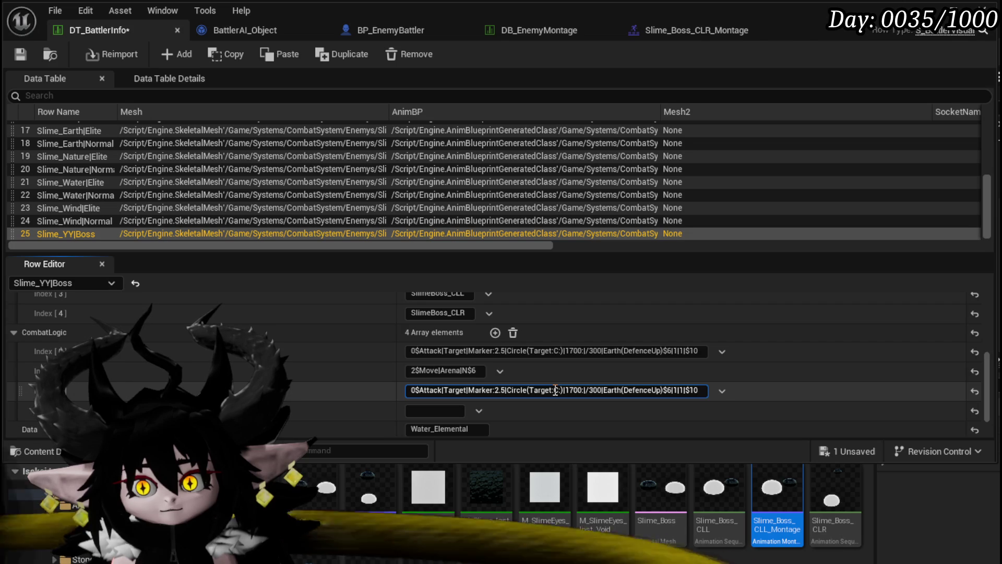
pyautogui.moveTo(555, 390); pyautogui.dragTo(558, 391)
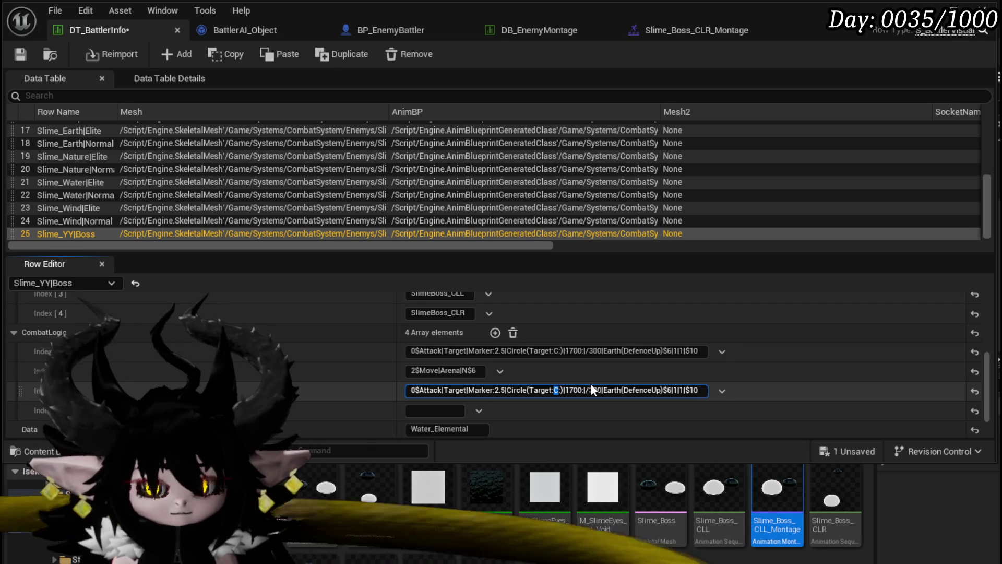
pyautogui.write('N')
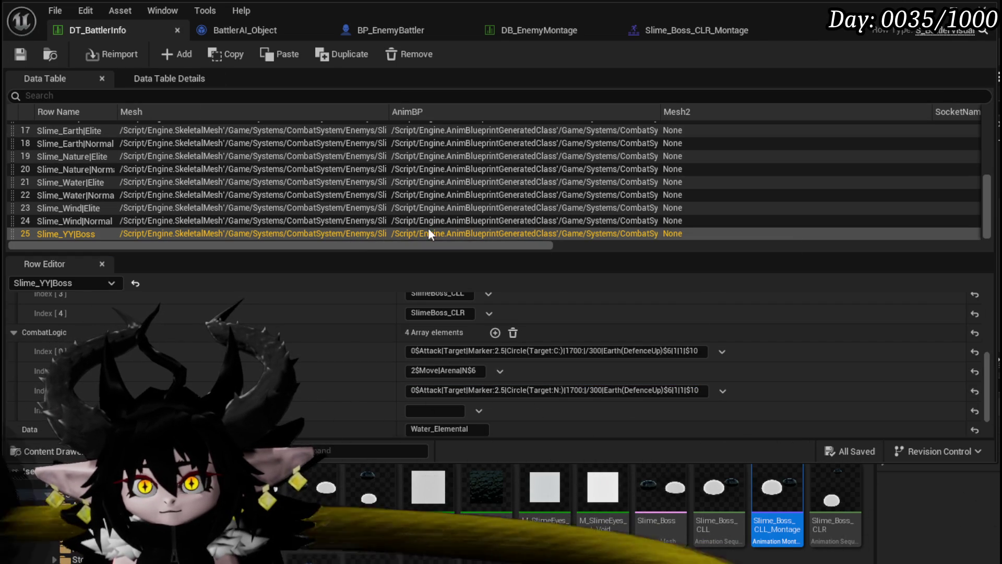
pyautogui.scroll(1, 443, 386)
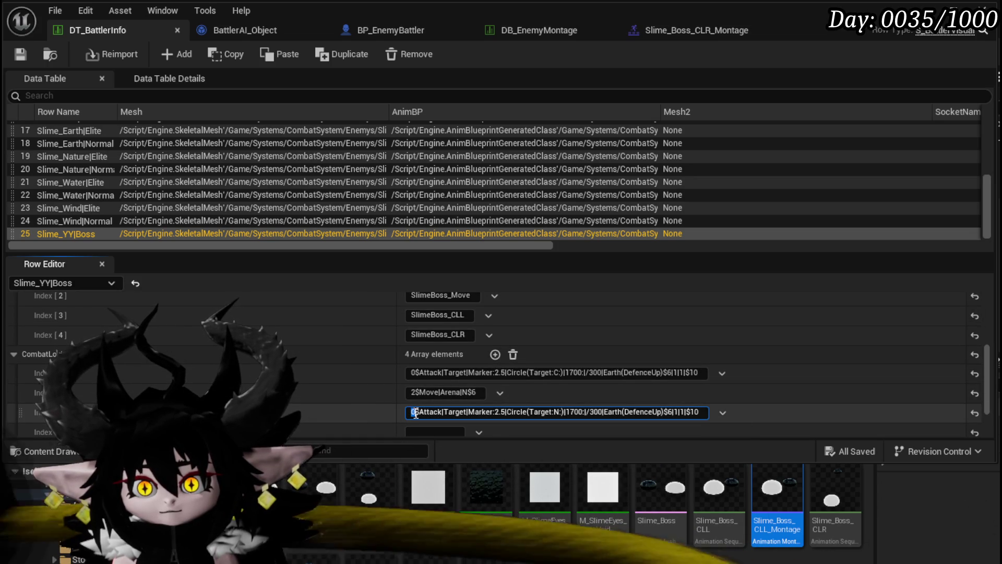
pyautogui.write('3')
pyautogui.press('Return')
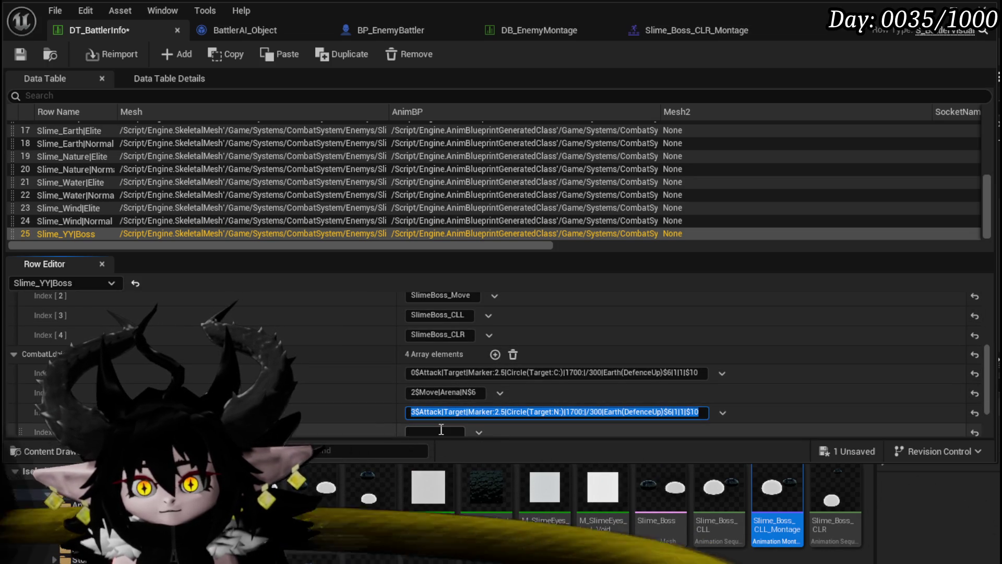
# Step: Copy that attack into the fourth CombatLogic entry with prefix 4 and save
pyautogui.hotkey('ctrl', 'c')
pyautogui.click(441, 429)
pyautogui.hotkey('ctrl', 'v')
pyautogui.scroll(-1, 422, 418)
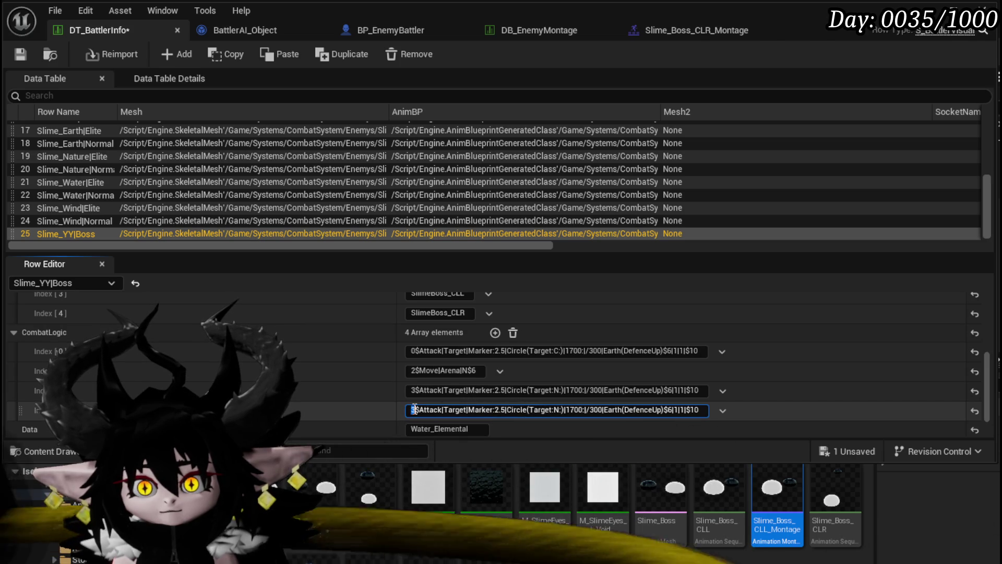
pyautogui.write('4')
pyautogui.press('Return')
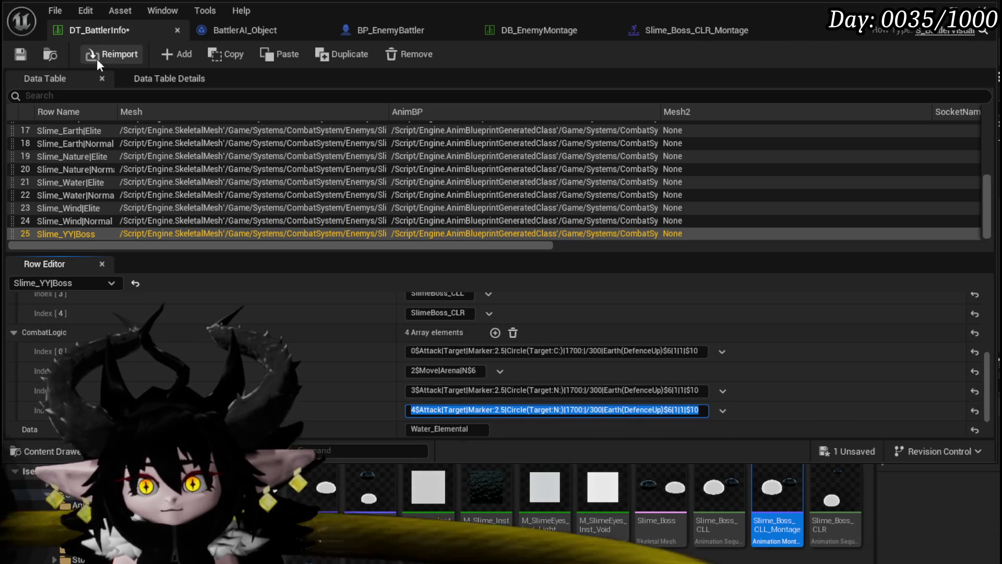
pyautogui.click(27, 54)
# Step: Playtest the slime boss fight in the level, stop it, and save all assets
pyautogui.click(927, 11)
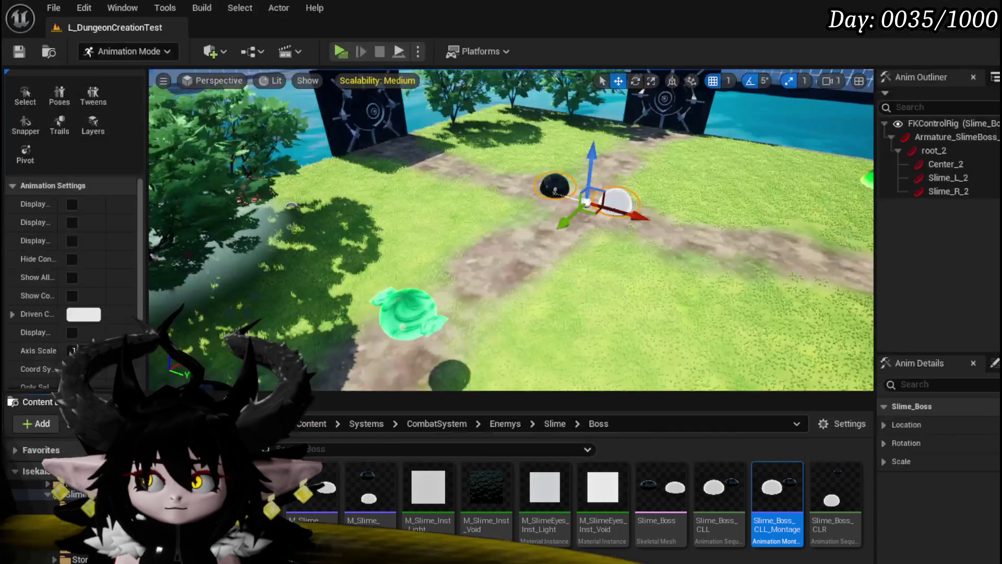
pyautogui.click(340, 51)
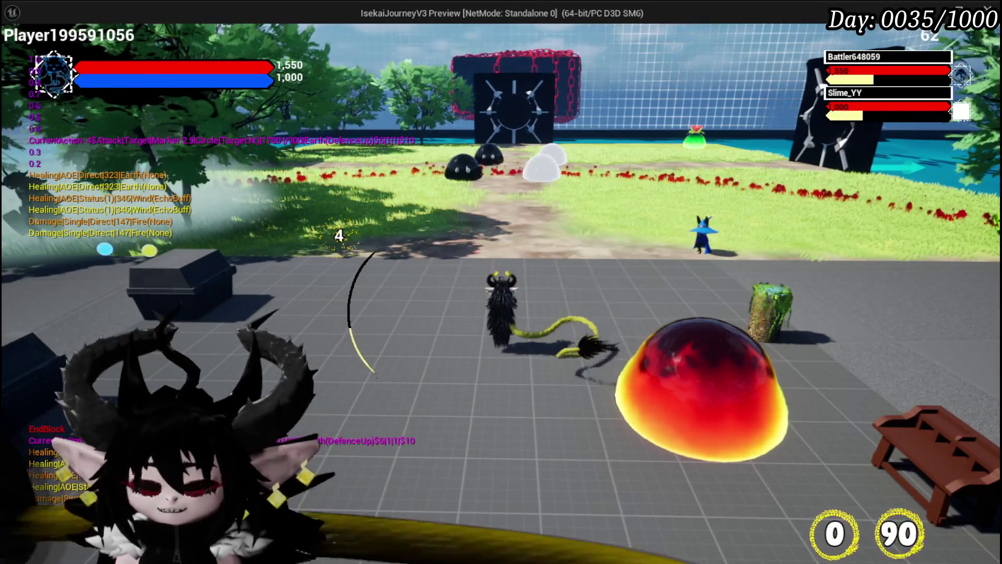
pyautogui.press('Escape')
pyautogui.hotkey('ctrl', 's')
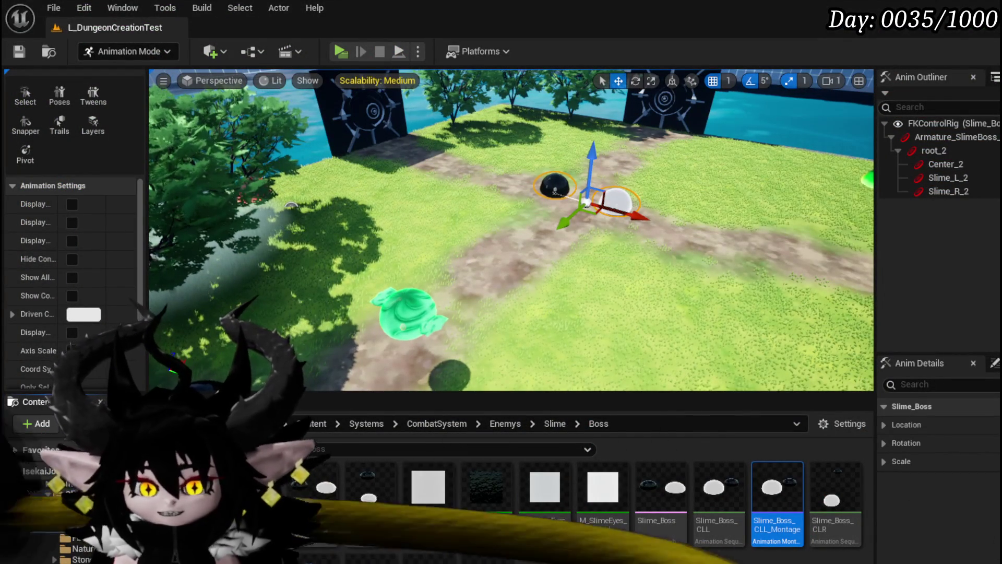
pyautogui.hotkey('alt', 'Tab')
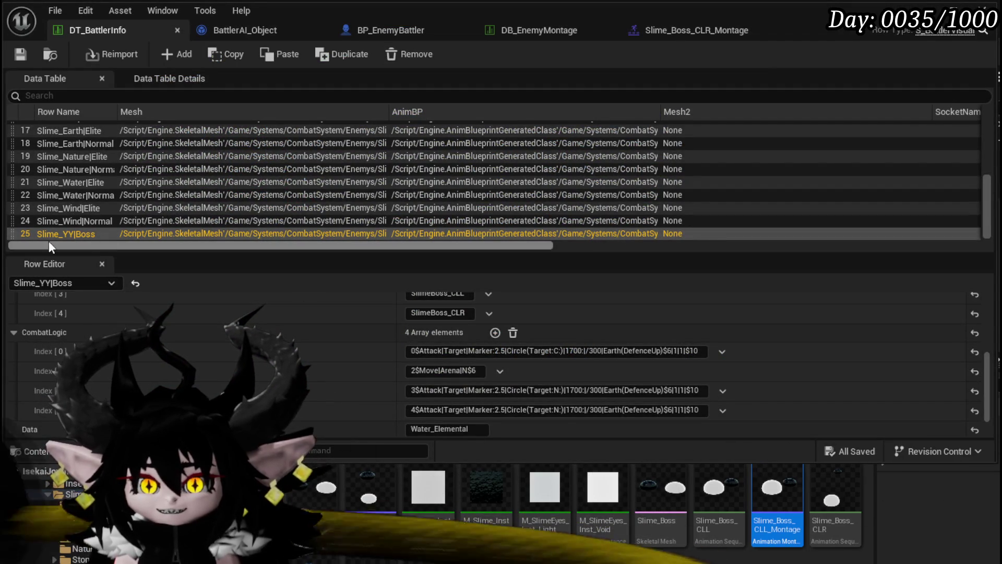
# Step: Set the range to 3000 in the third and fourth CombatLogic entries and save
pyautogui.scroll(-2, 322, 329)
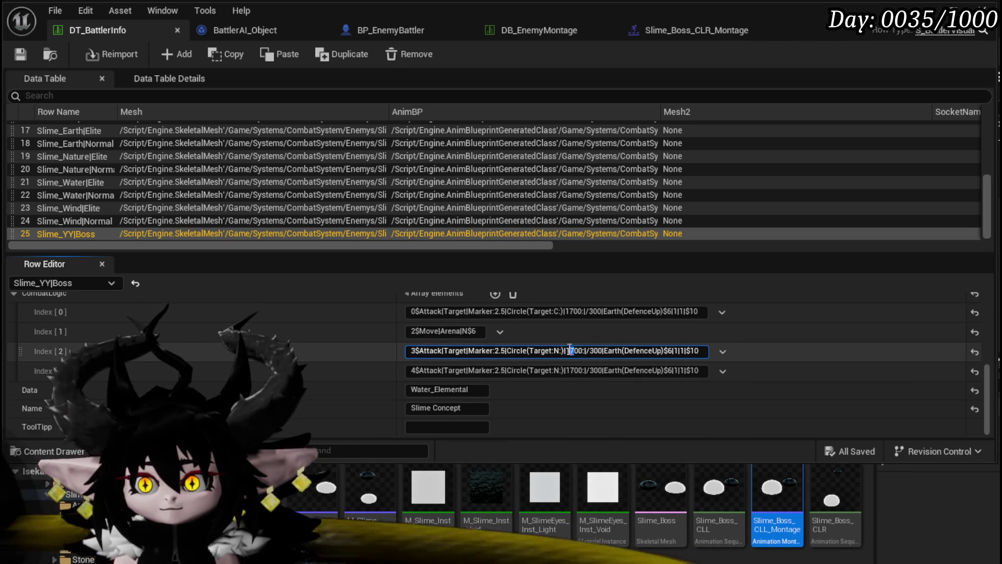
pyautogui.write('30')
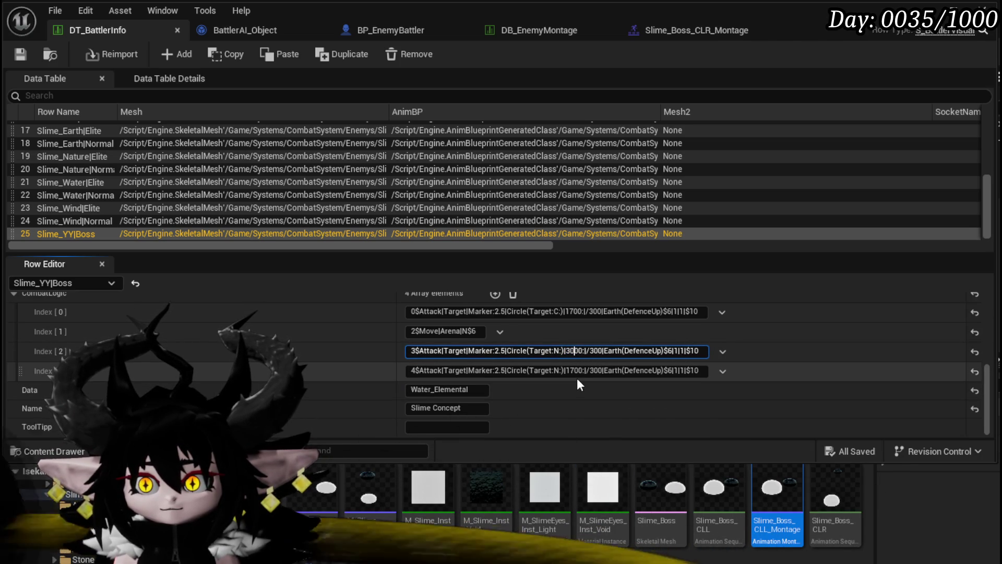
pyautogui.click(575, 370)
pyautogui.doubleClick(569, 370)
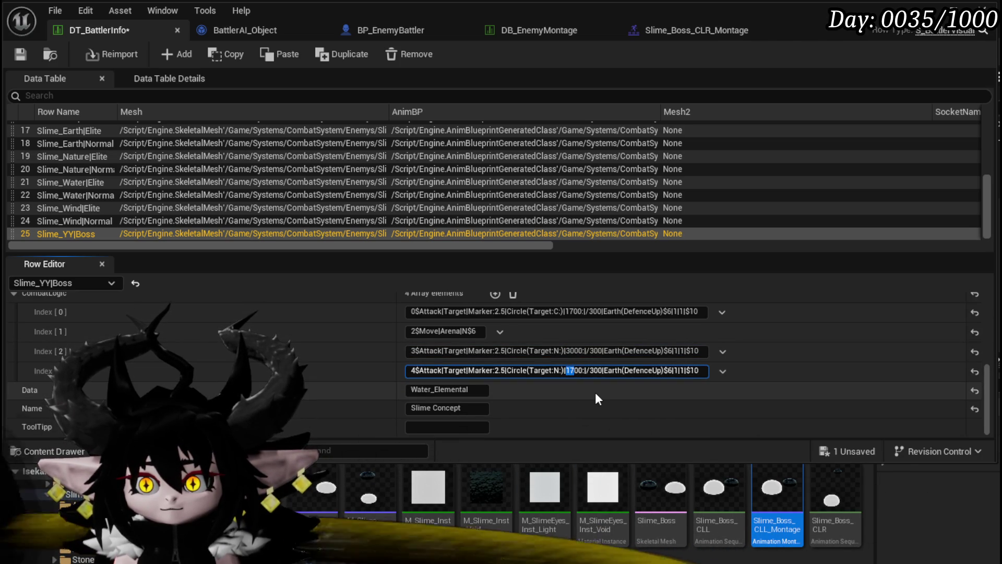
pyautogui.write('3000')
pyautogui.press('Return')
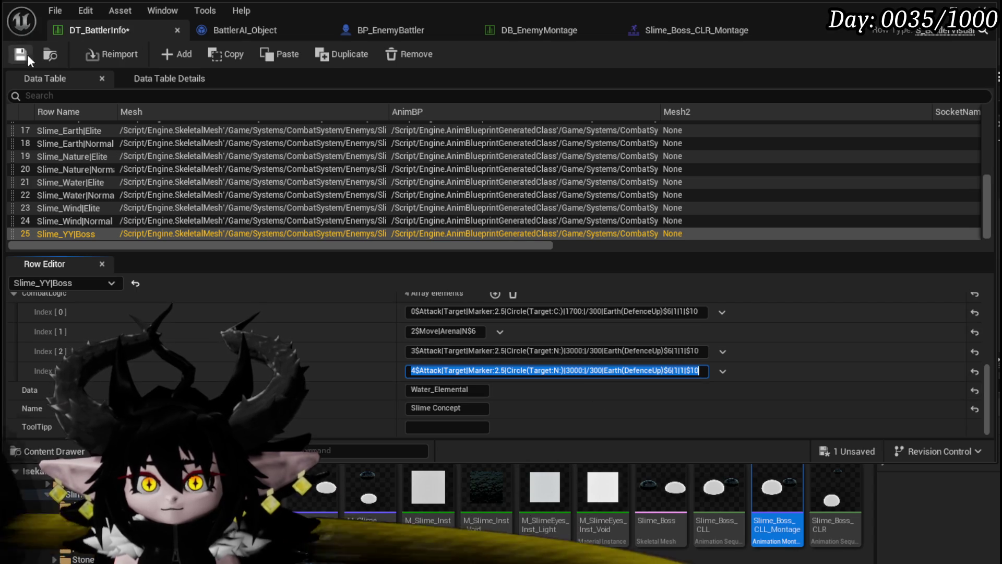
pyautogui.click(27, 54)
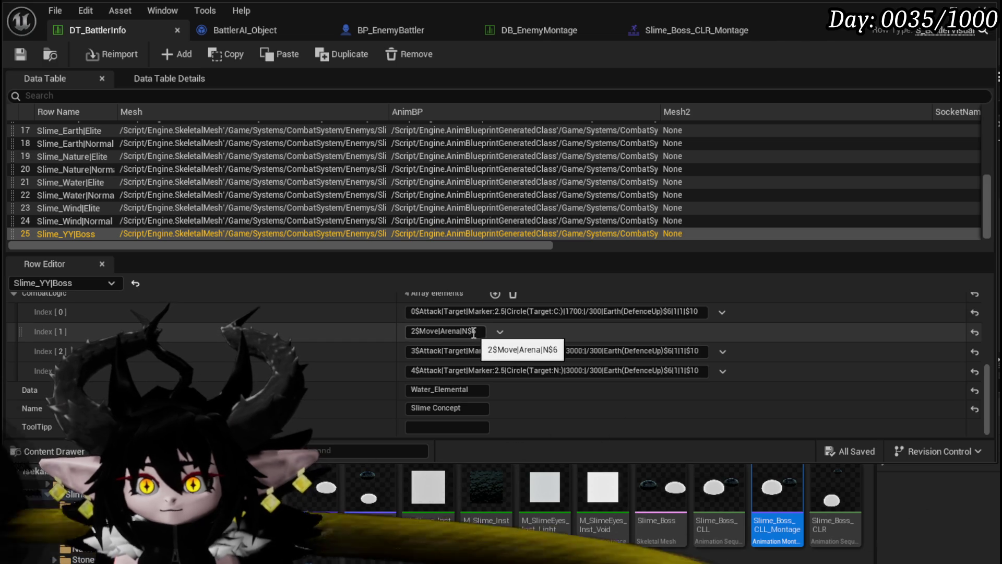
# Step: Change both attack entries to $3.1 and the arena move to N$2.1, then save
pyautogui.moveTo(473, 333); pyautogui.dragTo(478, 334)
pyautogui.write('3')
pyautogui.press('Return')
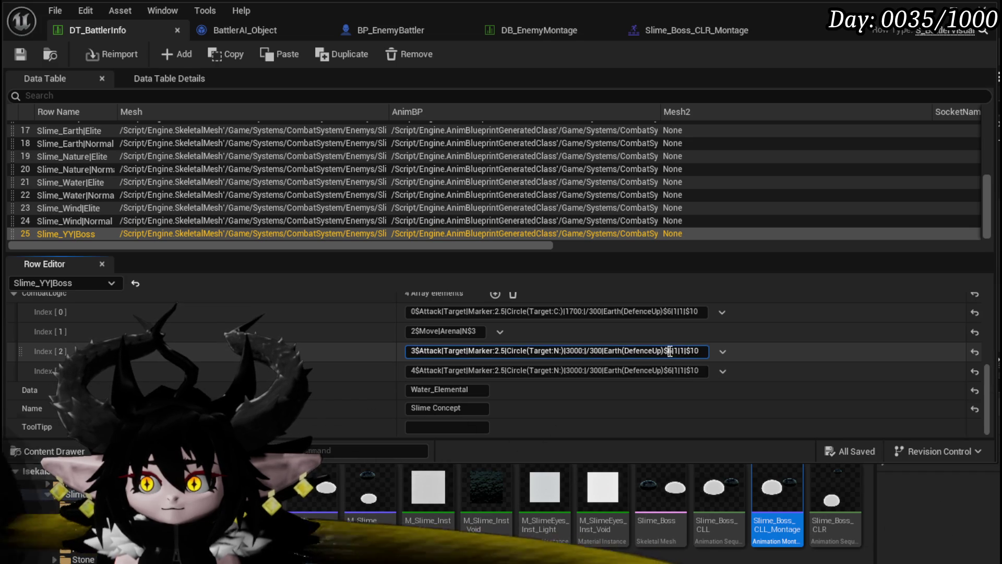
pyautogui.doubleClick(669, 351)
pyautogui.write('3')
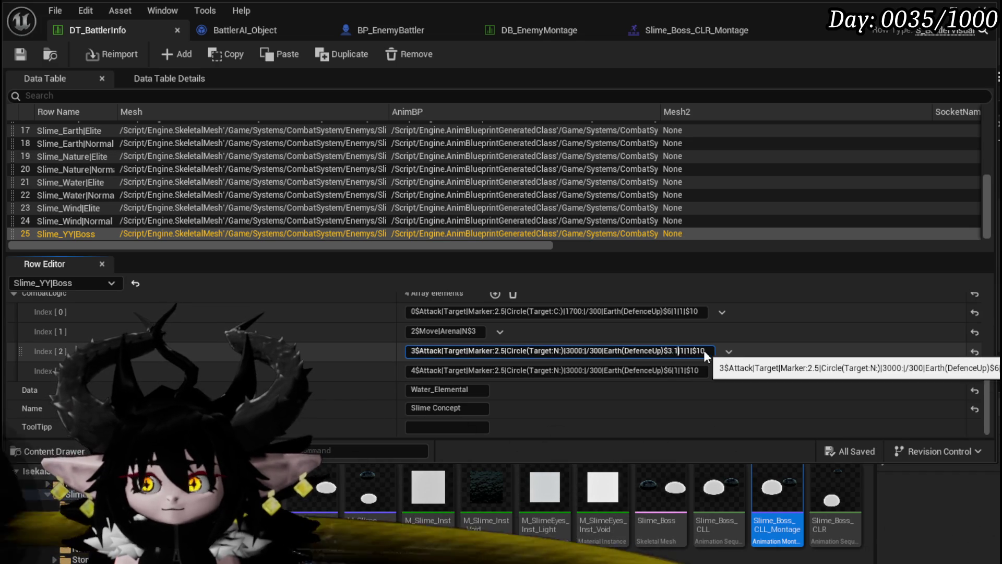
pyautogui.write('1')
pyautogui.press('Return')
pyautogui.doubleClick(670, 370)
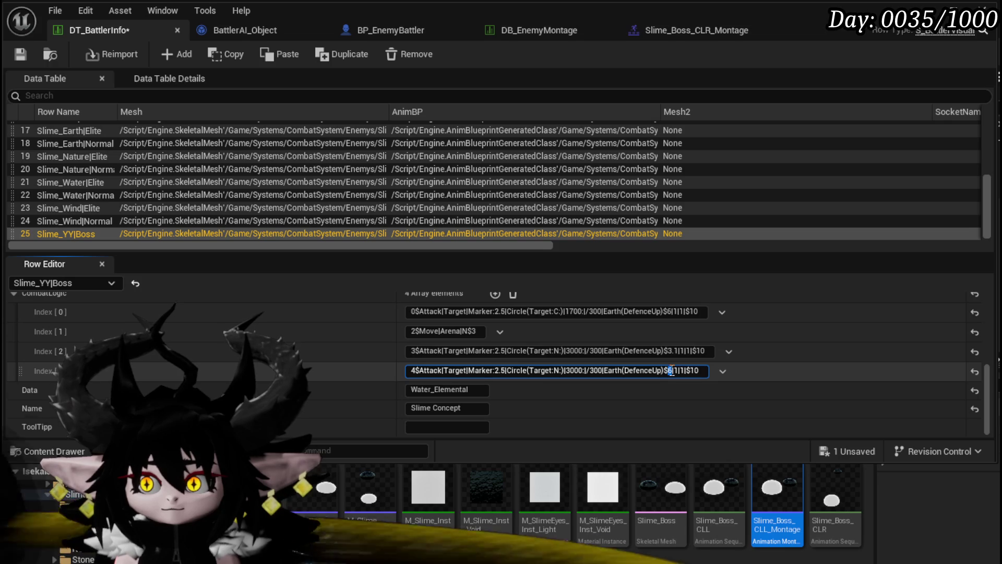
pyautogui.write('3.1')
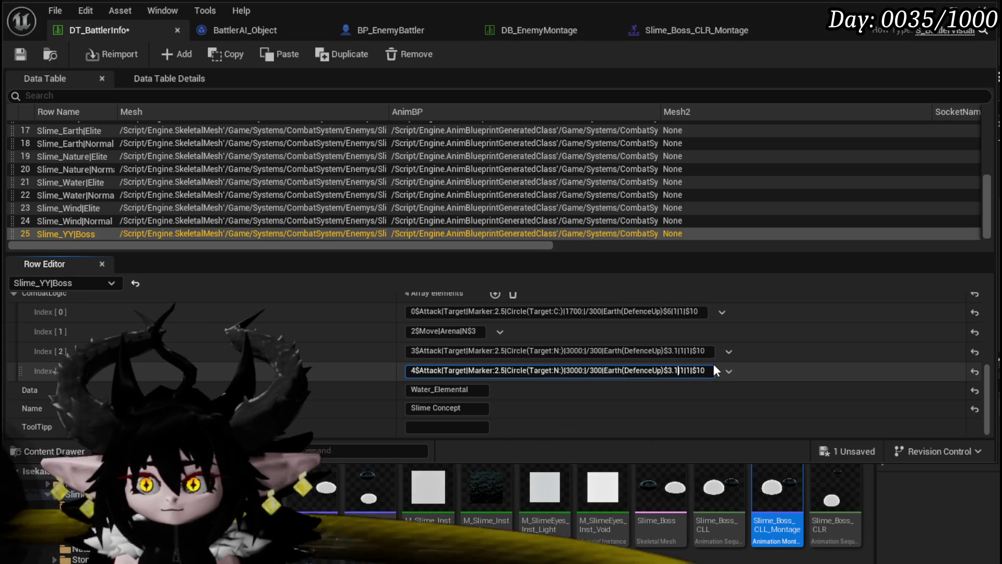
pyautogui.press('Return')
pyautogui.write('2')
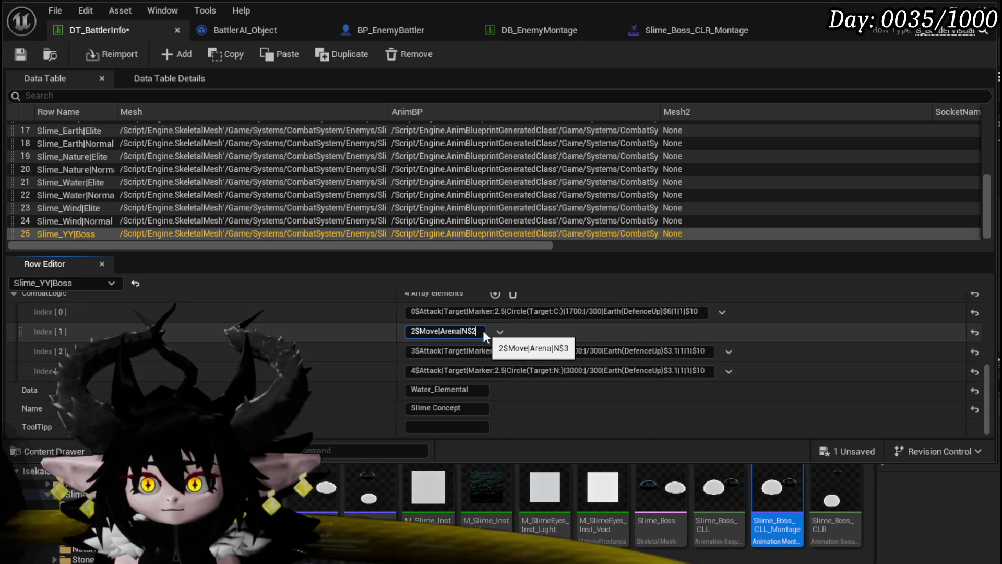
pyautogui.write('.1')
pyautogui.press('Return')
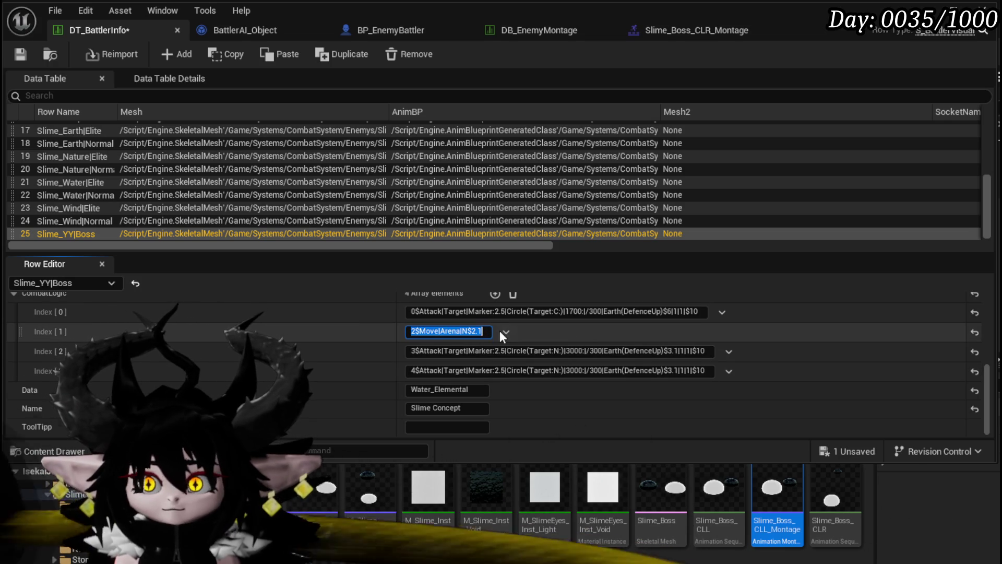
pyautogui.click(27, 53)
pyautogui.hotkey('alt', 'Tab')
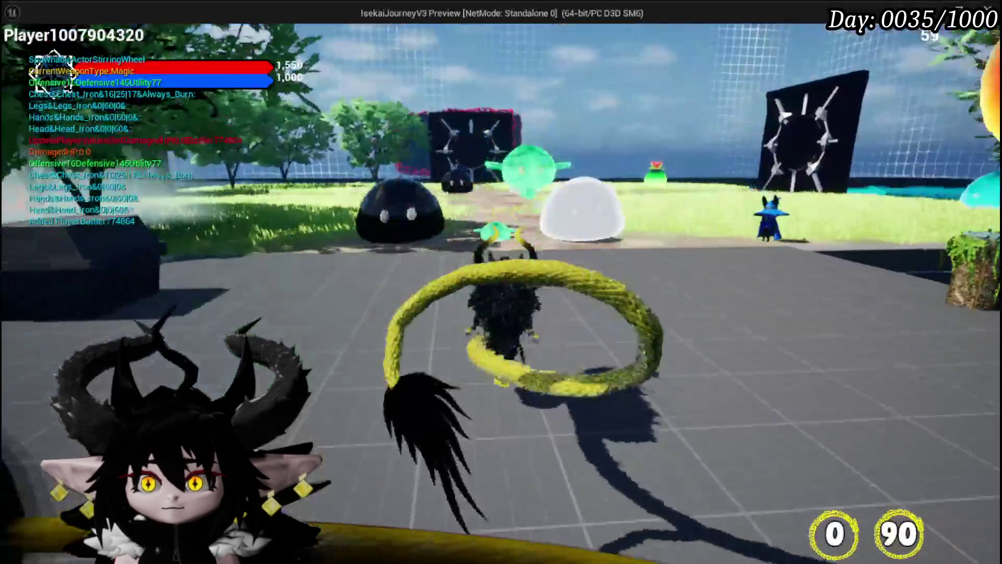
# Step: Cast a water spell at the slimes during the playtest, then end the session
pyautogui.press('1')
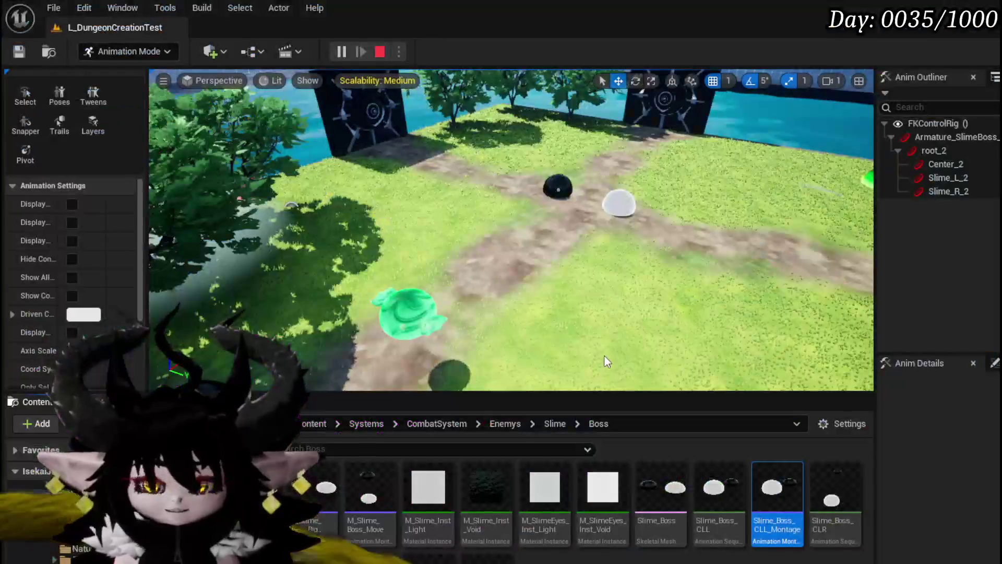
pyautogui.press('Escape')
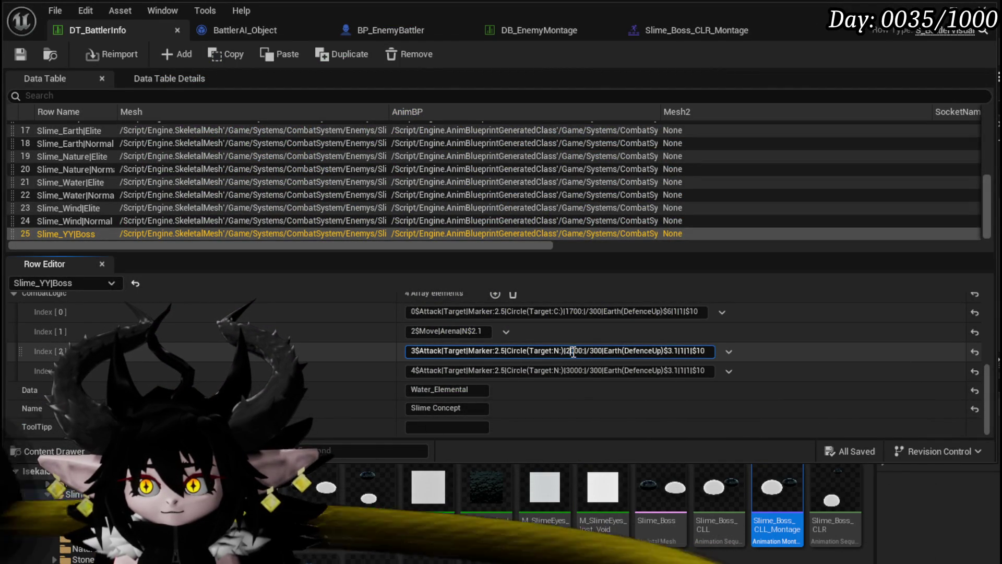
# Step: Change the fourth CombatLogic entry's range from 3000 to 2500
pyautogui.moveTo(574, 371); pyautogui.dragTo(567, 371)
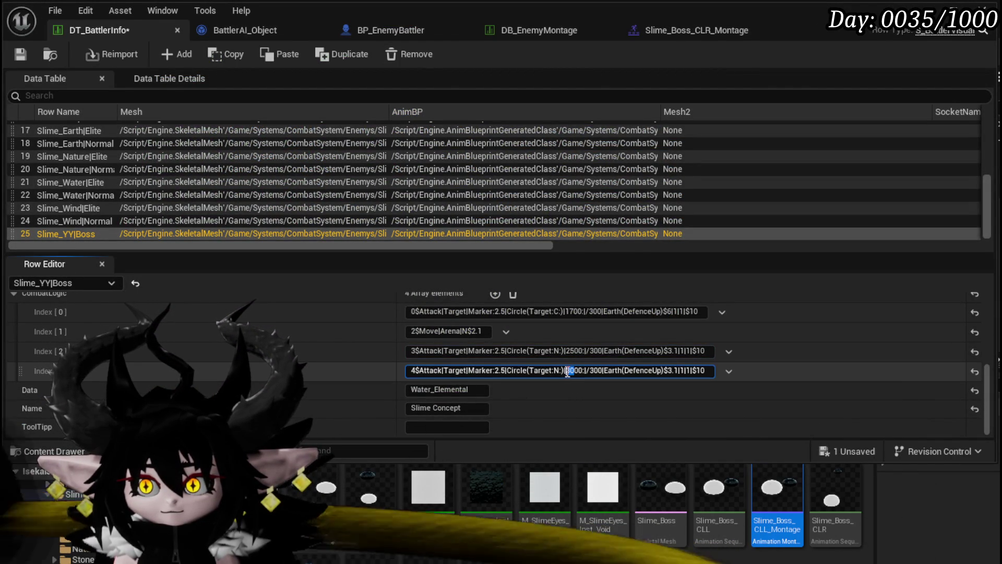
pyautogui.write('25')
pyautogui.hotkey('ctrl', 'a')
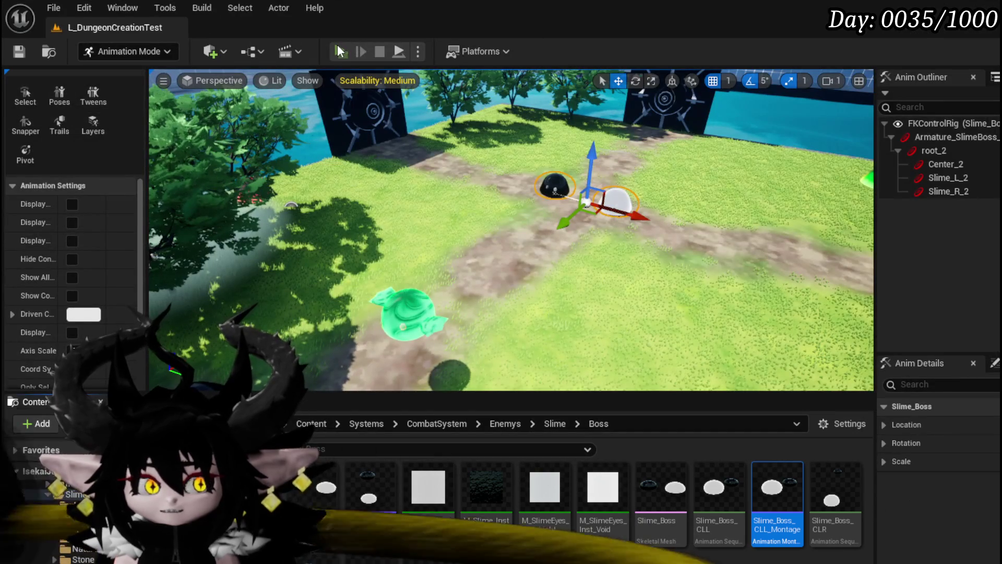
# Step: Playtest the slime boss fight, casting a water splash and answering the X/O prompt, then save all
pyautogui.click(339, 51)
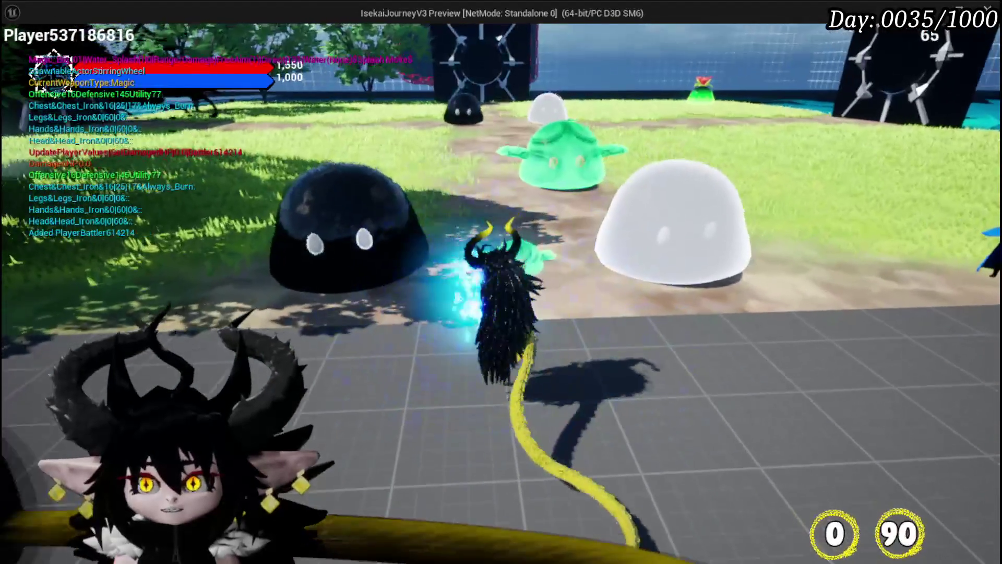
pyautogui.press('e')
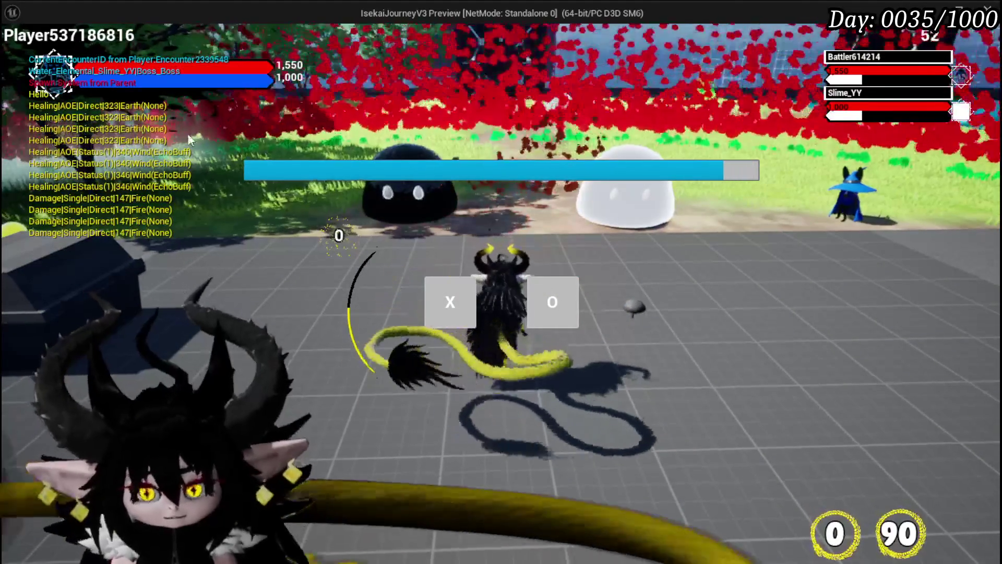
pyautogui.click(450, 301)
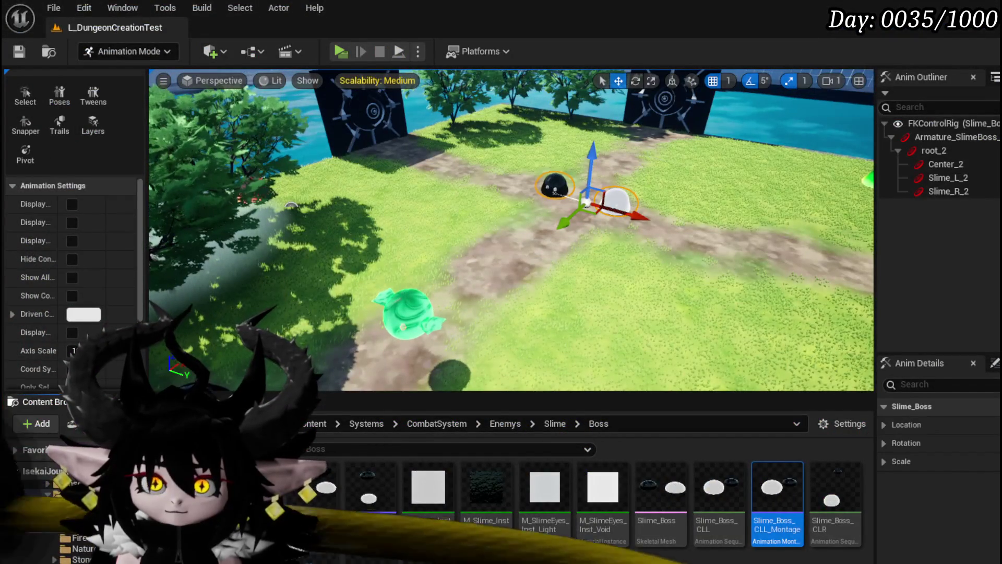
pyautogui.click(19, 52)
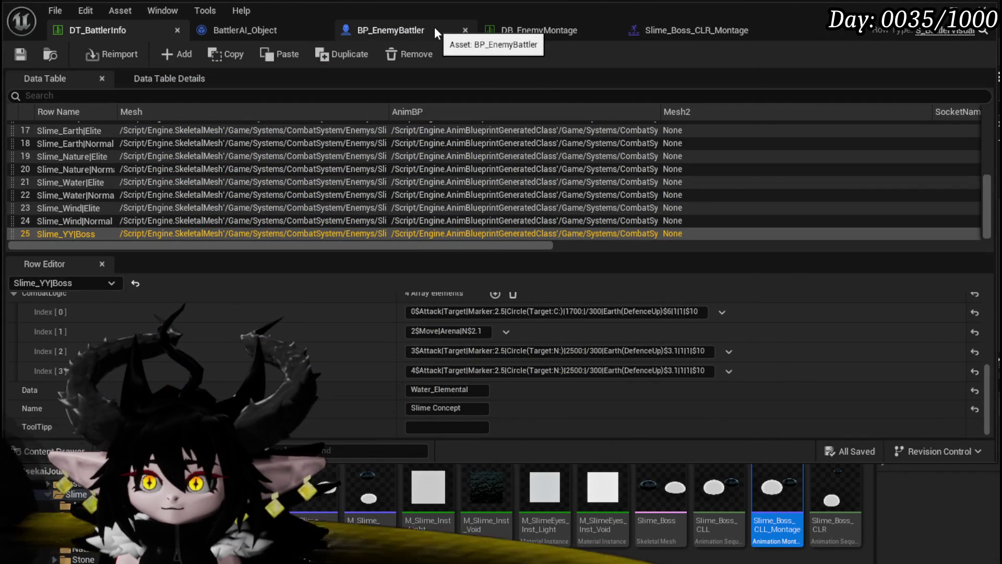
# Step: In BattlerAI_Object, open the ExecuteBossArena function graph to show the node's Owner ID, Repeat Data and Timer pins
pyautogui.click(236, 30)
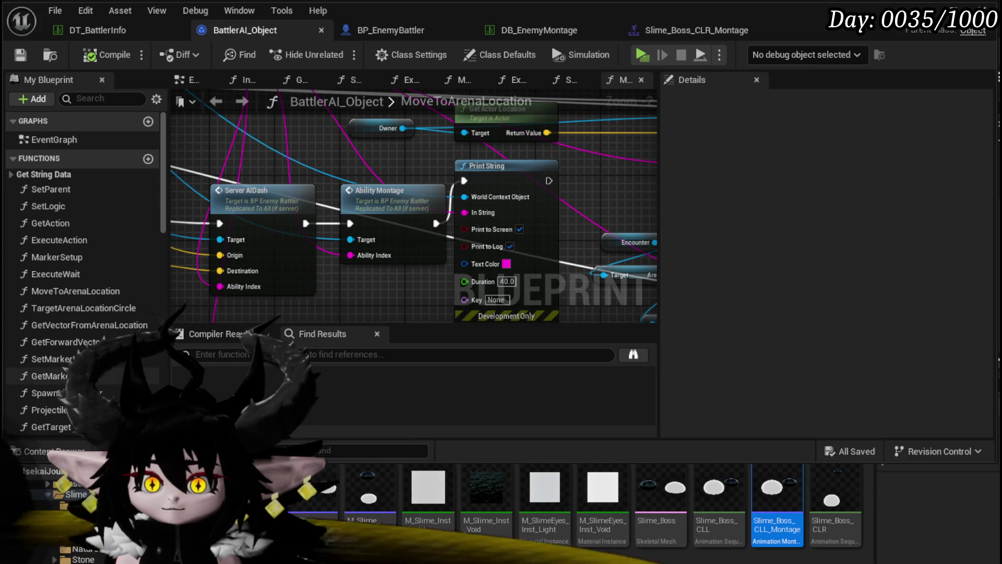
pyautogui.scroll(-3, 78, 394)
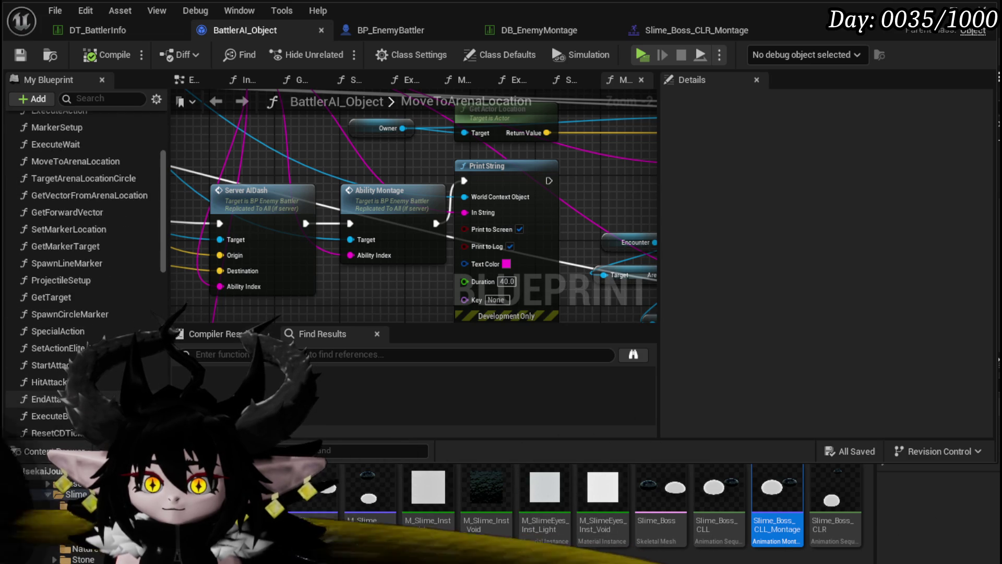
pyautogui.scroll(-4, 84, 313)
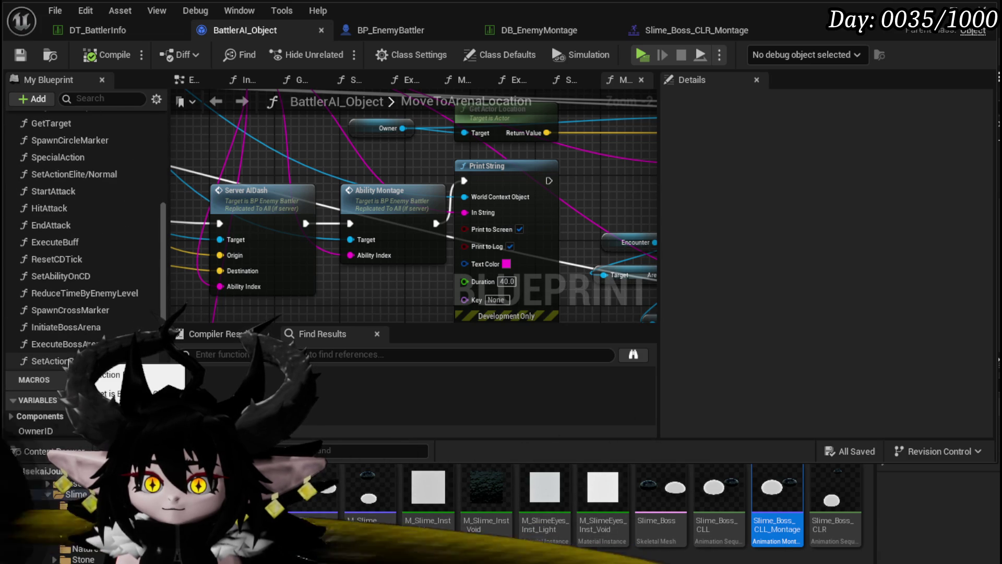
pyautogui.click(69, 346)
pyautogui.scroll(-3, 414, 264)
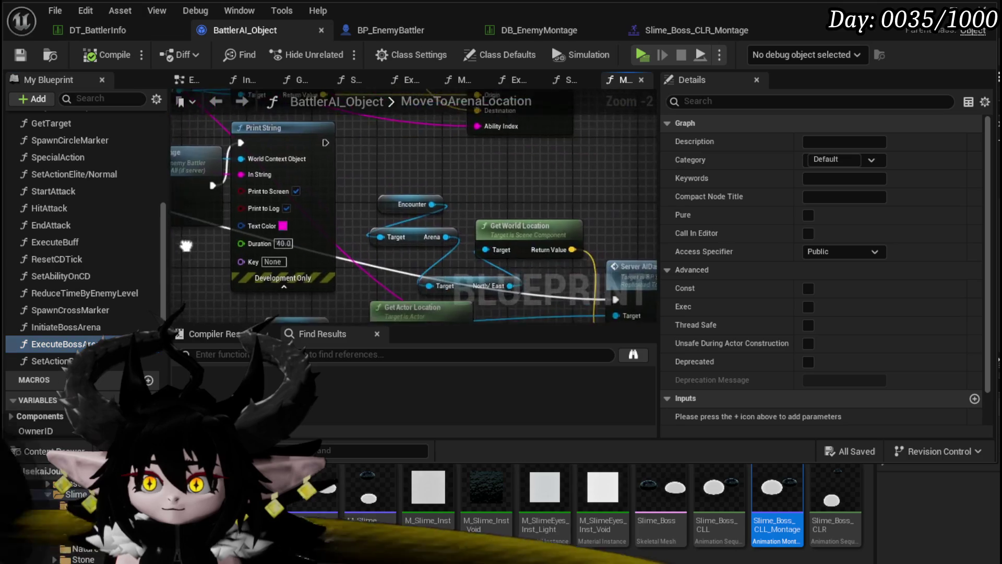
pyautogui.moveTo(392, 259); pyautogui.dragTo(491, 214)
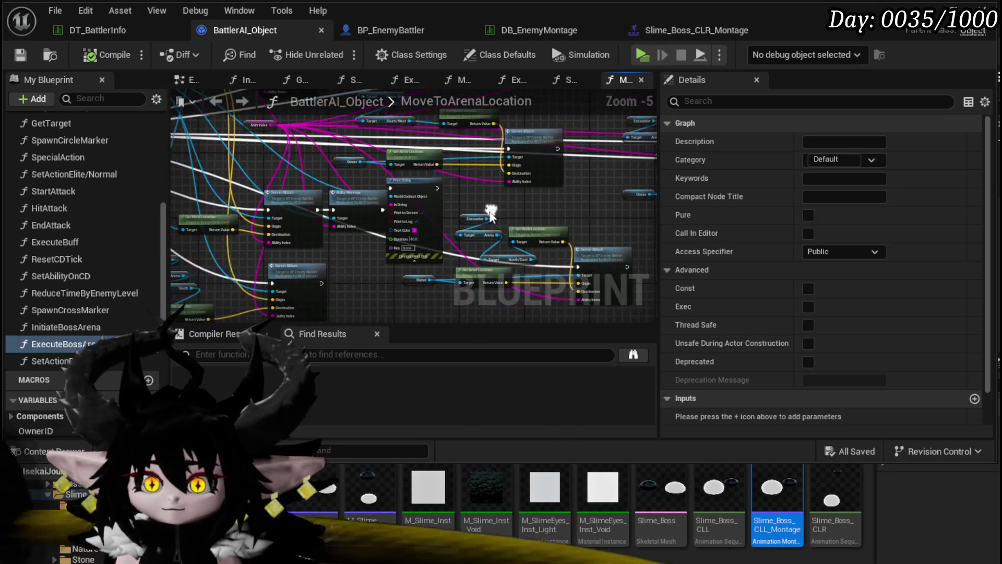
pyautogui.doubleClick(63, 344)
pyautogui.moveTo(458, 270); pyautogui.dragTo(218, 213)
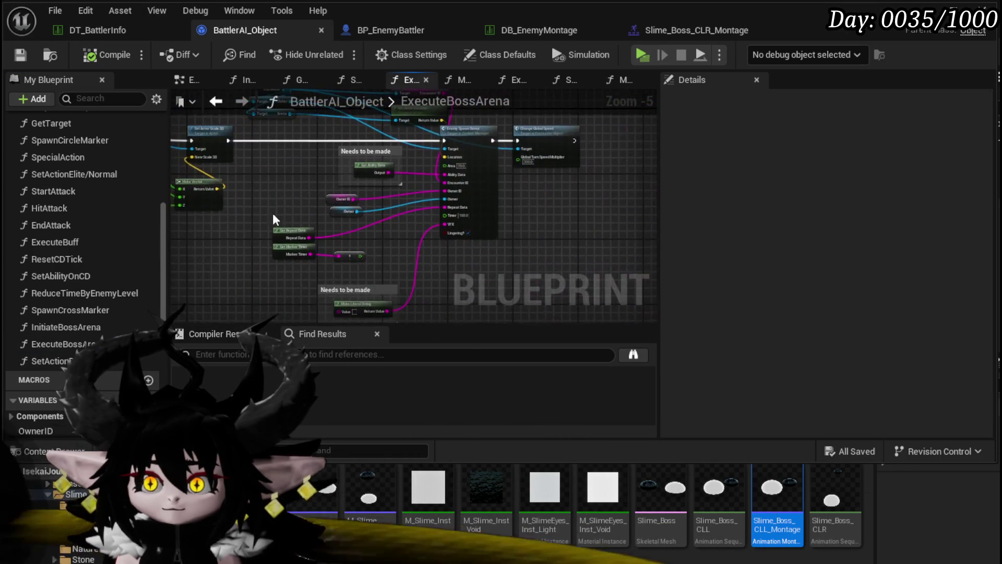
pyautogui.scroll(3, 459, 218)
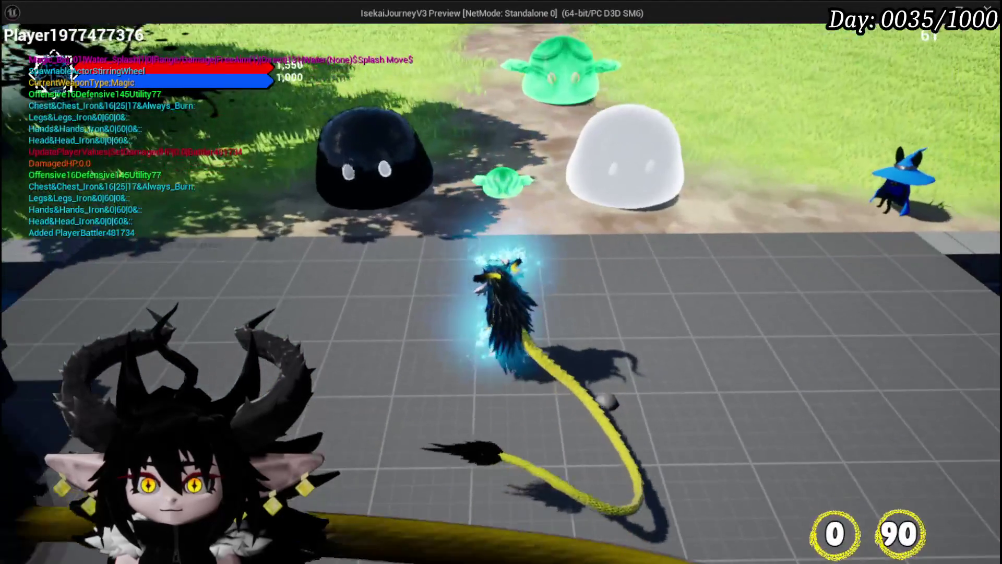
# Step: Cast a water splash among the black and white slimes in the running playtest
pyautogui.press('1')
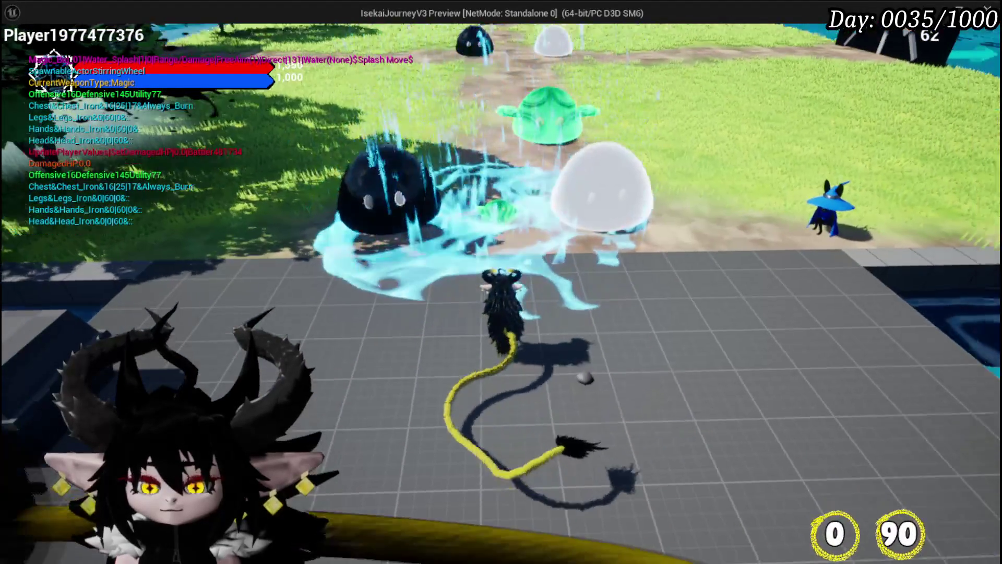
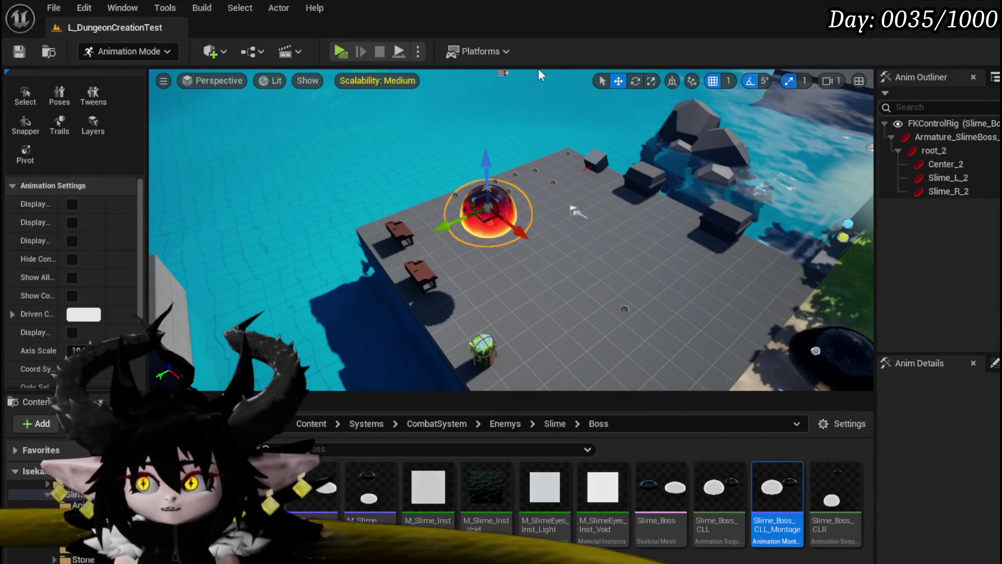
# Step: Switch to Selection Mode and bring up the BP_Character_Start_VoidBall blueprint
pyautogui.click(125, 51)
pyautogui.click(121, 76)
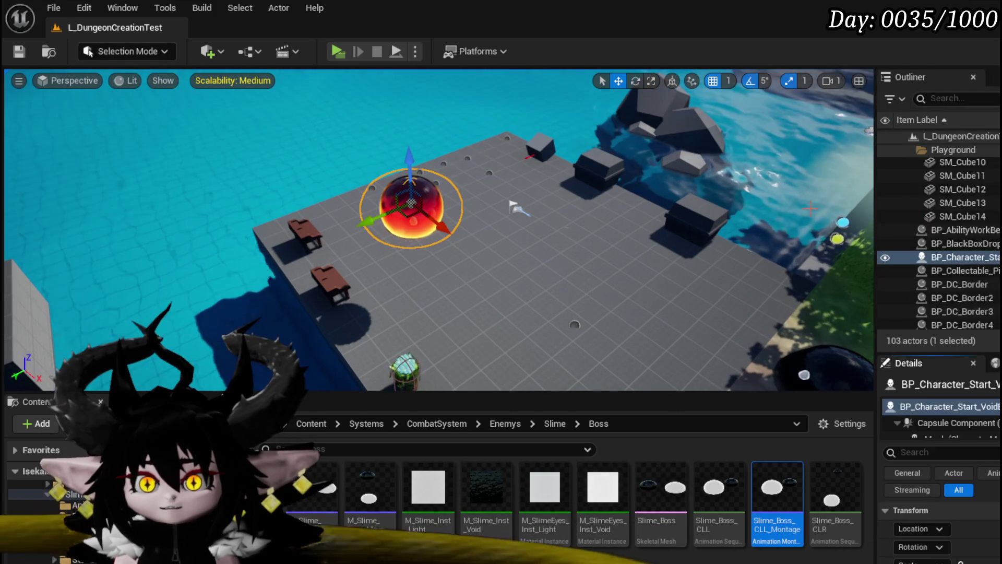
pyautogui.hotkey('ctrl', 'e')
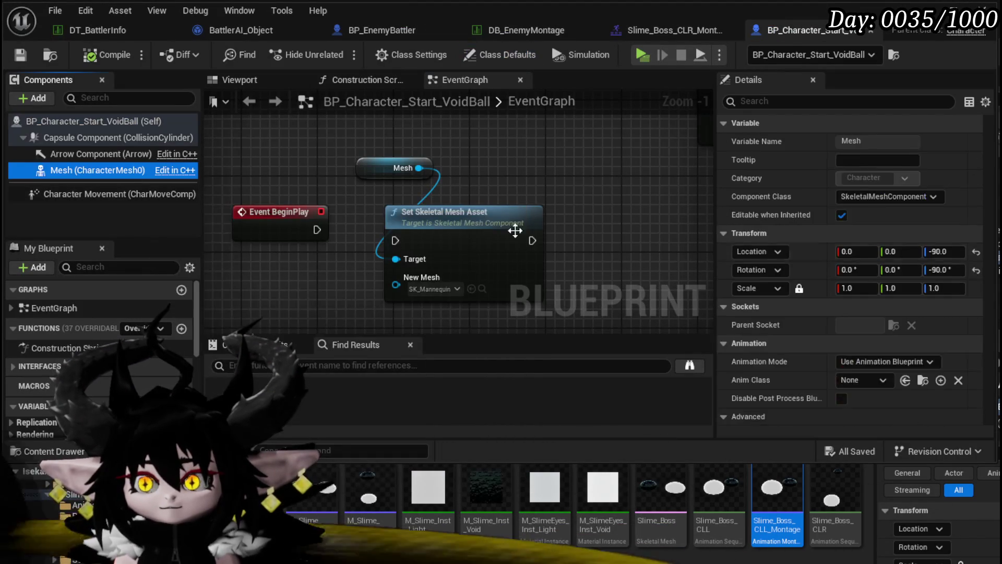
pyautogui.scroll(-15, 886, 254)
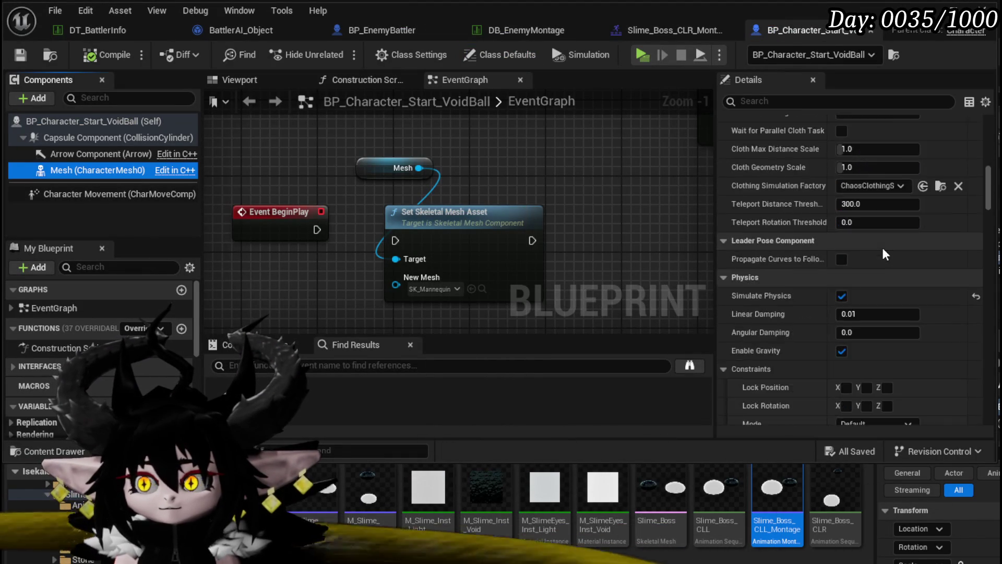
pyautogui.scroll(-5, 885, 255)
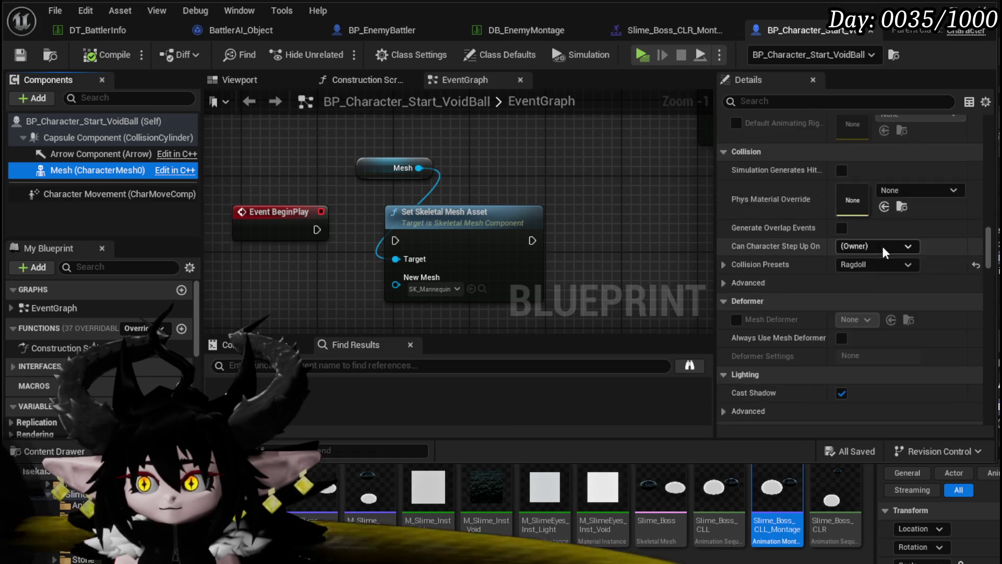
pyautogui.scroll(-5, 885, 252)
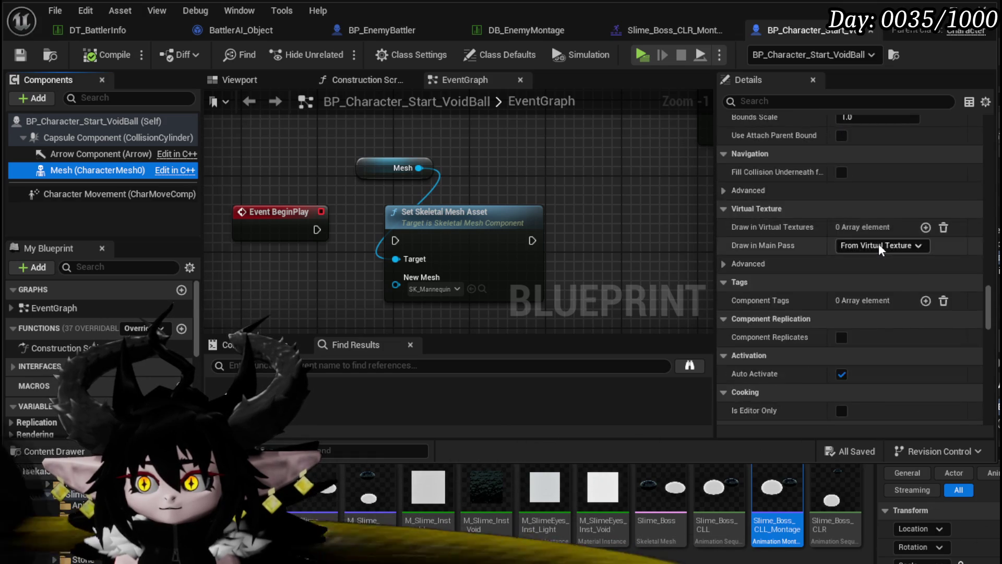
pyautogui.scroll(-5, 881, 249)
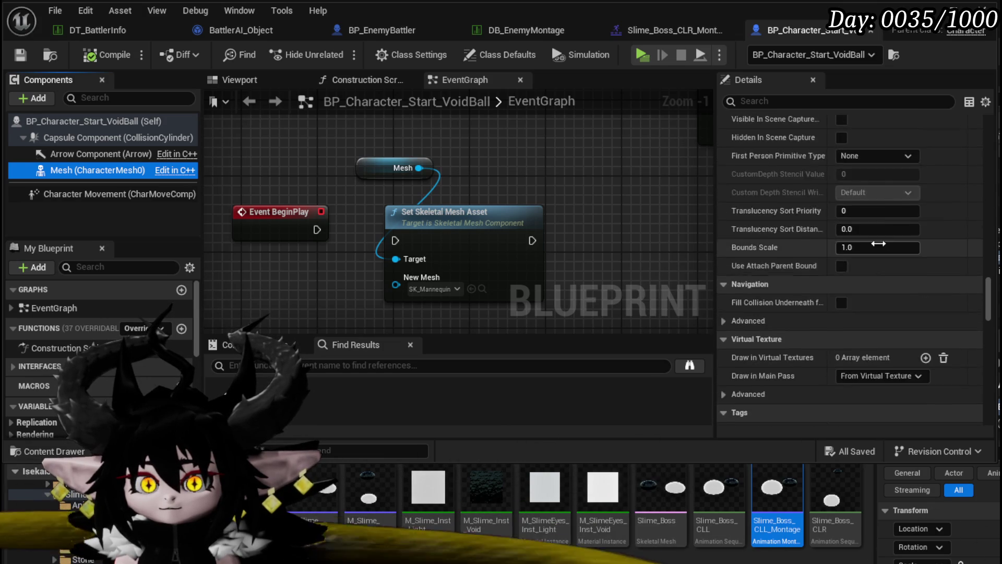
pyautogui.scroll(5, 880, 250)
pyautogui.scroll(5, 881, 249)
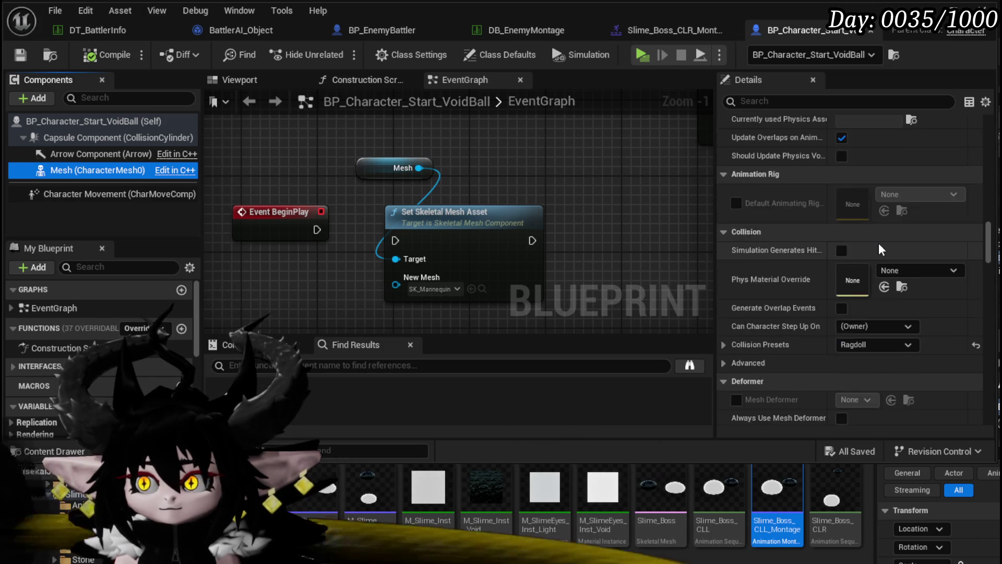
# Step: Set the mesh's Collision Presets to Custom with Camera ignored, then compile and save
pyautogui.click(723, 301)
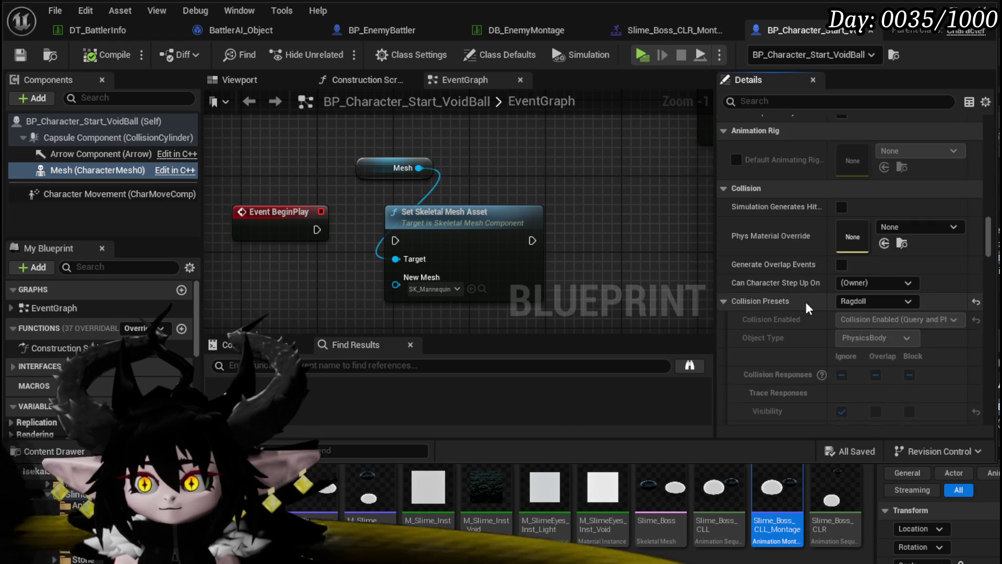
pyautogui.scroll(-4, 809, 307)
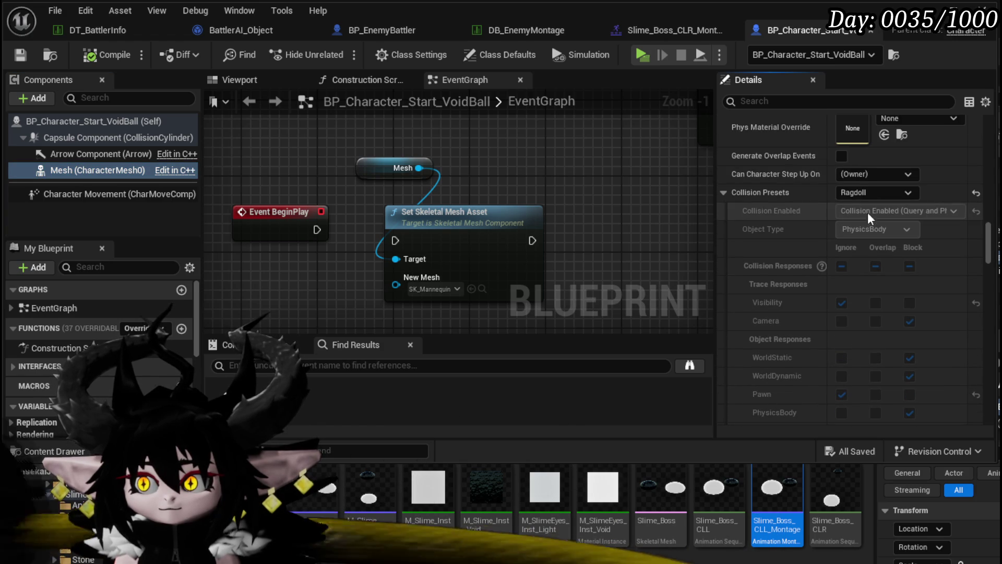
pyautogui.click(874, 192)
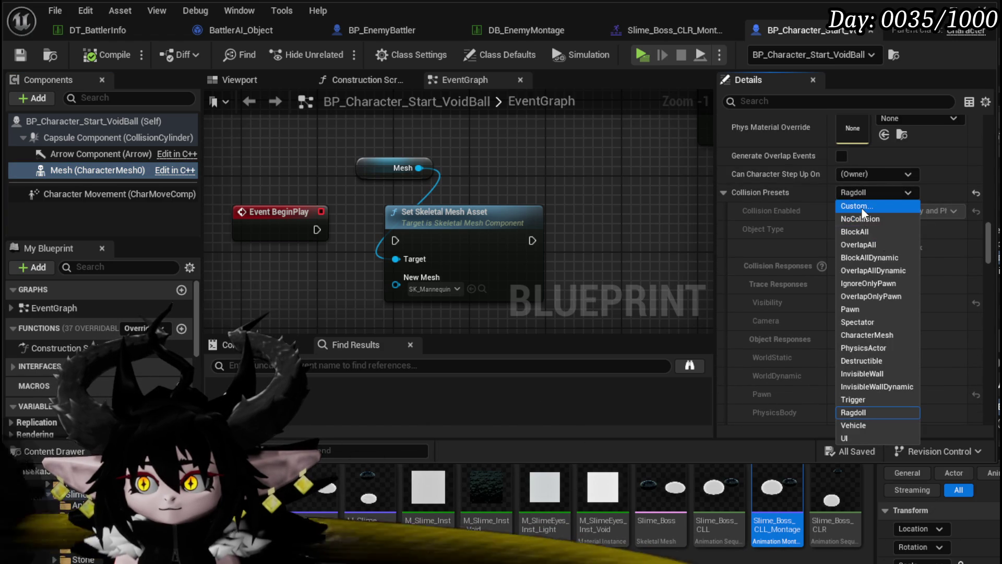
pyautogui.click(858, 205)
pyautogui.click(841, 321)
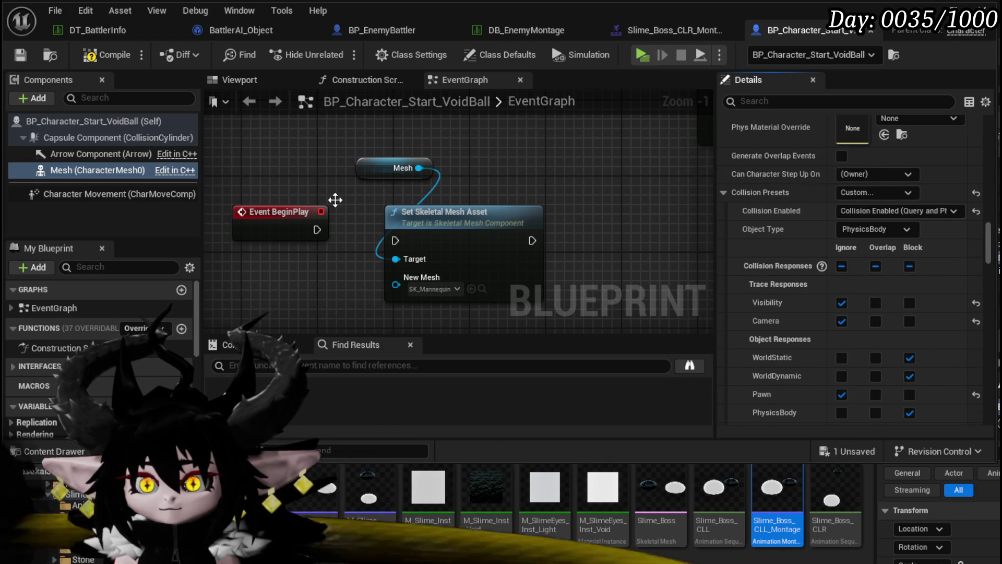
pyautogui.click(102, 55)
pyautogui.click(20, 55)
# Step: Check the capsule's collision properties, then start a play test from the level editor
pyautogui.click(117, 137)
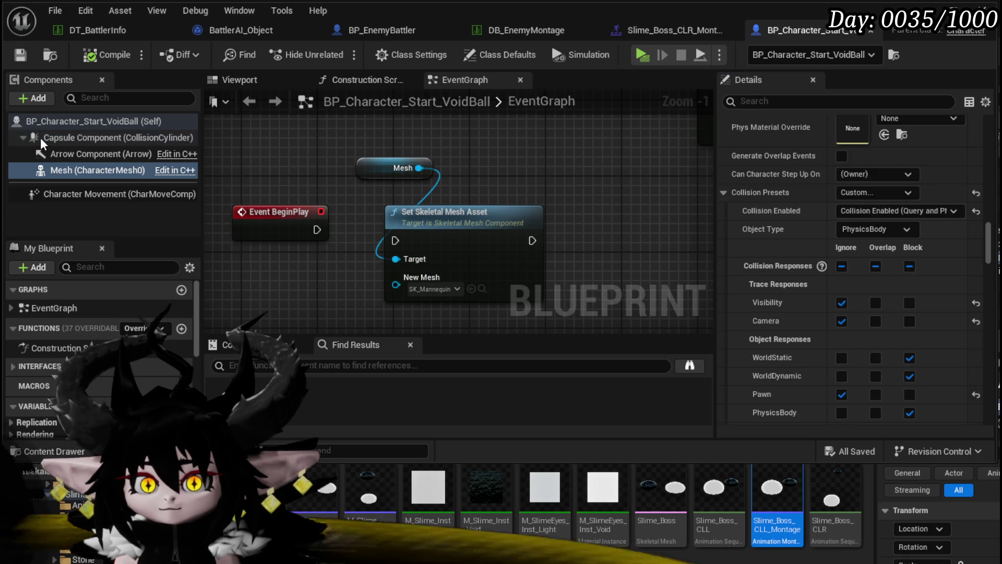
pyautogui.scroll(15, 838, 211)
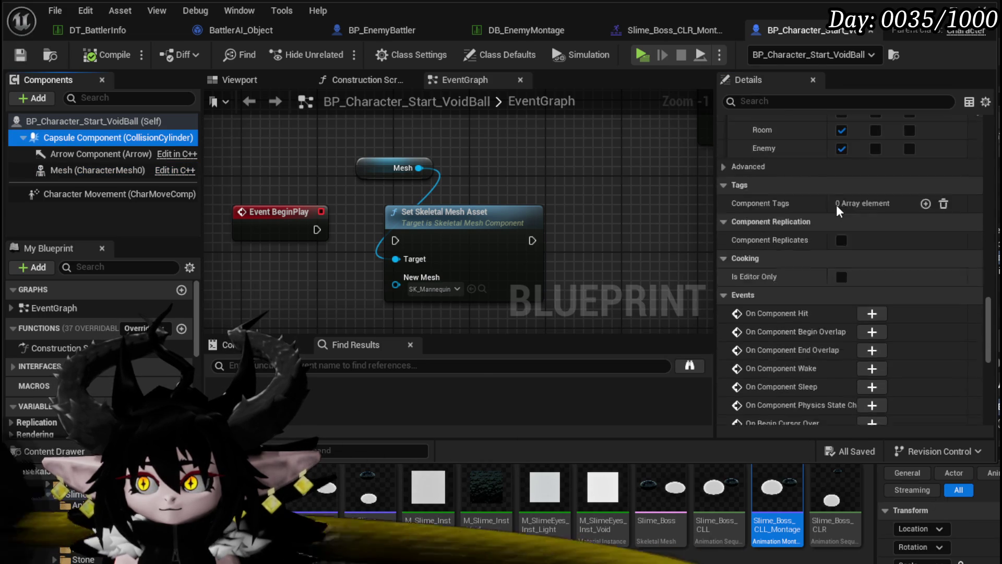
pyautogui.scroll(5, 837, 211)
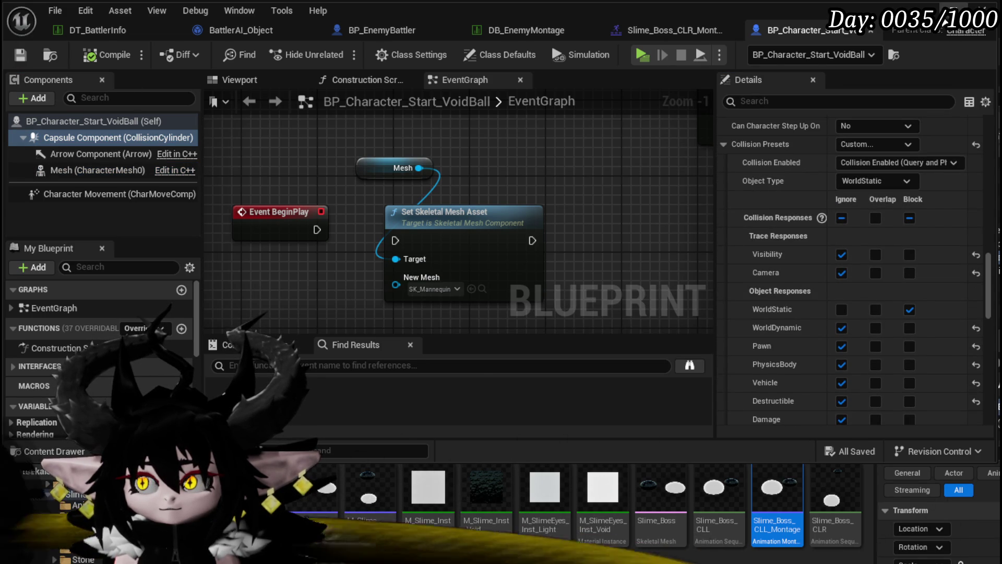
pyautogui.click(939, 7)
pyautogui.click(331, 51)
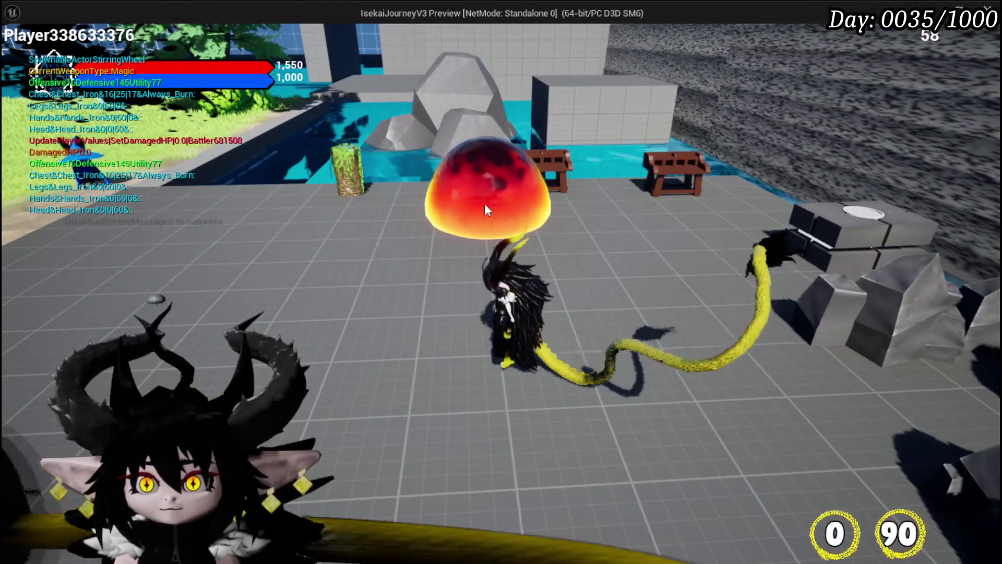
# Step: Fire two test attacks, stop playing, save L_DungeonCreationTest, and return to the VoidBall blueprint
pyautogui.click(485, 203)
pyautogui.click(660, 167)
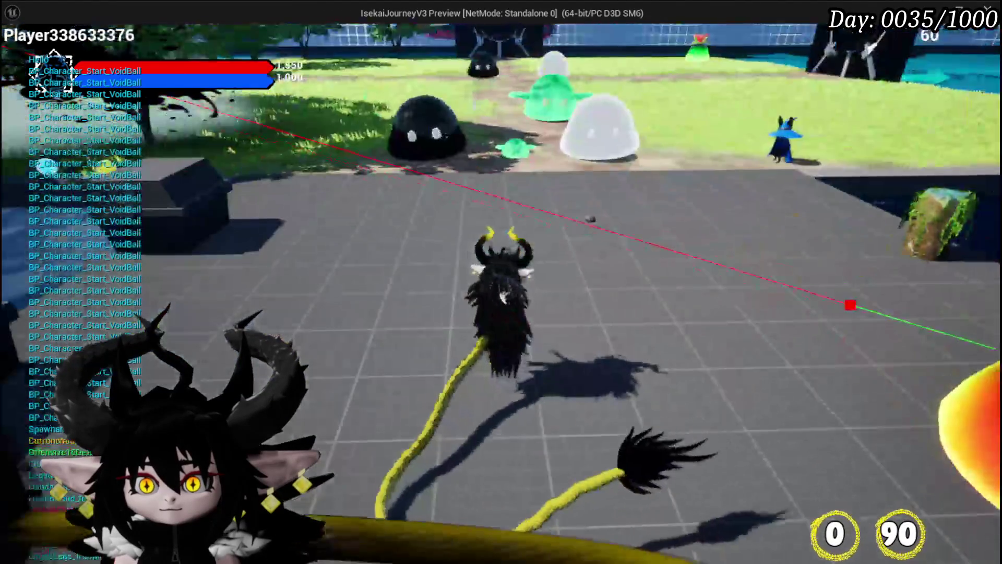
pyautogui.press('Escape')
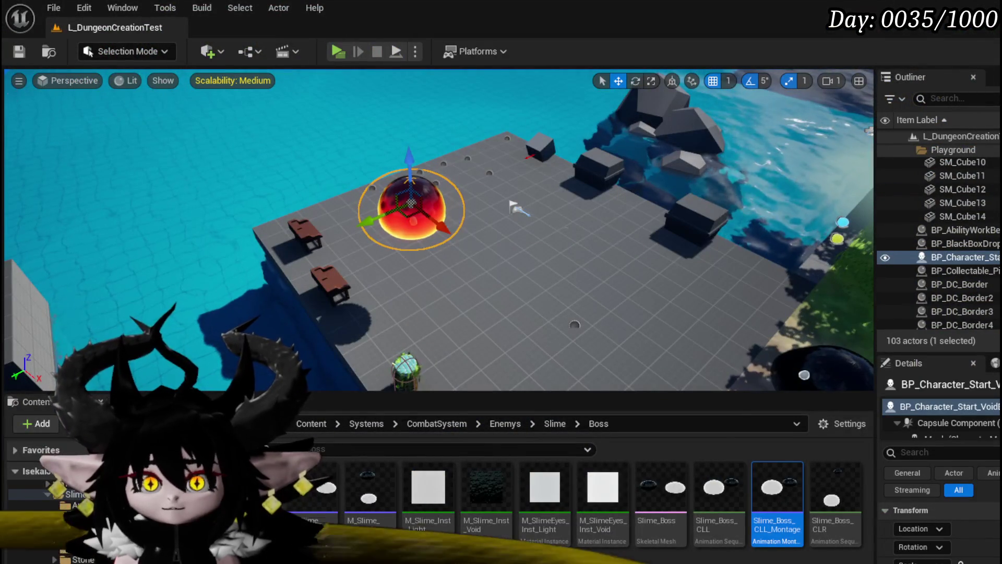
pyautogui.hotkey('ctrl', 's')
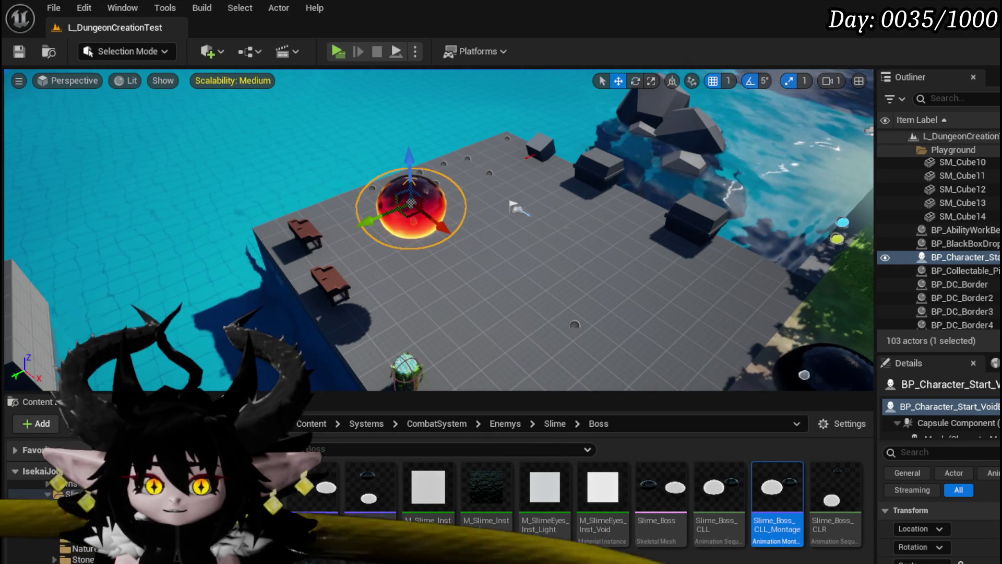
pyautogui.hotkey('ctrl', 'e')
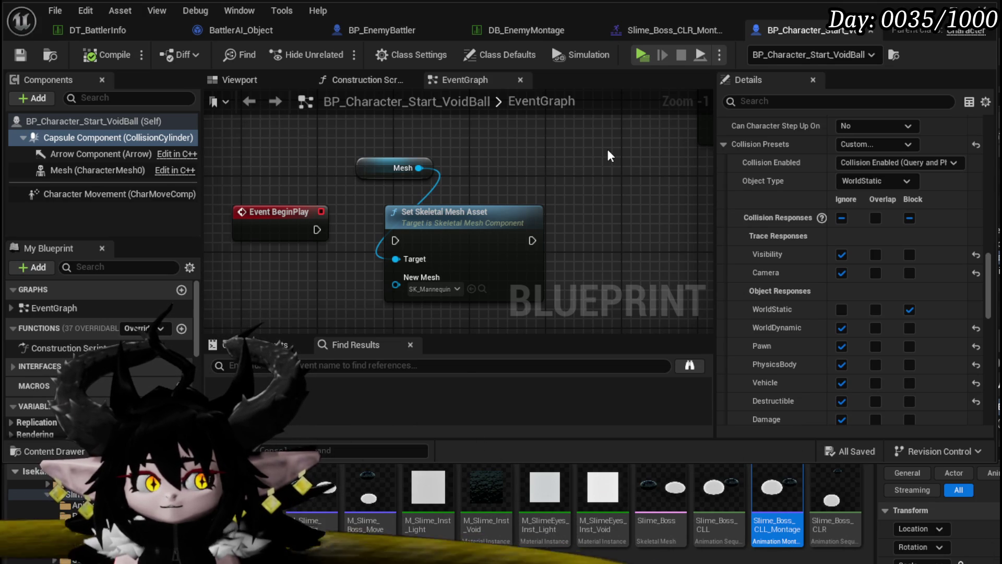
# Step: In DT_BattlerInfo, select the Slime_YY|Boss row's CombatLogic Index [2] text
pyautogui.click(93, 32)
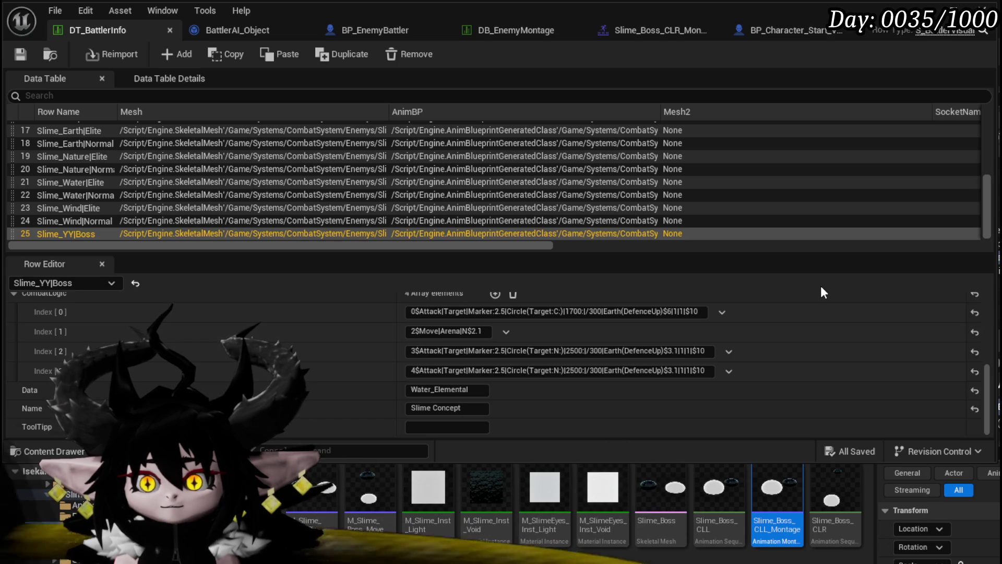
pyautogui.click(426, 351)
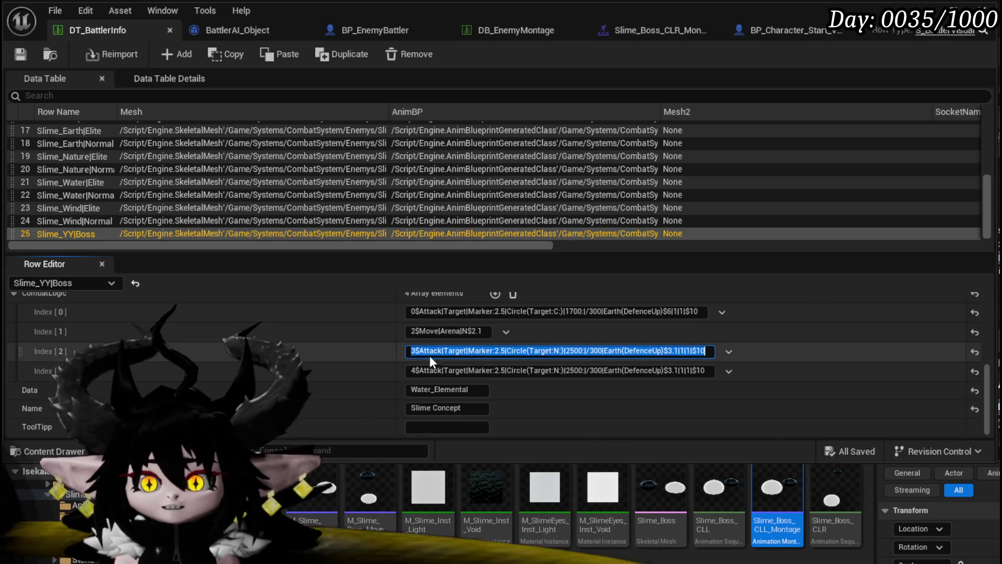
pyautogui.click(424, 351)
pyautogui.hotkey('ctrl', 'a')
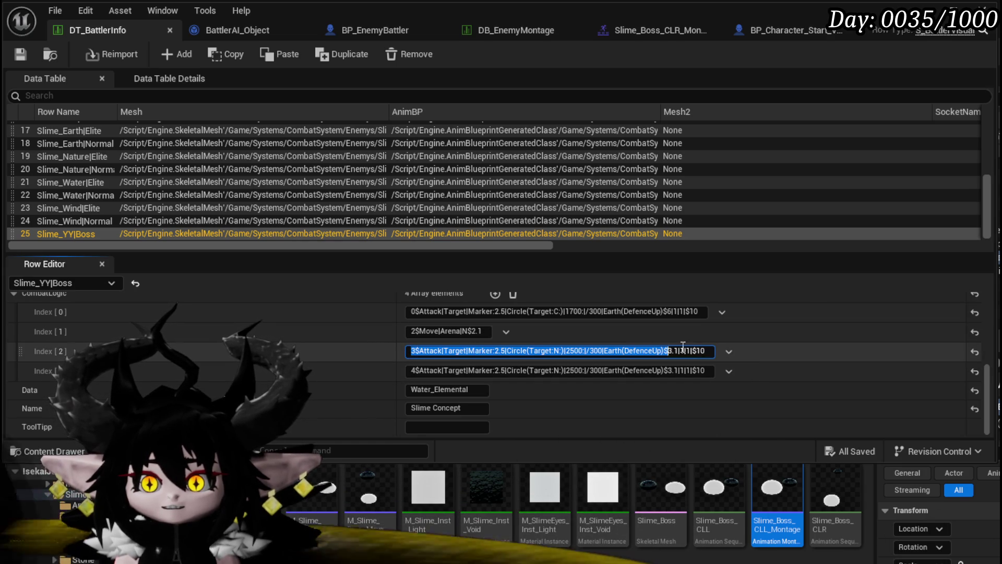
pyautogui.click(412, 351)
pyautogui.hotkey('ctrl', 'a')
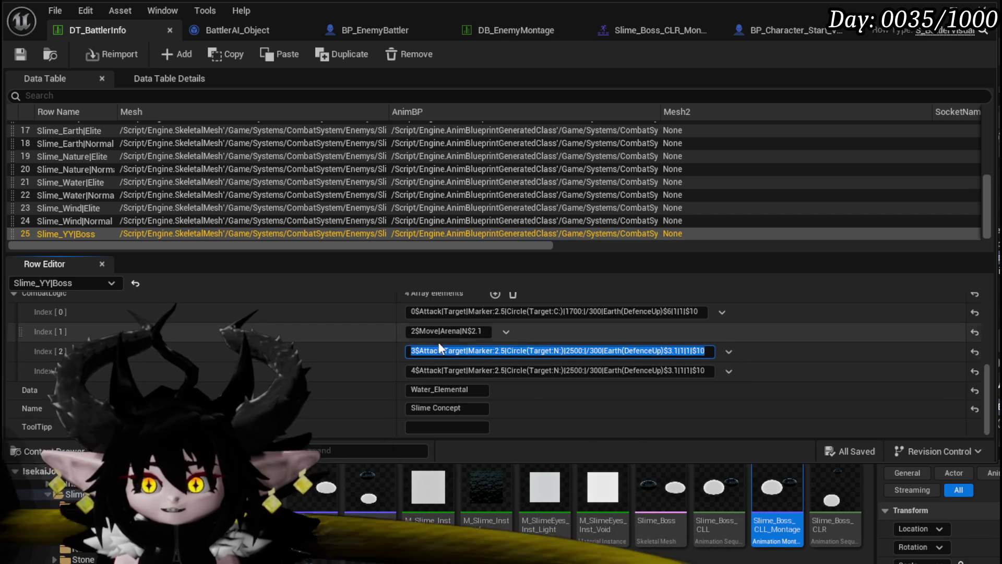
pyautogui.scroll(1, 371, 341)
# Step: Leave the Index [2] entry unchanged, scroll up, and minimize the DT_BattlerInfo window
pyautogui.press('Escape')
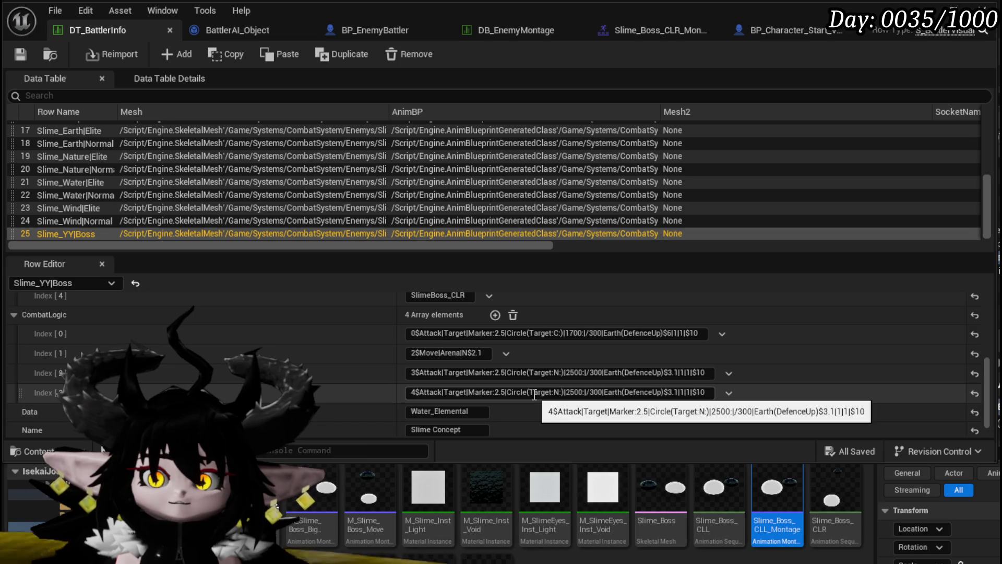
pyautogui.scroll(3, 398, 356)
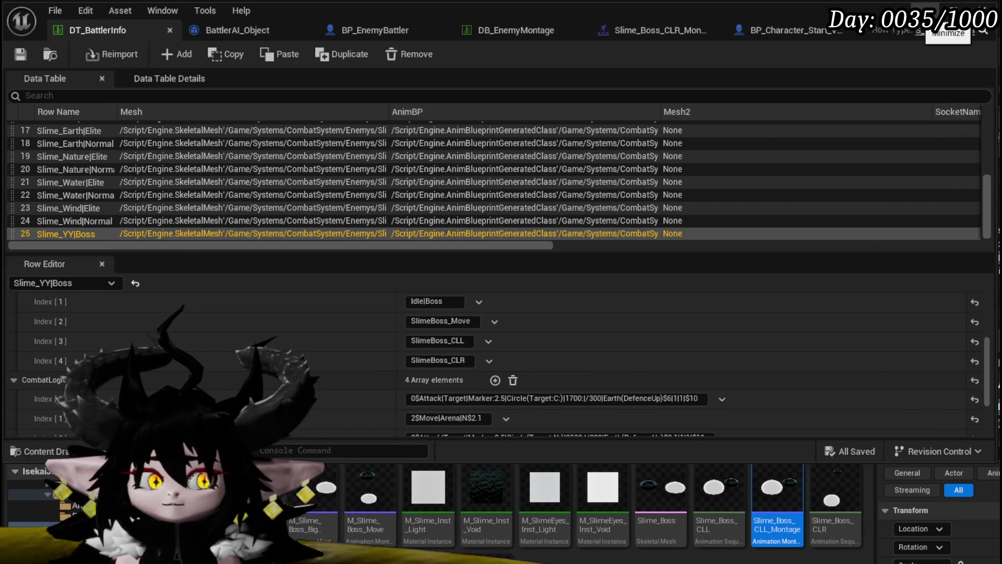
pyautogui.click(951, 11)
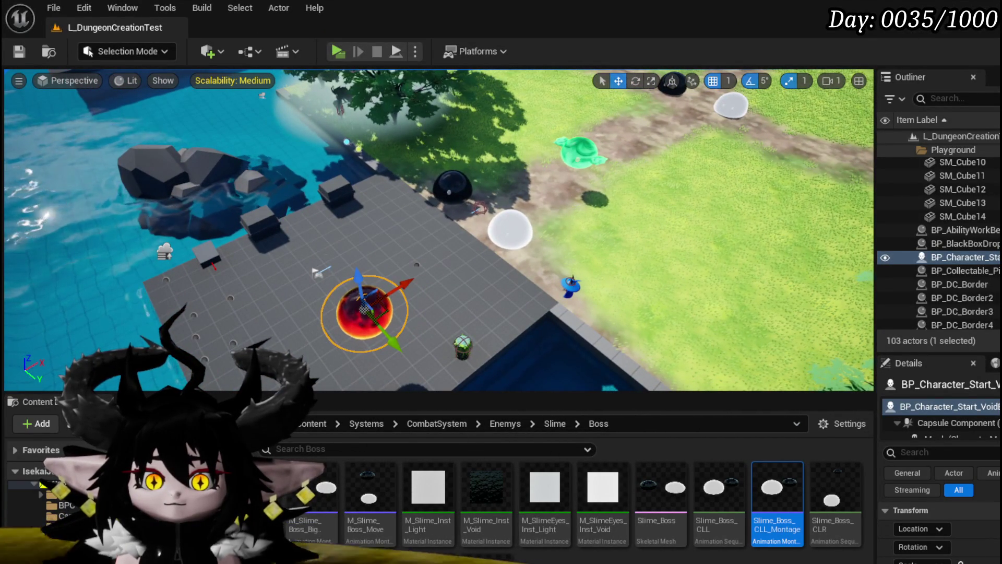
# Step: Create a new folder named 'Bnemy' in CombatSystem/Actors and save the level
pyautogui.hotkey('alt', 'Left')
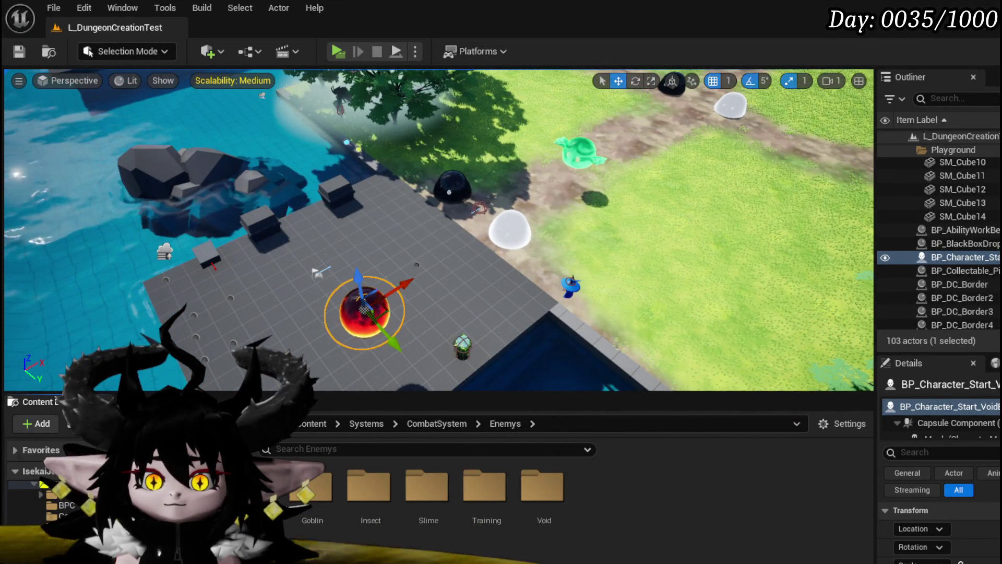
pyautogui.hotkey('alt', 'Left')
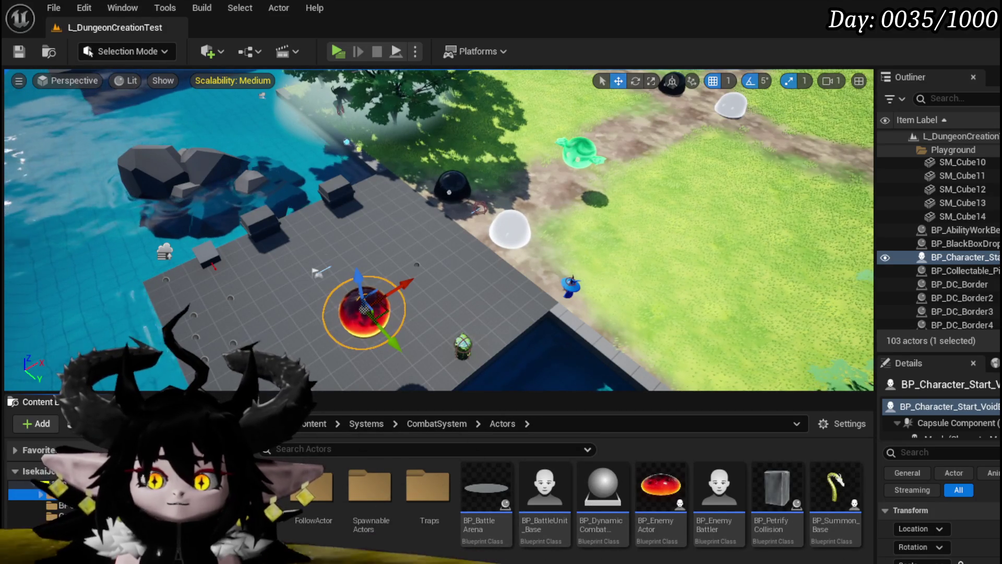
pyautogui.rightClick(396, 548)
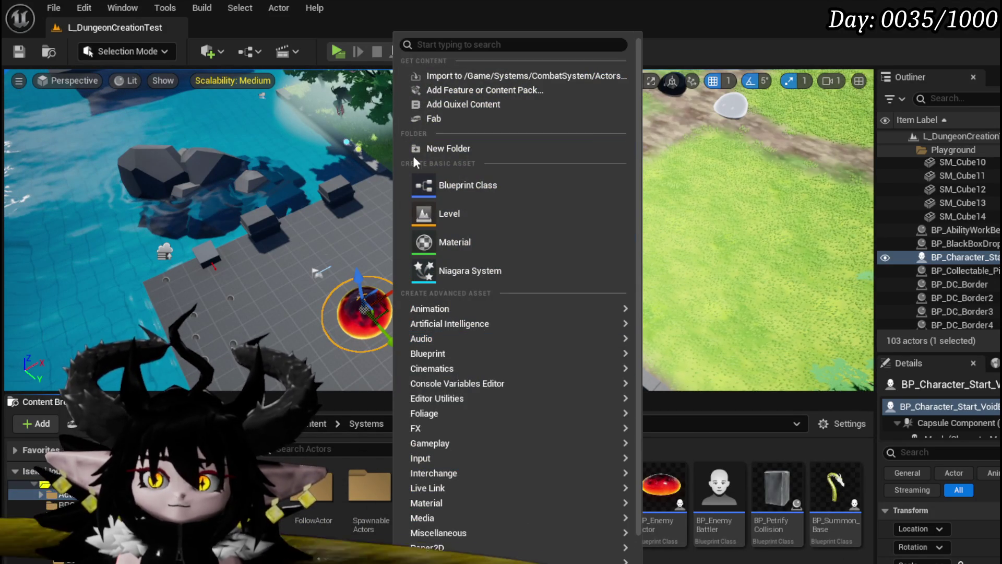
pyautogui.click(447, 148)
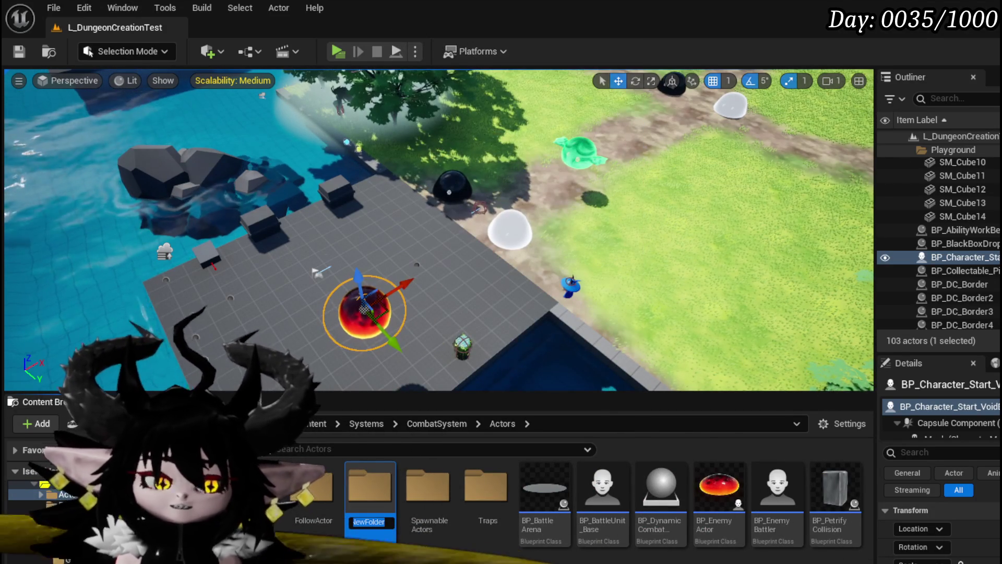
pyautogui.write('BossE')
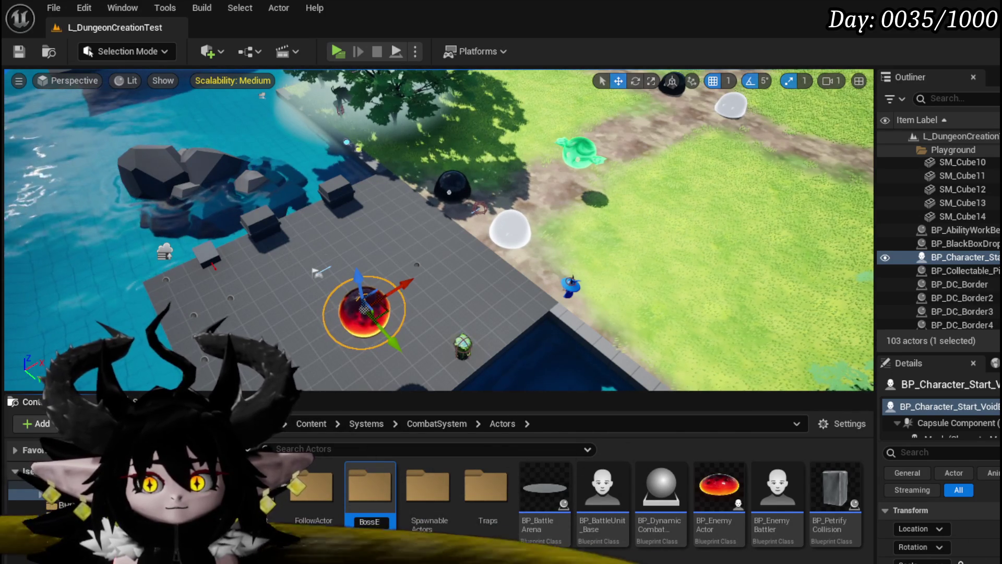
pyautogui.write('nemy')
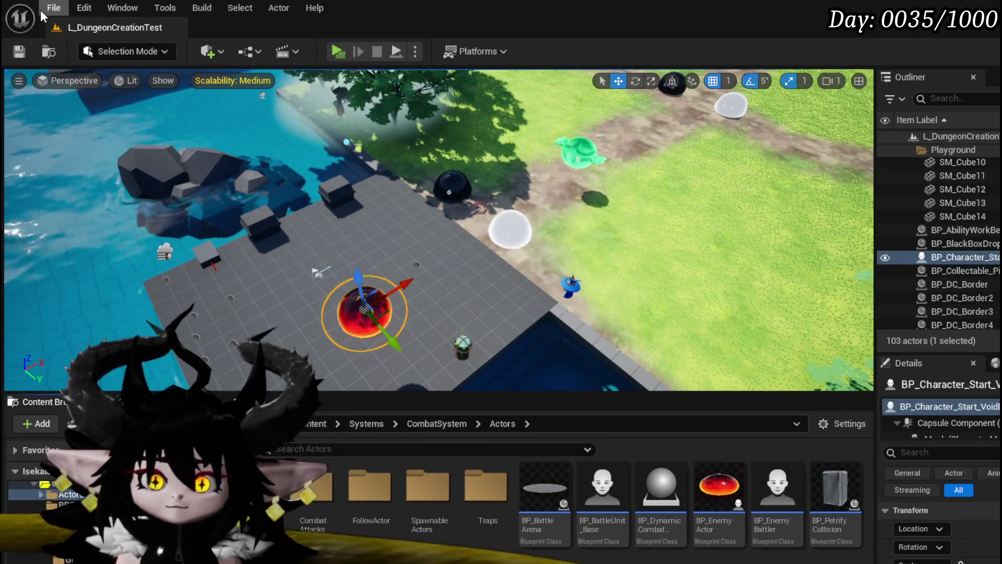
pyautogui.hotkey('ctrl', 's')
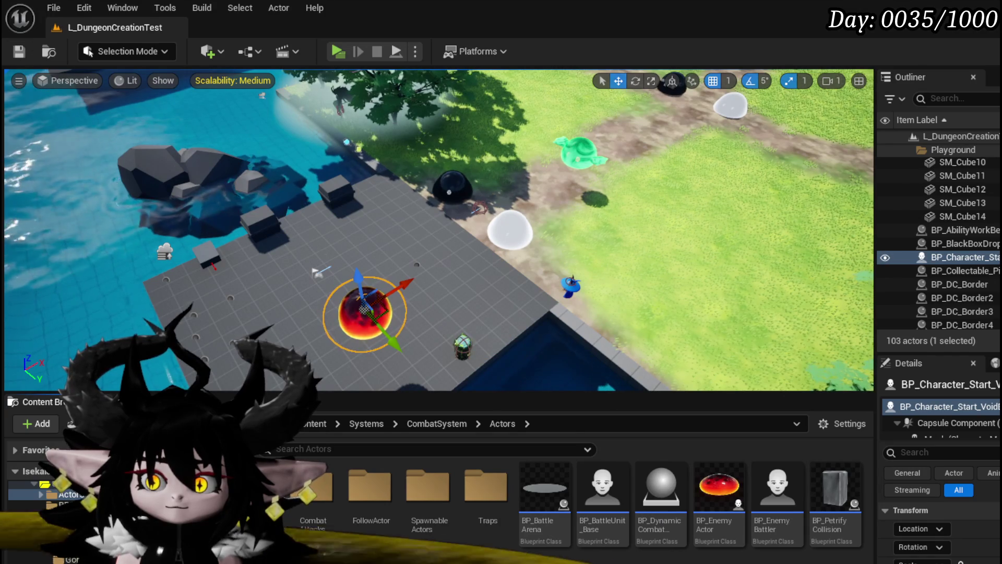
# Step: Create and save BP_EnemyBattler_Child as a child blueprint of BP_EnemyBattler
pyautogui.click(785, 485)
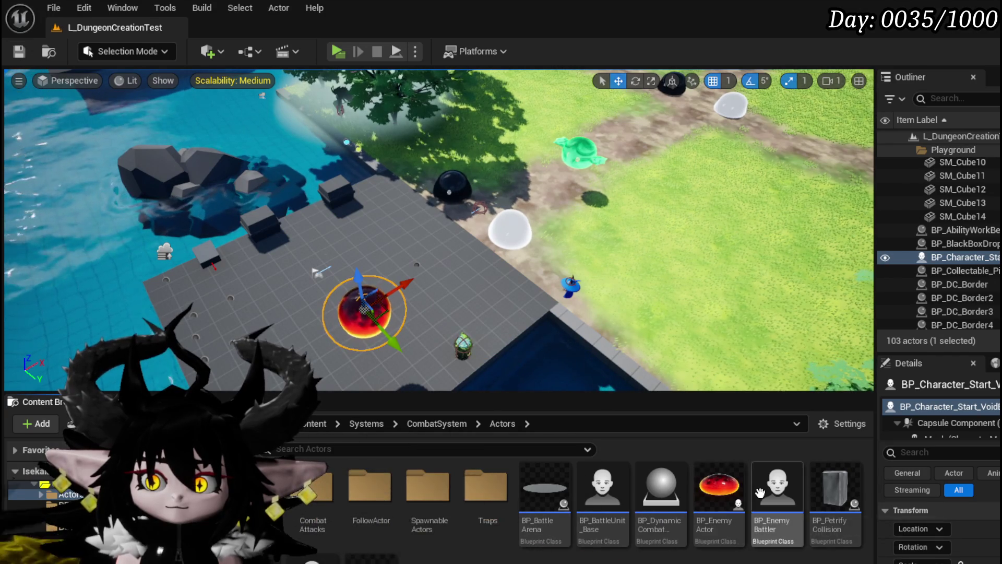
pyautogui.rightClick(788, 484)
pyautogui.click(871, 106)
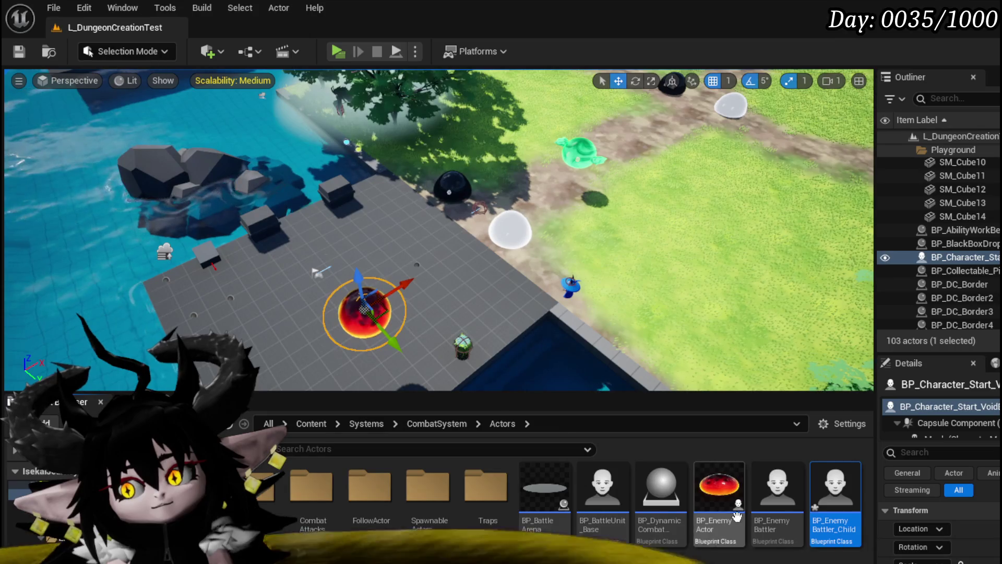
pyautogui.hotkey('ctrl', 's')
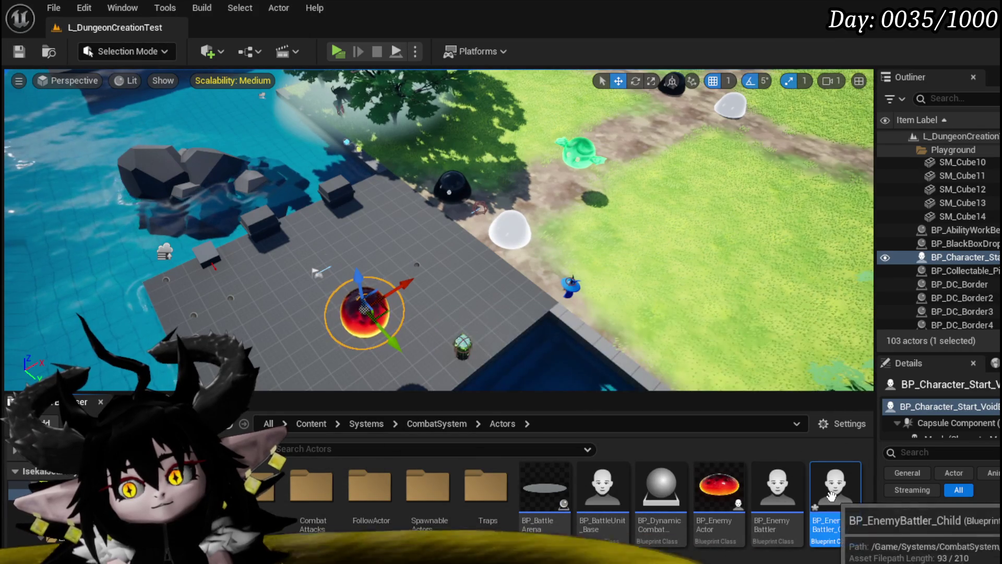
pyautogui.hotkey('ctrl', 'shift', 's')
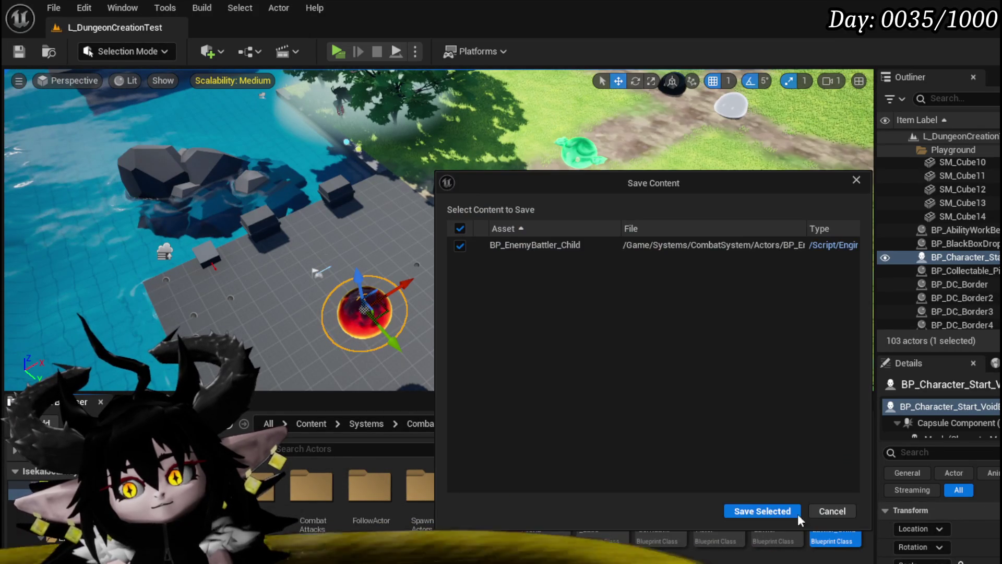
pyautogui.click(756, 511)
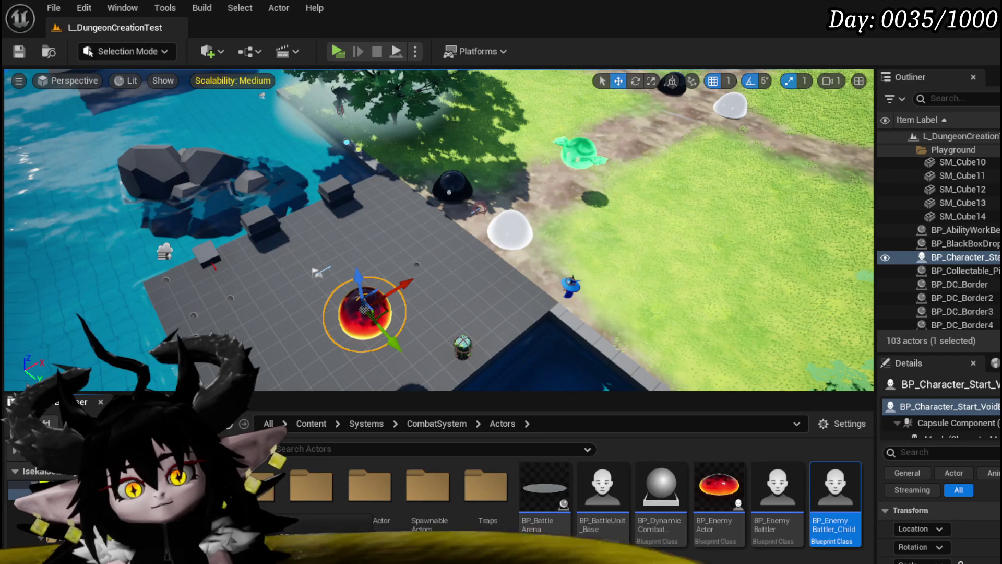
# Step: Move BP_EnemyBattler_Child into another folder and save again
pyautogui.moveTo(289, 509); pyautogui.dragTo(274, 524)
pyautogui.click(292, 549)
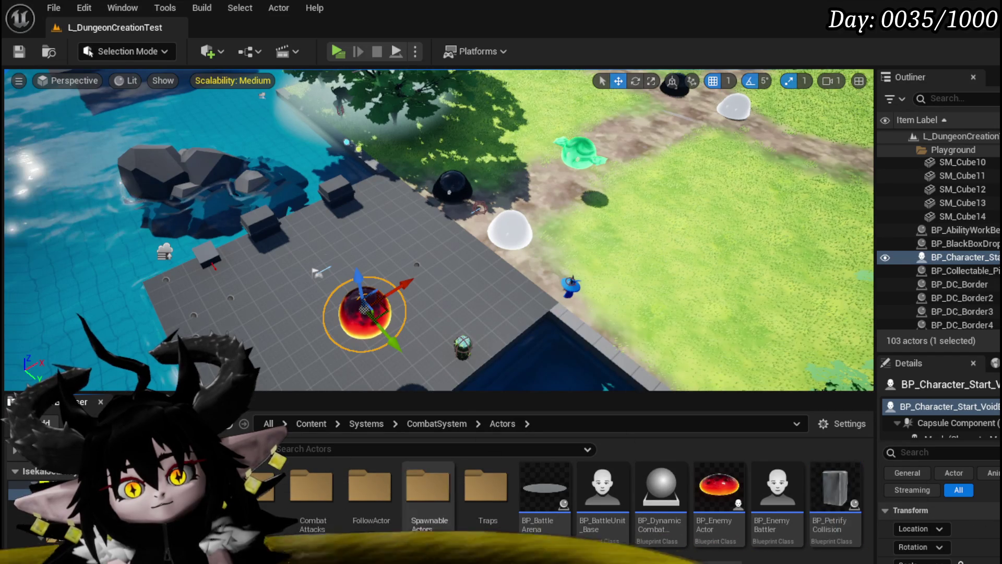
pyautogui.click(20, 51)
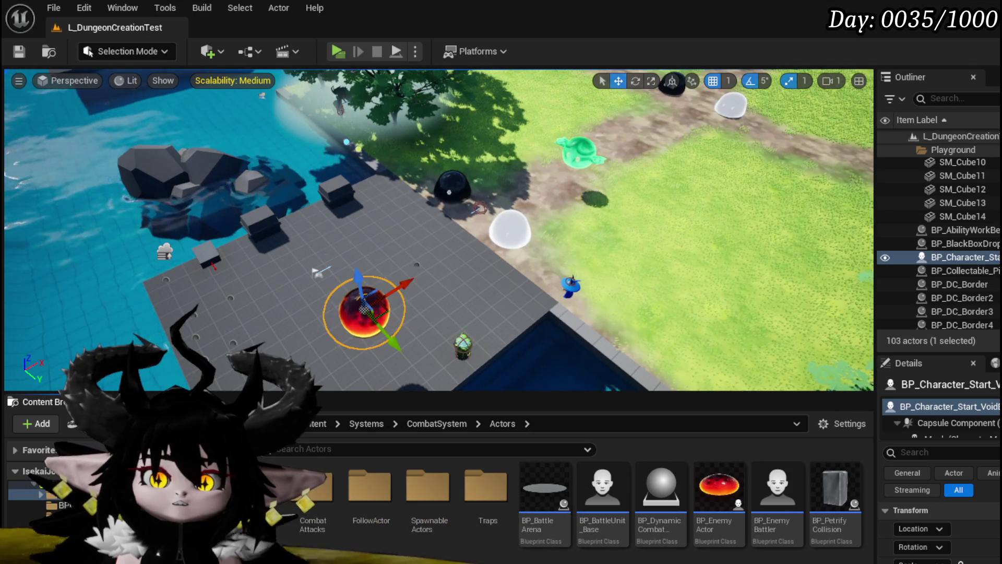
# Step: Open DT_BattlerInfo from the DataBase folder, review the Slime_YY|Boss row, and return to the level editor
pyautogui.click(52, 485)
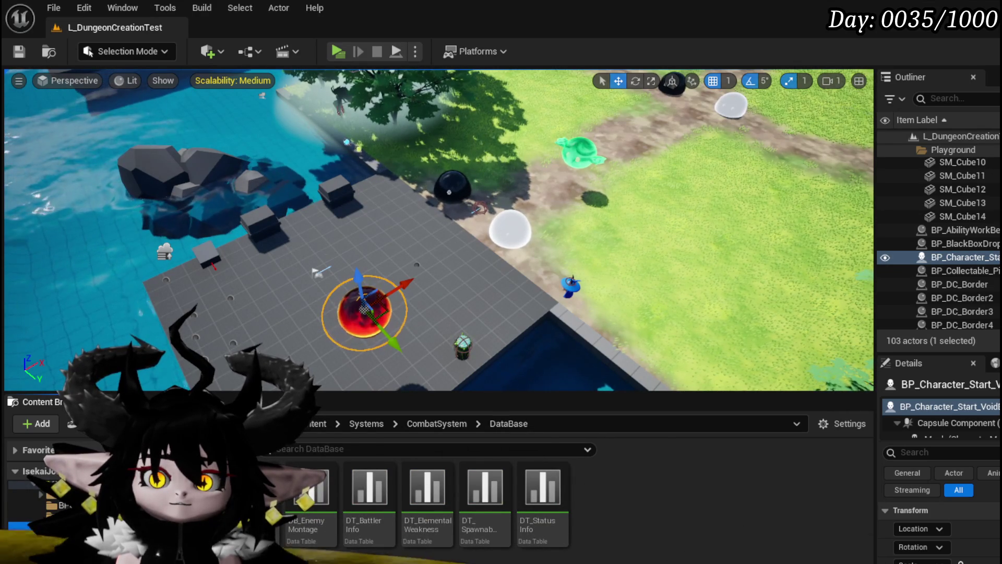
pyautogui.doubleClick(344, 527)
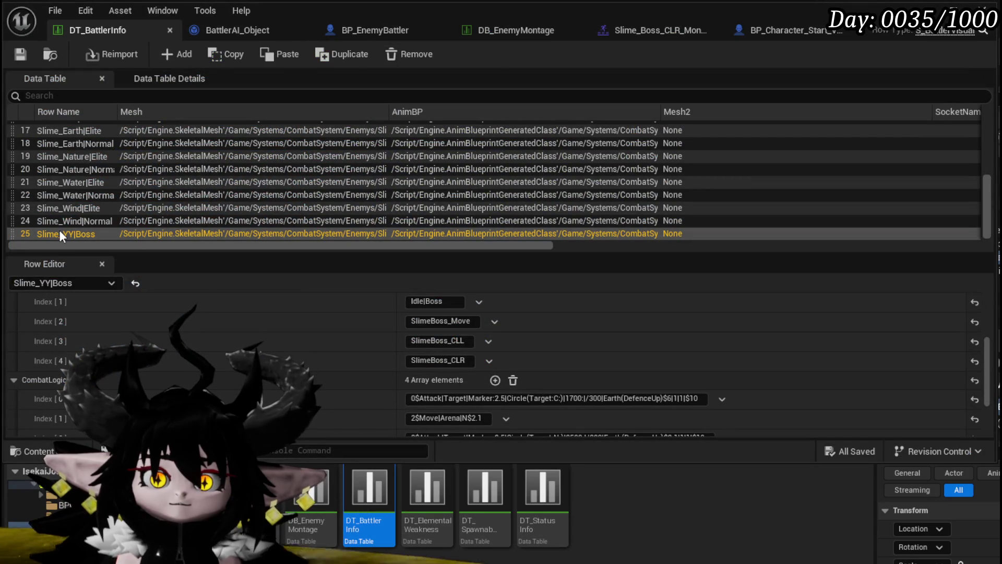
pyautogui.doubleClick(57, 232)
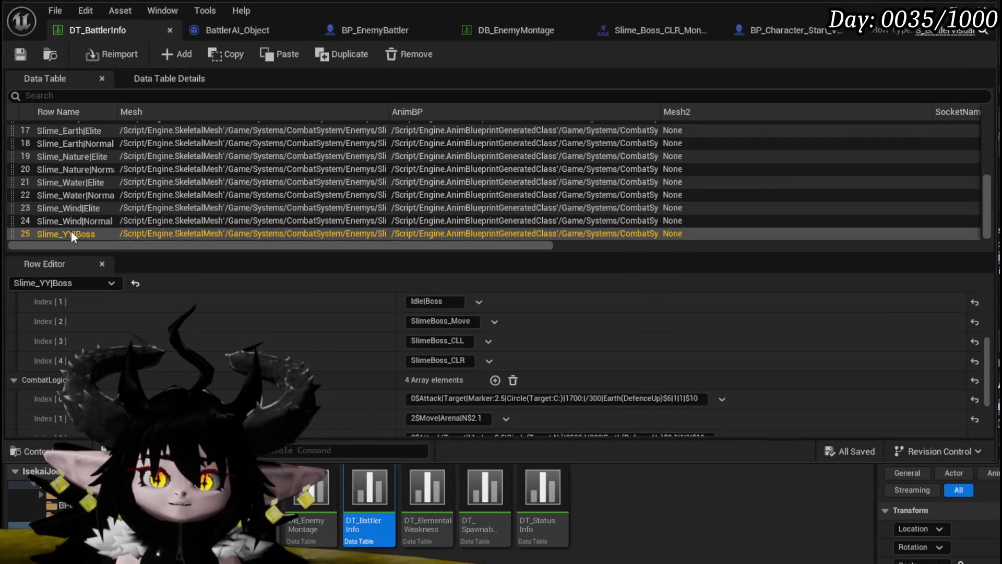
pyautogui.scroll(2, 389, 316)
pyautogui.scroll(3, 386, 308)
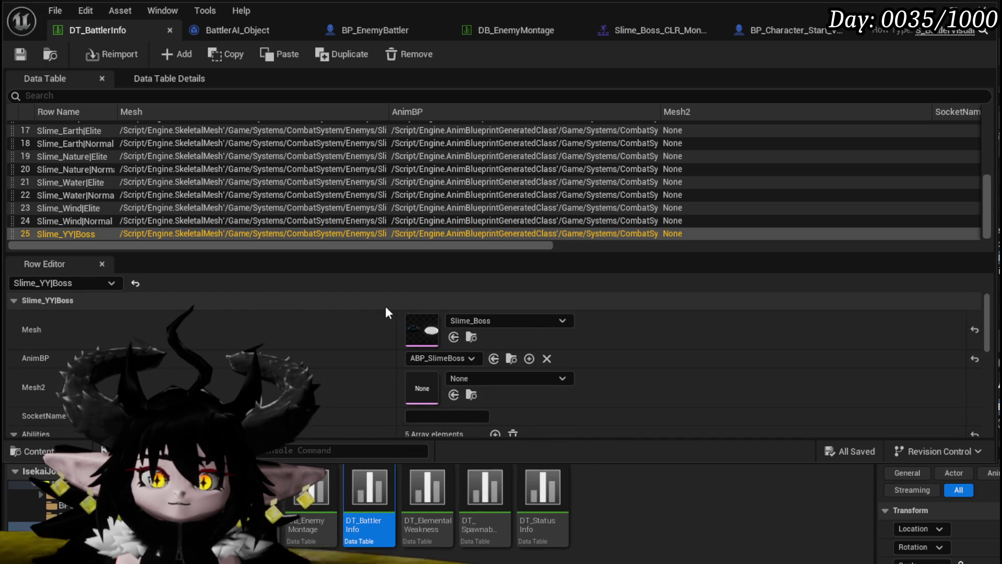
pyautogui.scroll(-3, 386, 308)
pyautogui.scroll(3, 385, 305)
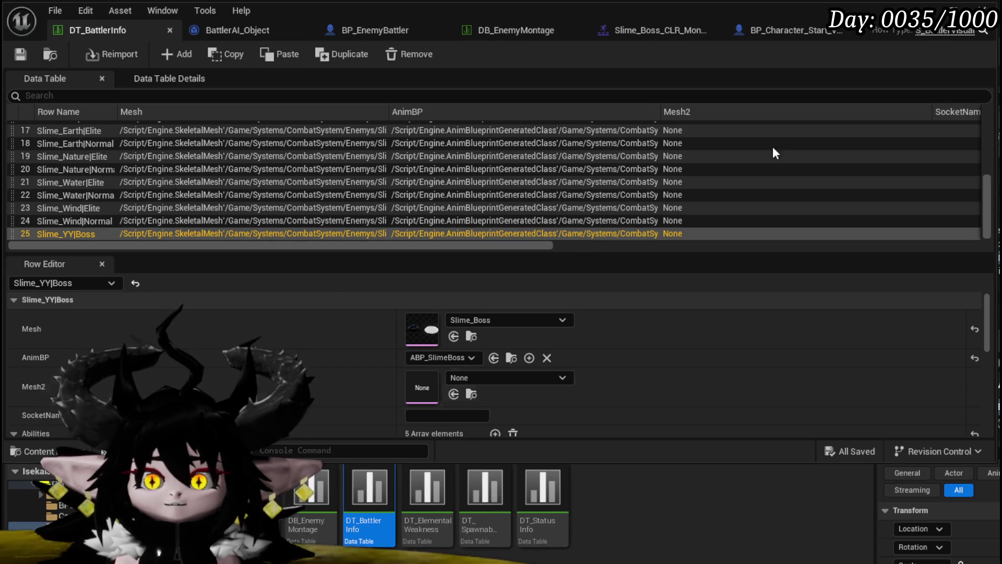
pyautogui.hotkey('alt', 'Tab')
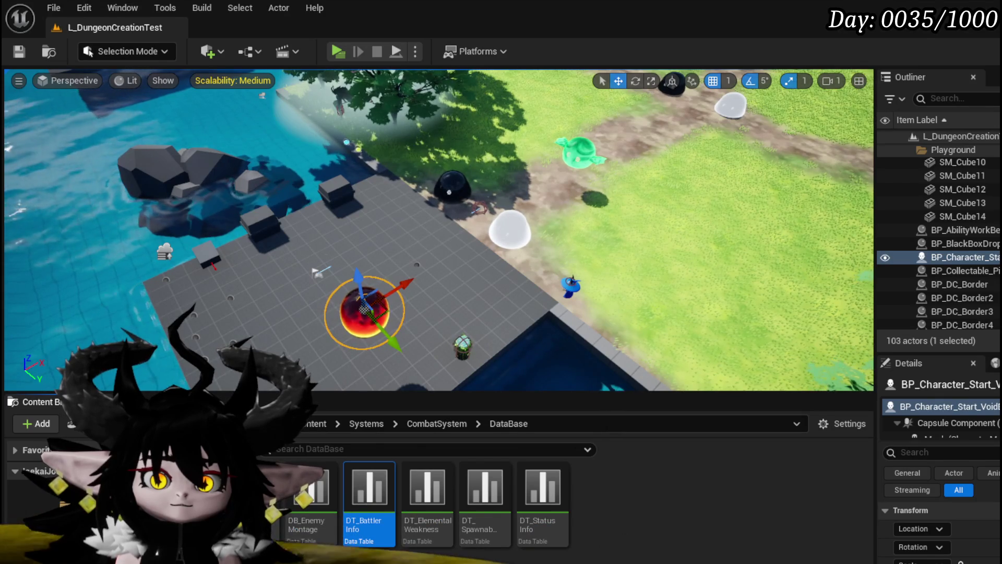
# Step: Open the Combat_Manager blueprint from the Managers folder and pan its StartEncounter graph
pyautogui.click(94, 548)
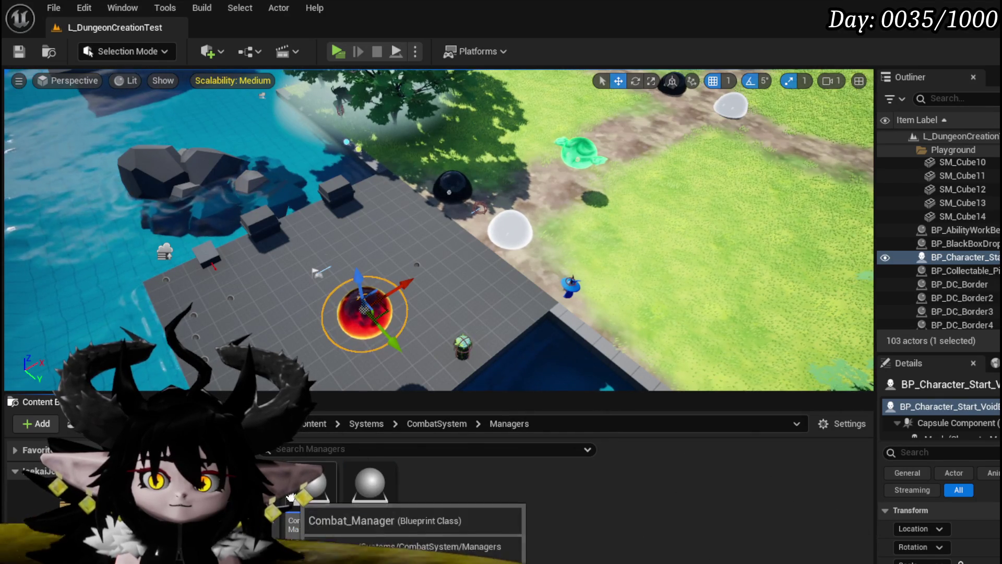
pyautogui.doubleClick(311, 488)
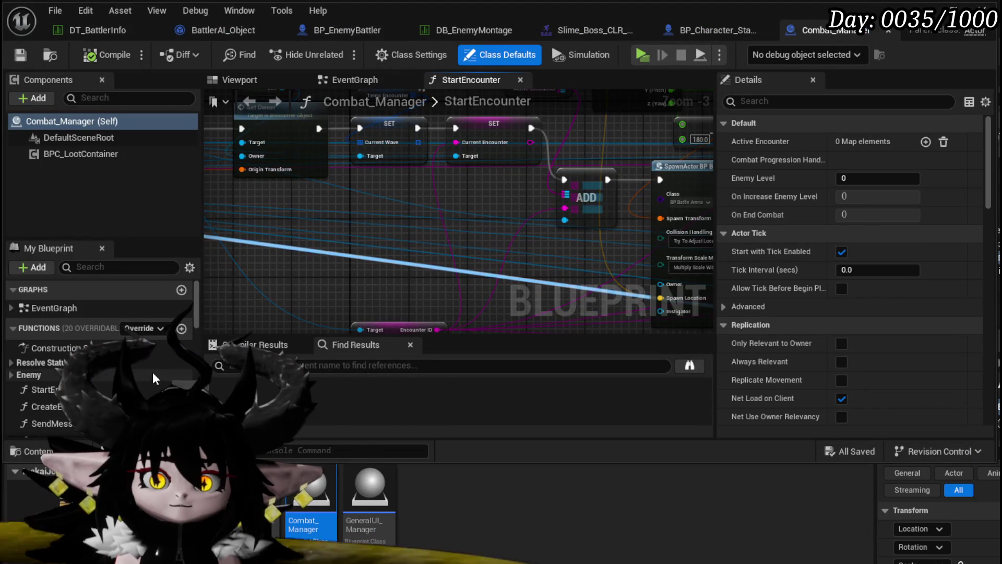
pyautogui.scroll(-3, 146, 372)
pyautogui.scroll(-1, 131, 371)
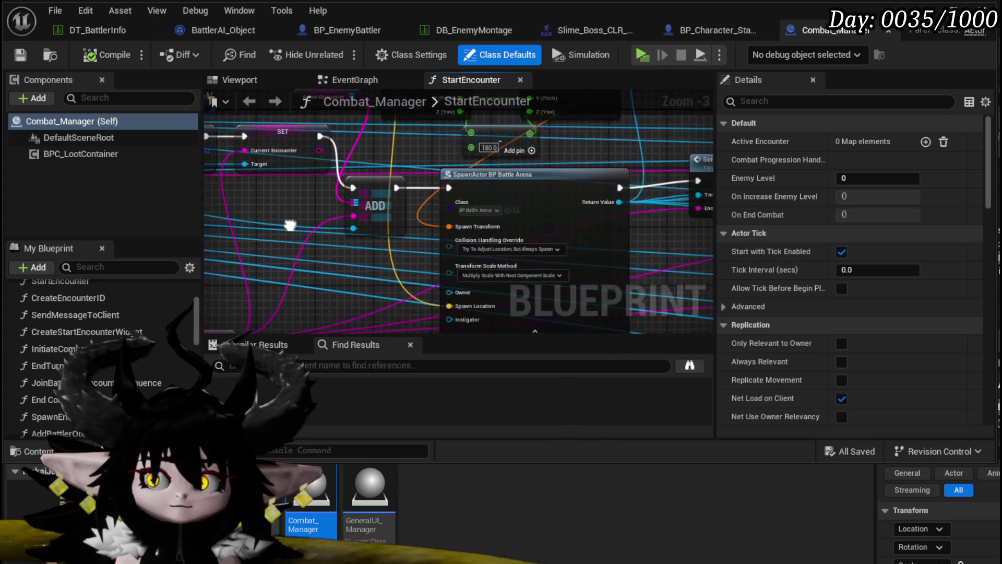
pyautogui.moveTo(427, 271); pyautogui.dragTo(381, 255)
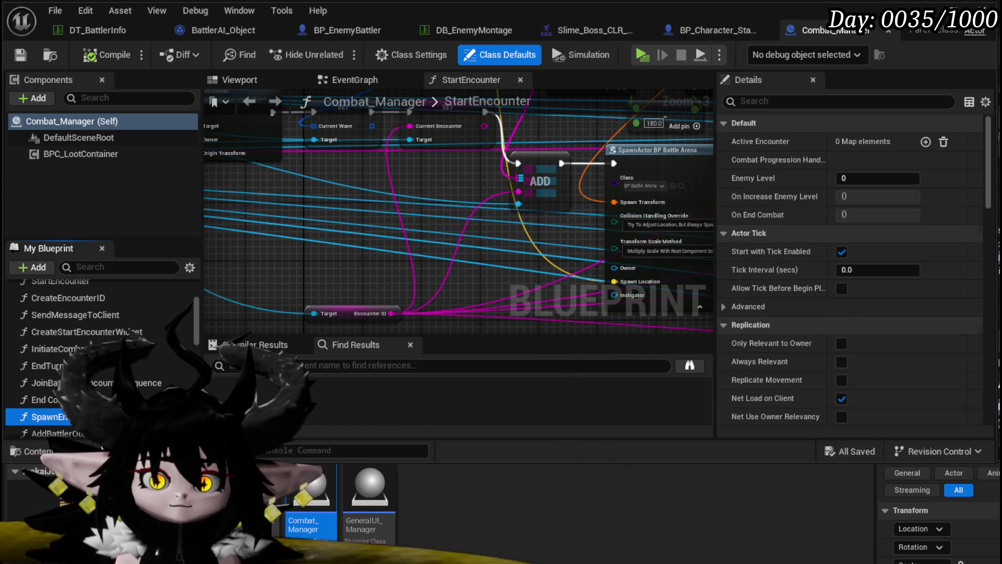
# Step: Open the SpawnEnemyBattler function and inspect the Tem Transform and SpawnActor nodes
pyautogui.doubleClick(47, 416)
pyautogui.scroll(8, 505, 248)
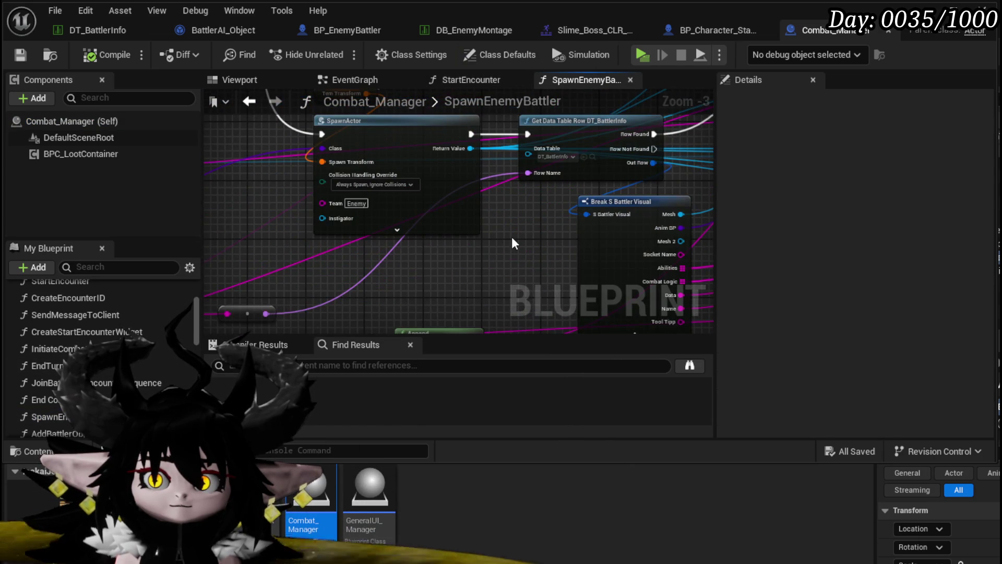
pyautogui.moveTo(513, 243)
pyautogui.mouseDown()
pyautogui.moveTo(518, 271)
pyautogui.moveTo(564, 303)
pyautogui.moveTo(571, 297)
pyautogui.moveTo(433, 283)
pyautogui.moveTo(277, 241)
pyautogui.moveTo(256, 339)
pyautogui.moveTo(502, 290)
pyautogui.mouseUp()
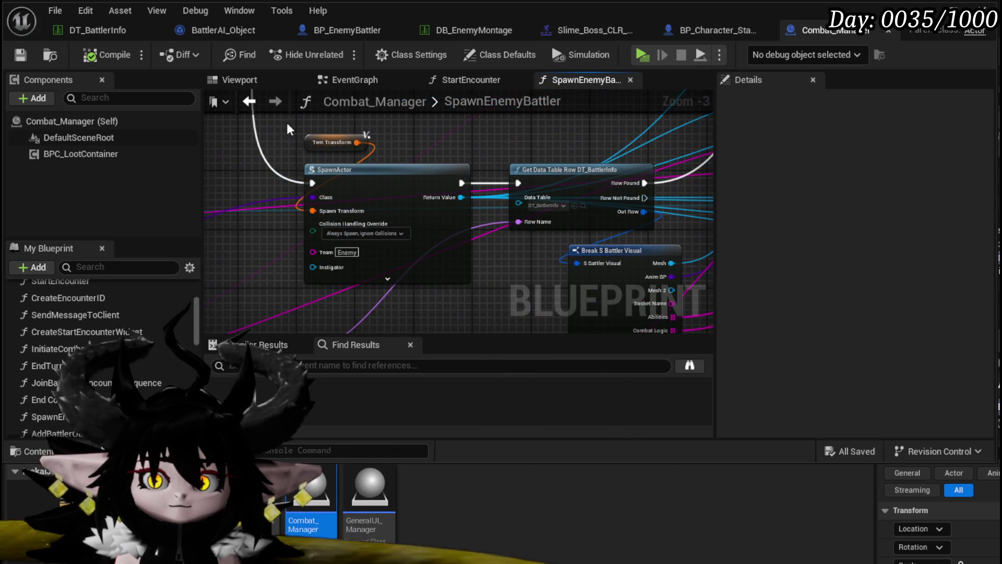
pyautogui.moveTo(286, 125); pyautogui.dragTo(408, 230)
pyautogui.moveTo(485, 302); pyautogui.dragTo(649, 321)
pyautogui.click(337, 157)
pyautogui.click(483, 298)
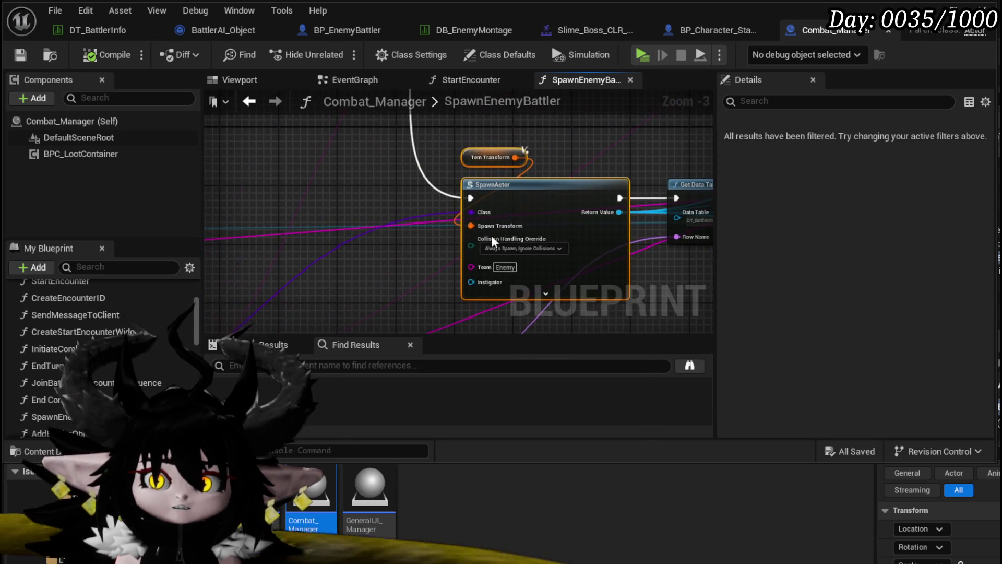
# Step: Move the Break S Battler Info node to the left in SpawnEnemyBattler
pyautogui.moveTo(437, 245)
pyautogui.mouseDown()
pyautogui.moveTo(554, 239)
pyautogui.moveTo(527, 190)
pyautogui.mouseUp()
pyautogui.scroll(-3, 554, 239)
pyautogui.scroll(3, 554, 239)
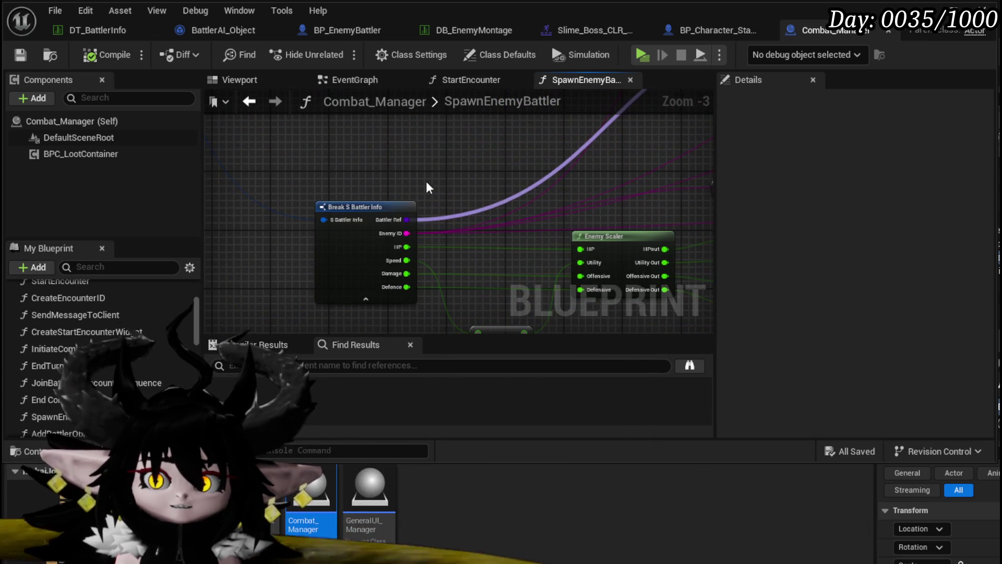
pyautogui.scroll(-2, 527, 190)
pyautogui.moveTo(438, 230)
pyautogui.mouseDown()
pyautogui.moveTo(339, 215)
pyautogui.moveTo(401, 196)
pyautogui.moveTo(401, 226)
pyautogui.moveTo(333, 223)
pyautogui.moveTo(368, 225)
pyautogui.mouseUp()
pyautogui.scroll(2, 381, 214)
pyautogui.click(423, 214)
pyautogui.scroll(-2, 423, 214)
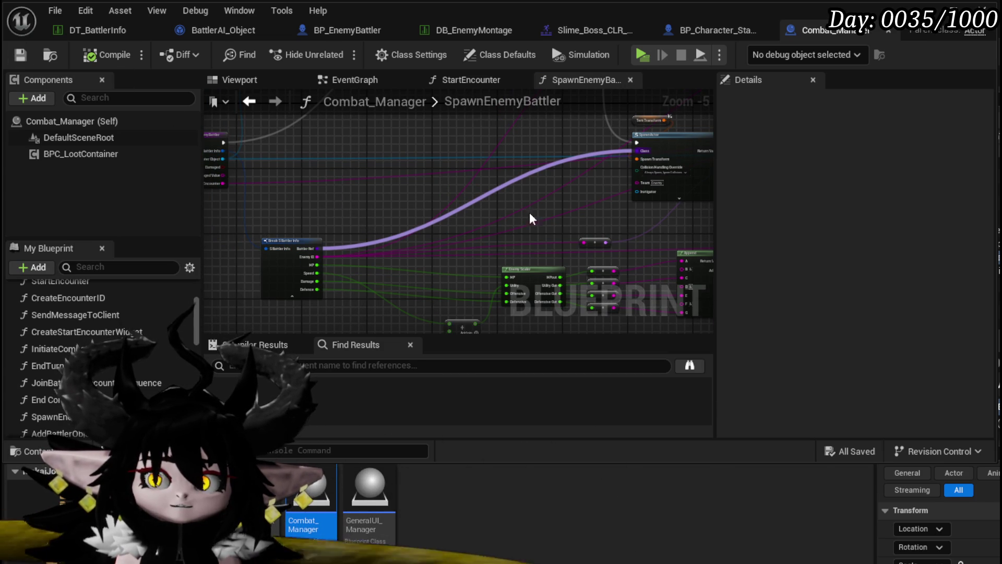
# Step: Glance at DB_EnemyMontage, then scroll through the DT_BattlerInfo Slime_YY|Boss row
pyautogui.click(459, 33)
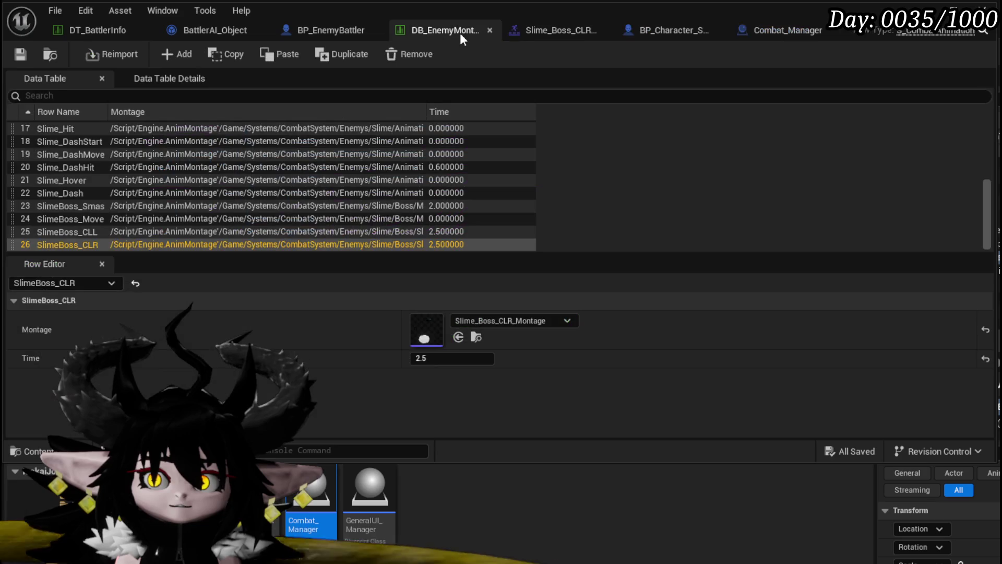
pyautogui.click(79, 31)
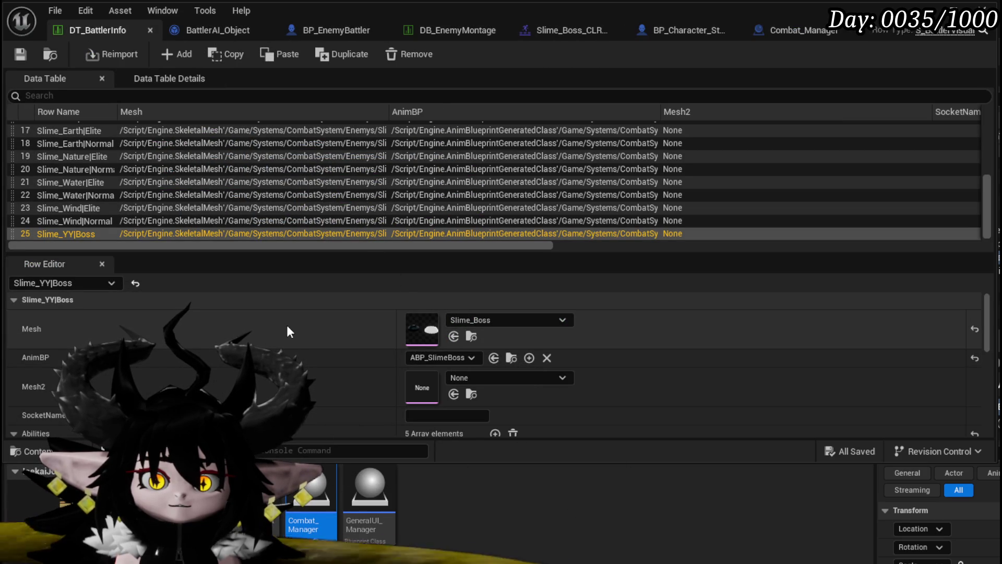
pyautogui.scroll(-2, 286, 326)
pyautogui.scroll(-3, 286, 324)
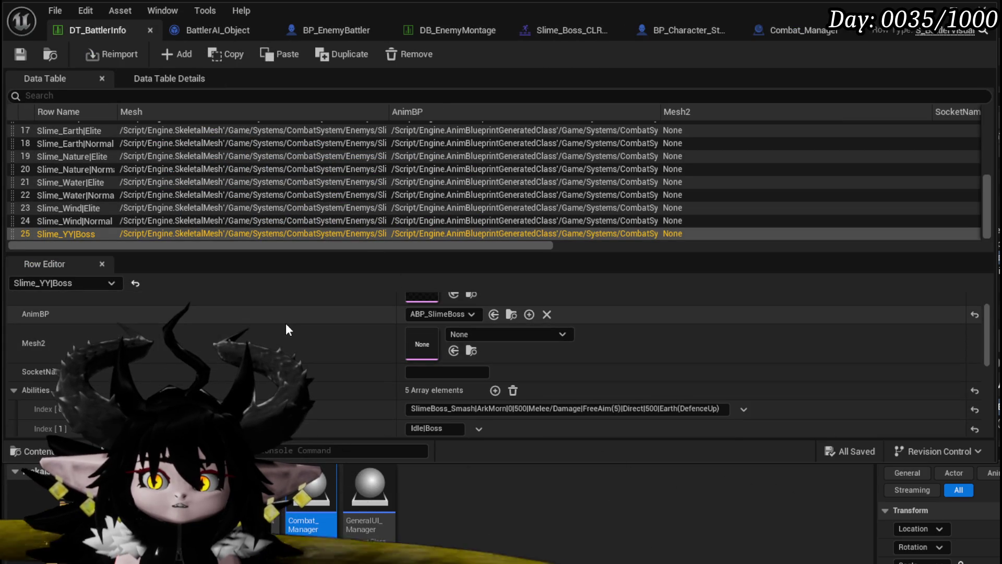
pyautogui.scroll(5, 286, 325)
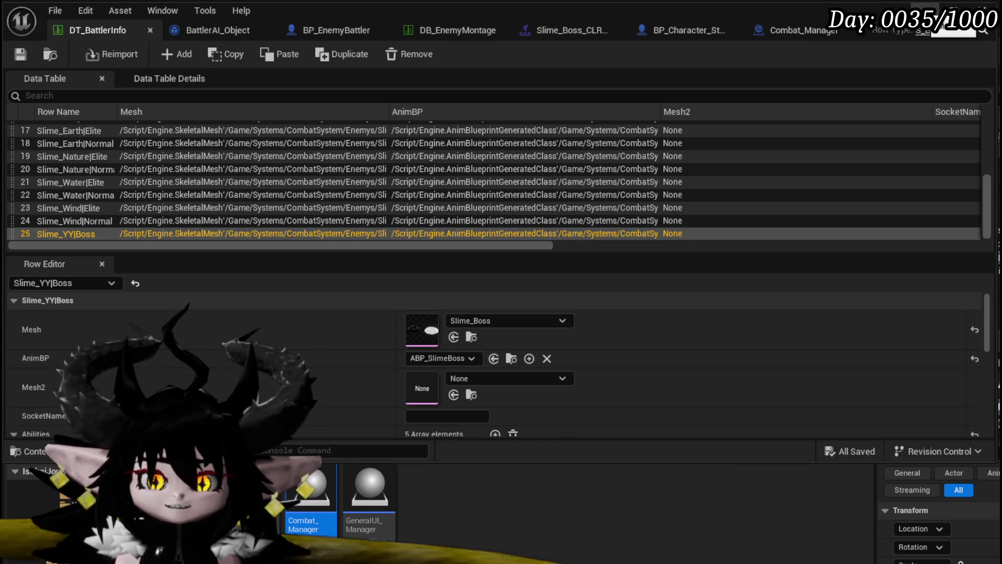
# Step: Return to the level editor, show the DataBase folder's data tables, and bring DT_BattlerInfo back
pyautogui.hotkey('alt', 'F4')
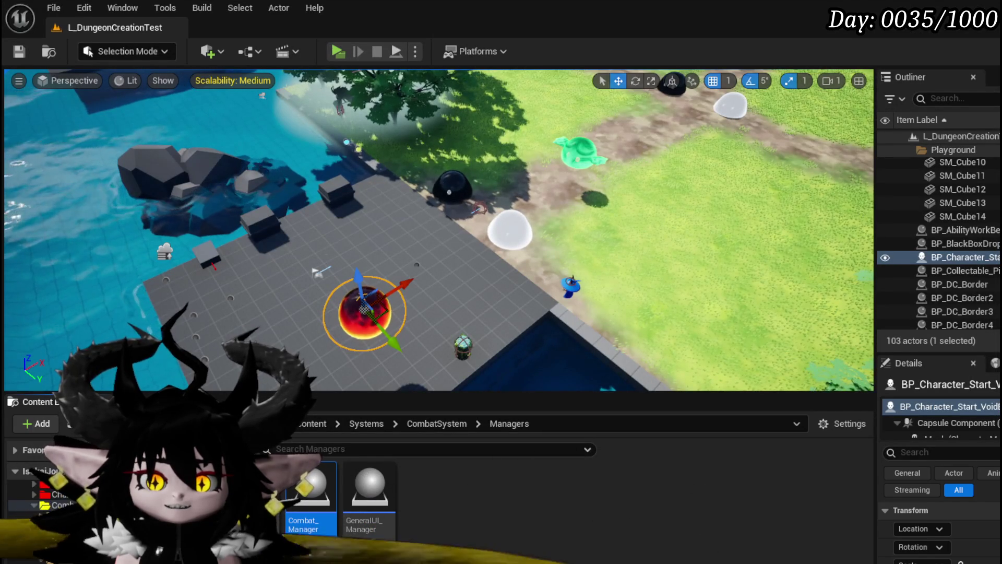
pyautogui.hotkey('alt', 'Left')
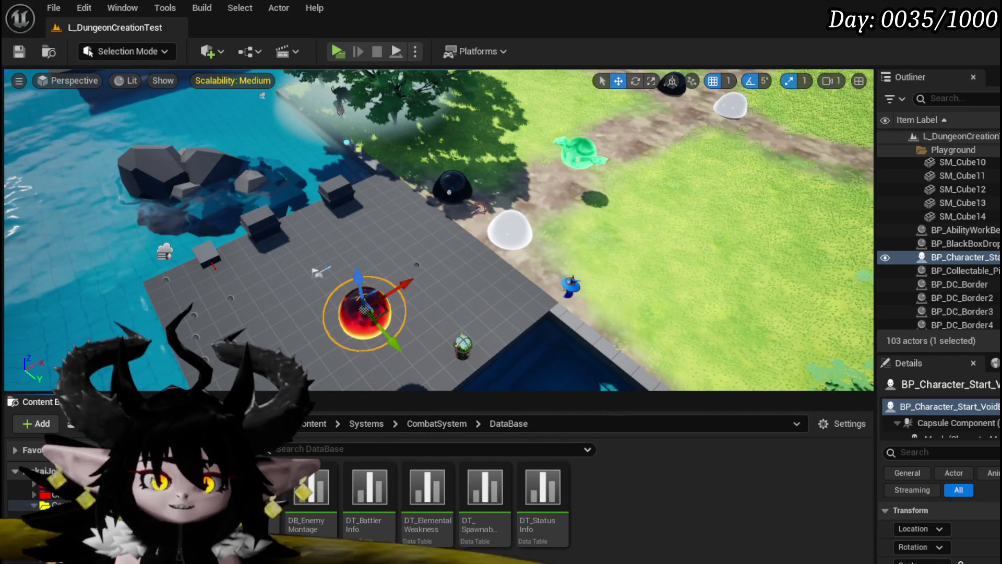
pyautogui.hotkey('alt', 'Tab')
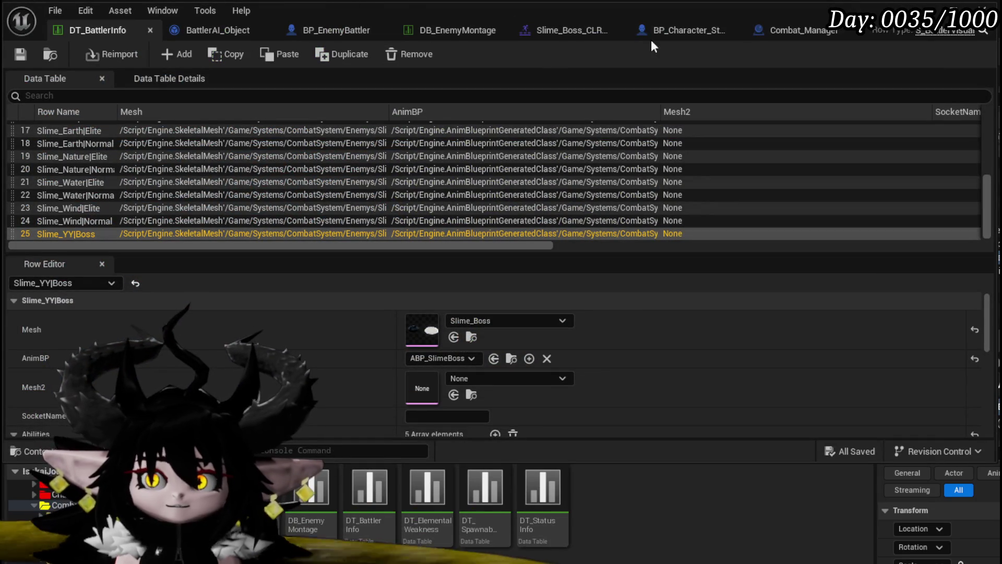
# Step: Pan around Combat_Manager's SpawnEnemyBattler graph and nudge the Break S Battler Info node up slightly
pyautogui.click(806, 27)
pyautogui.scroll(1, 323, 231)
pyautogui.moveTo(323, 231); pyautogui.dragTo(414, 196)
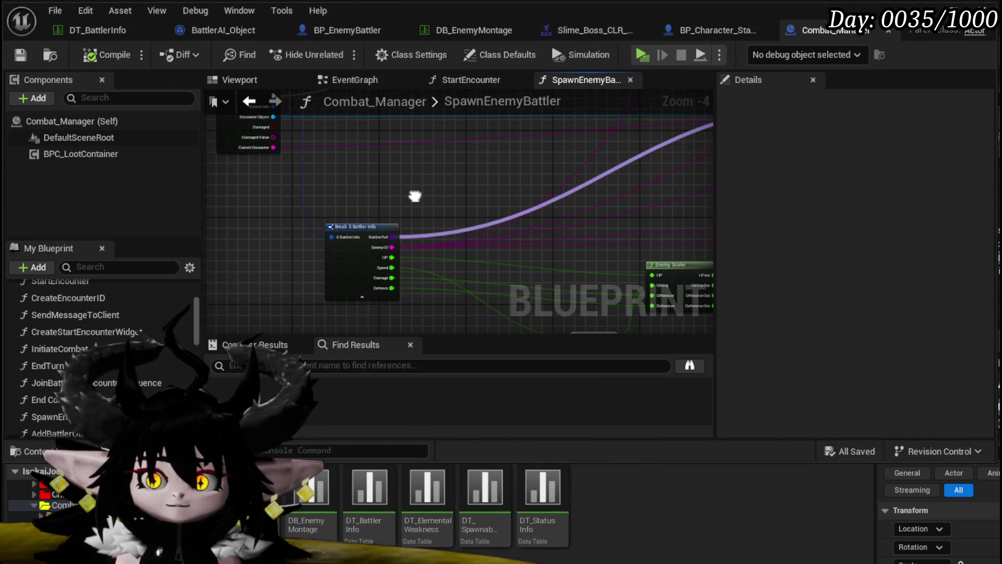
pyautogui.scroll(3, 414, 197)
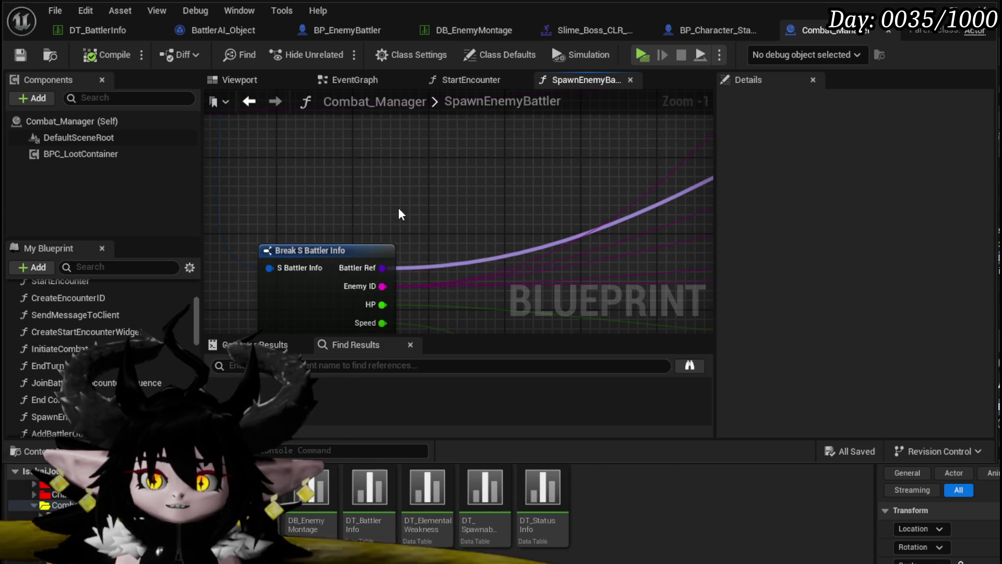
pyautogui.scroll(-3, 398, 208)
pyautogui.moveTo(408, 257); pyautogui.dragTo(348, 197)
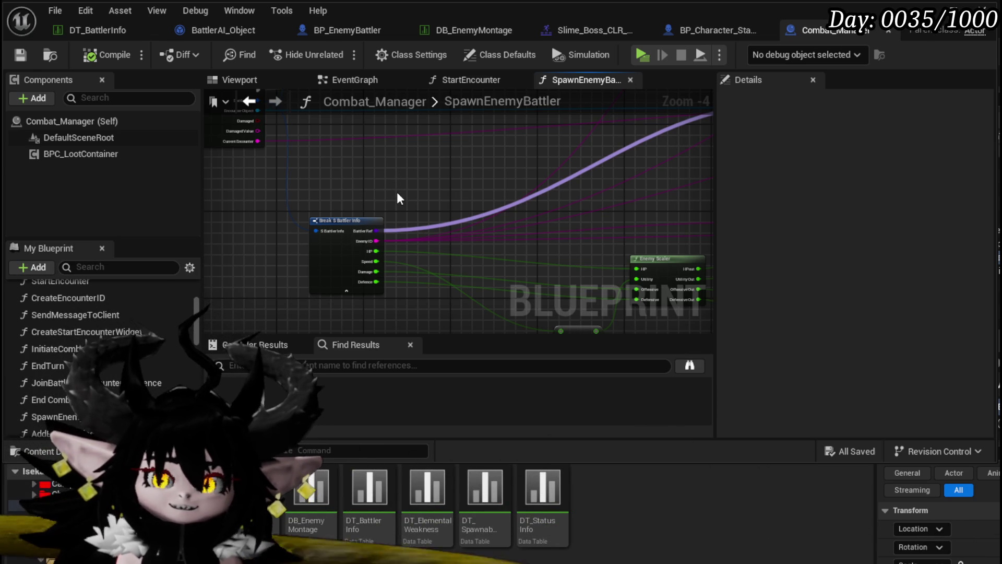
pyautogui.moveTo(397, 192)
pyautogui.mouseDown()
pyautogui.moveTo(414, 230)
pyautogui.moveTo(403, 220)
pyautogui.moveTo(323, 232)
pyautogui.moveTo(292, 224)
pyautogui.moveTo(377, 230)
pyautogui.mouseUp()
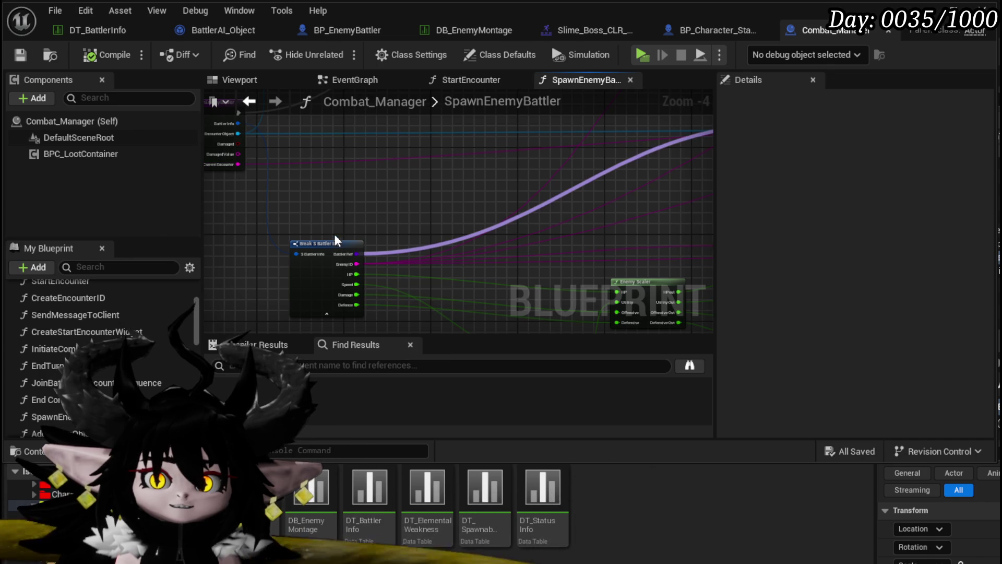
pyautogui.moveTo(335, 242); pyautogui.dragTo(409, 240)
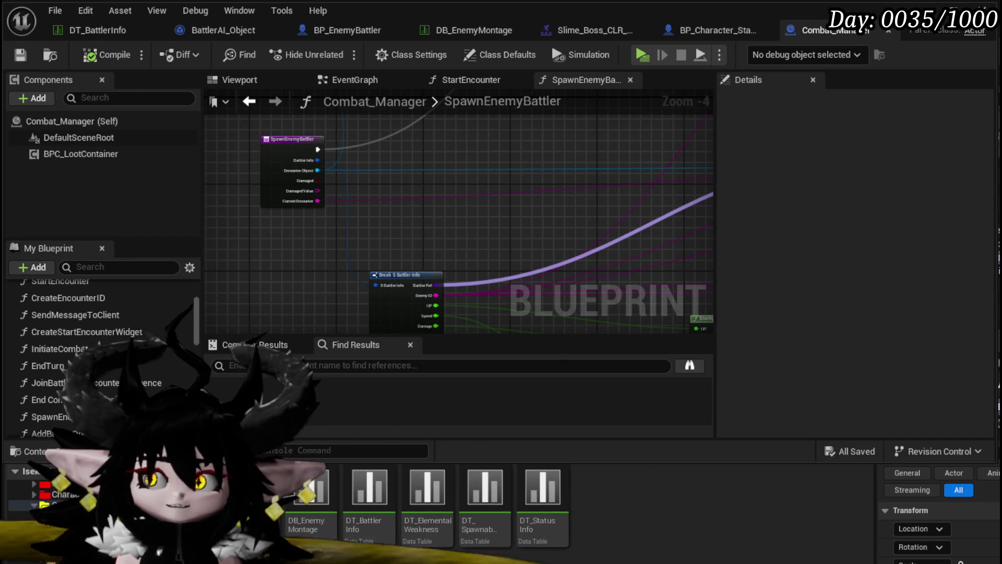
pyautogui.hotkey('alt', 'Tab')
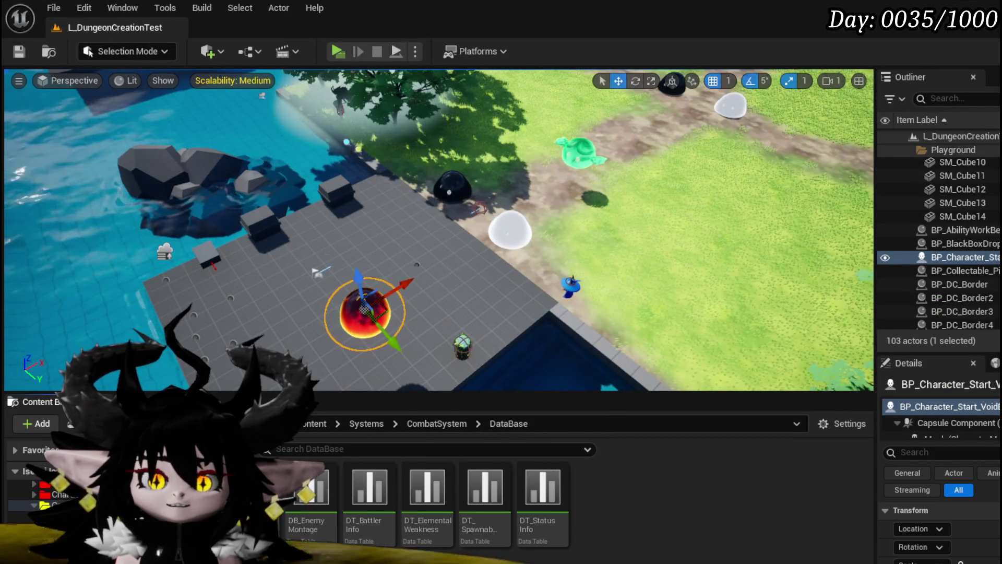
# Step: Set the black slime BP_EnemyActor4's BattlerRef to BP_EnemyBattler_Child, save, and play-test
pyautogui.click(452, 189)
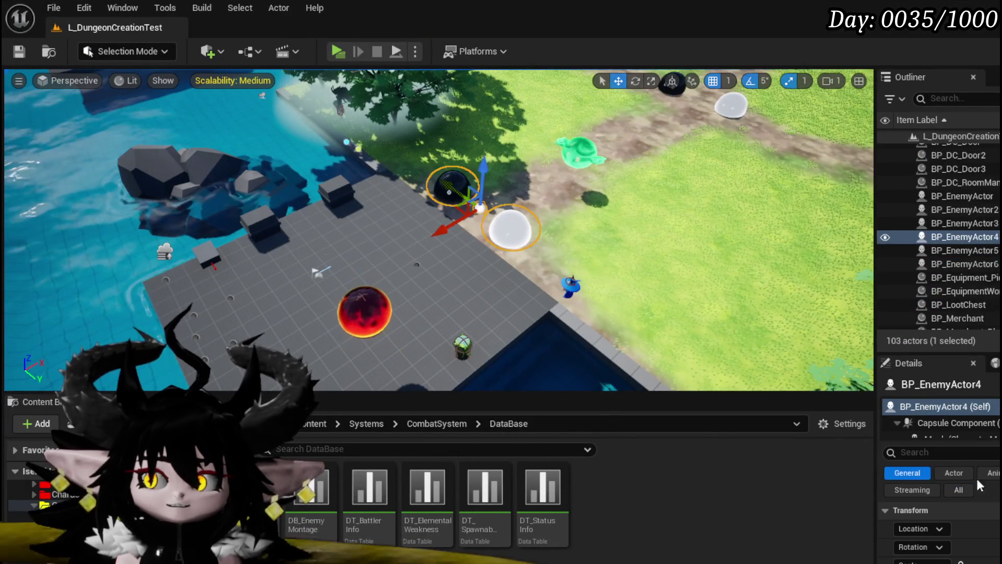
pyautogui.moveTo(866, 361); pyautogui.dragTo(721, 361)
pyautogui.scroll(-10, 861, 521)
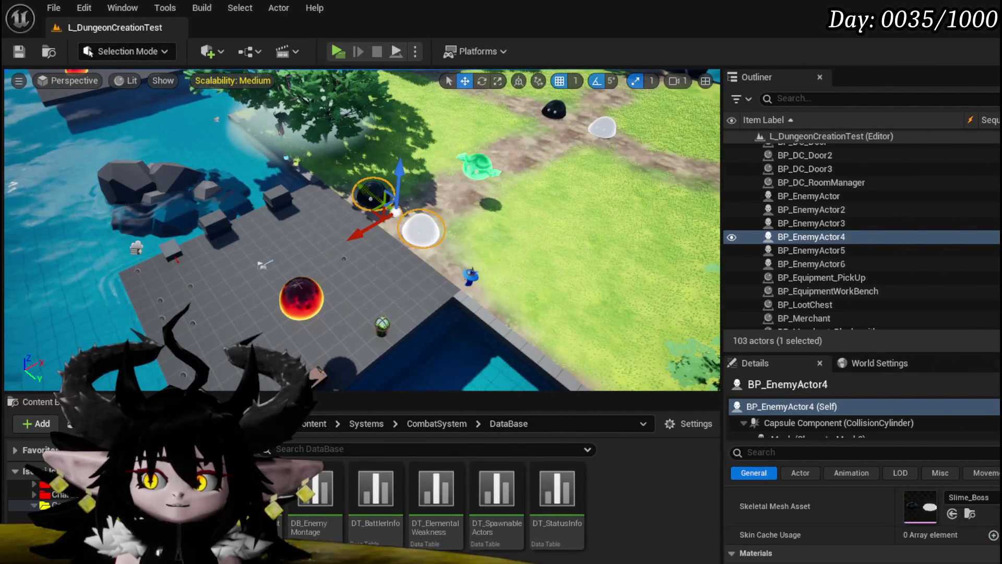
pyautogui.scroll(-10, 860, 522)
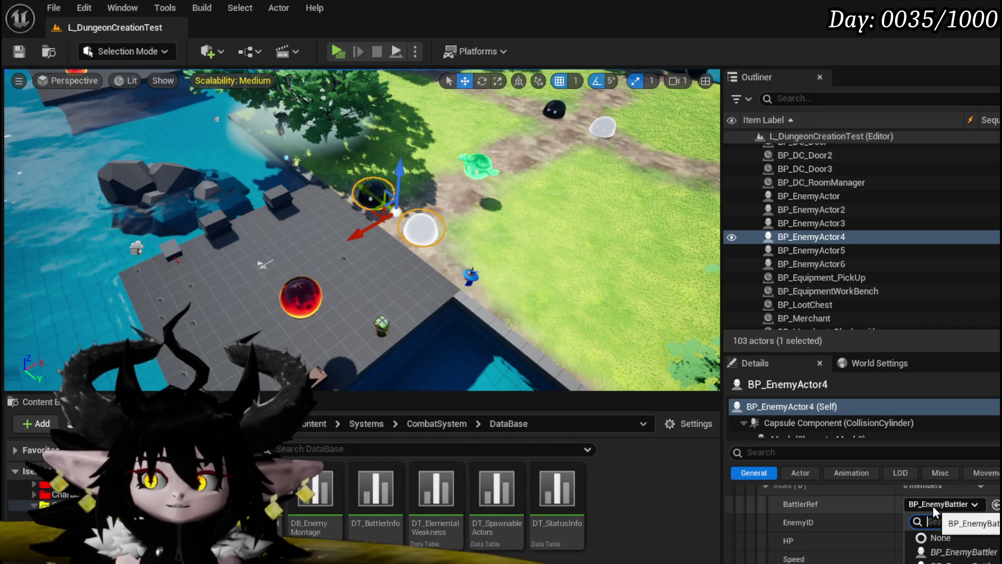
pyautogui.click(932, 506)
pyautogui.click(963, 562)
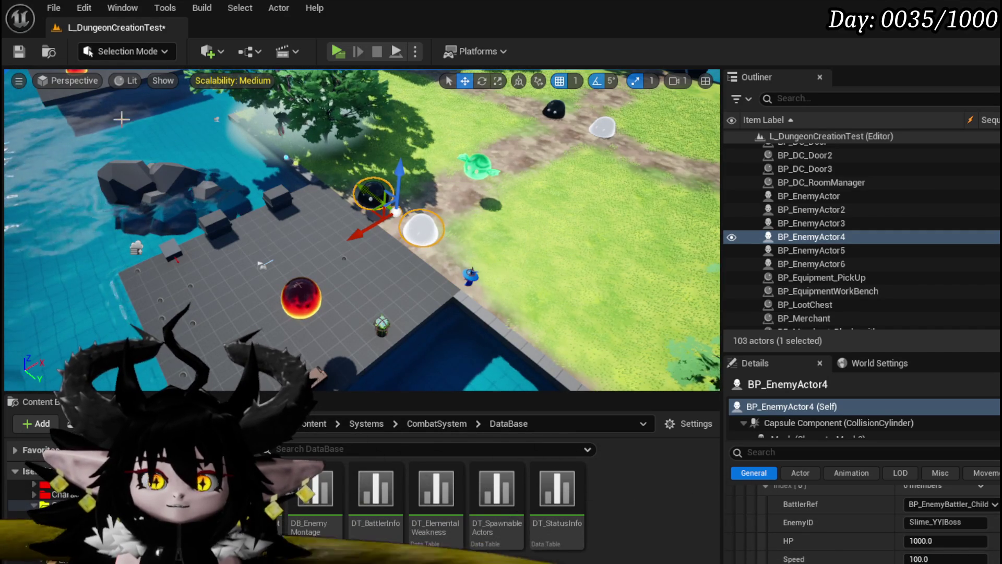
pyautogui.click(19, 51)
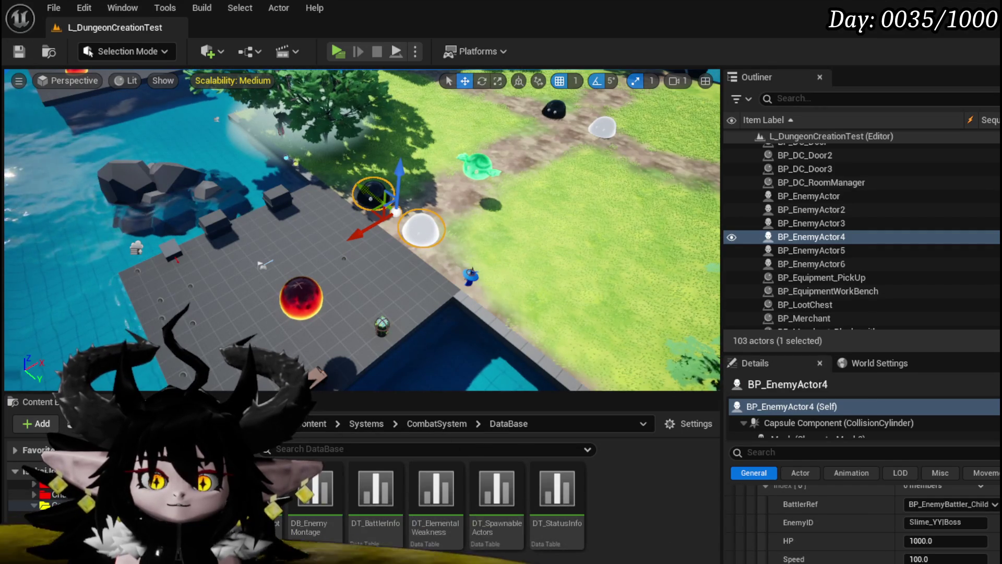
pyautogui.click(336, 51)
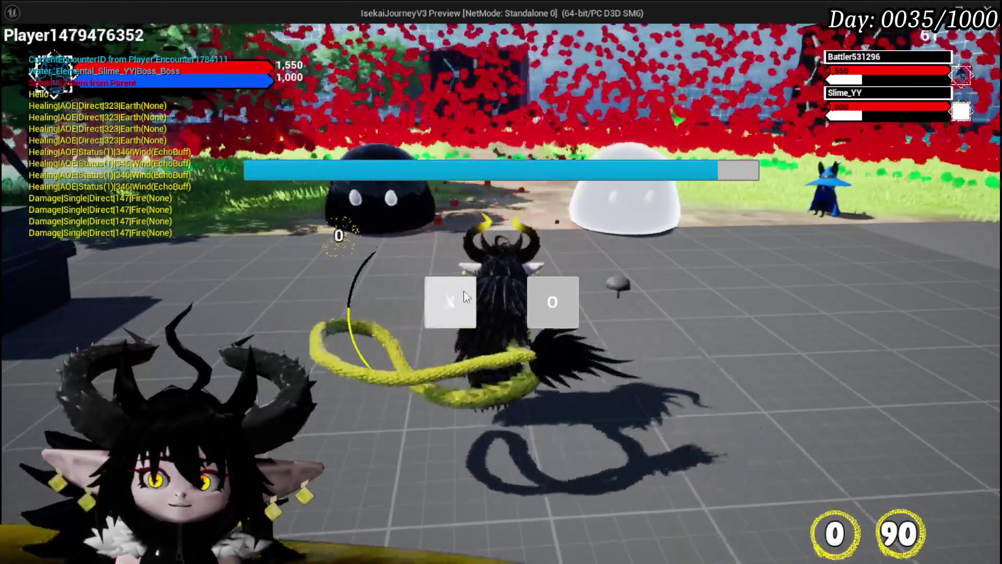
pyautogui.click(466, 296)
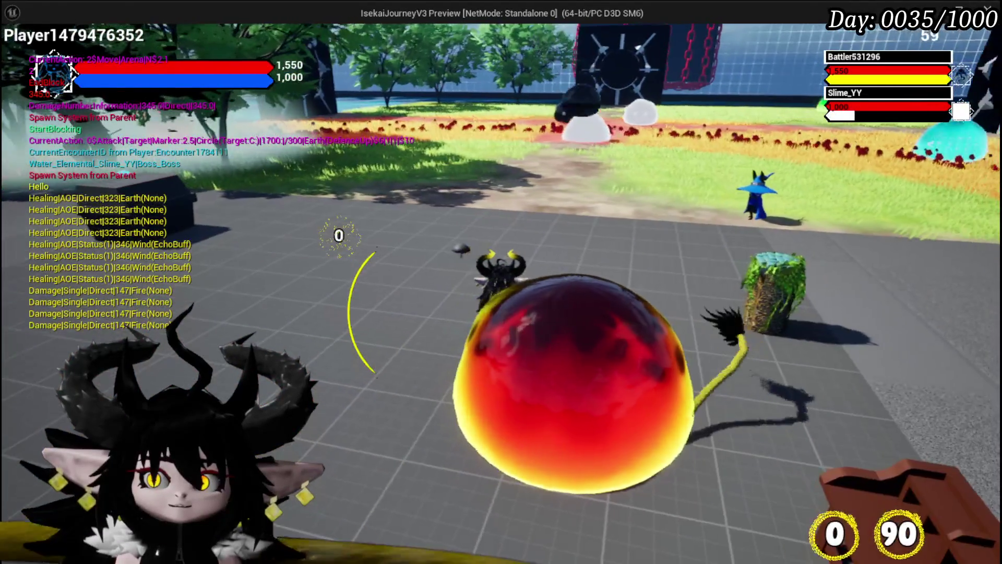
pyautogui.press('Escape')
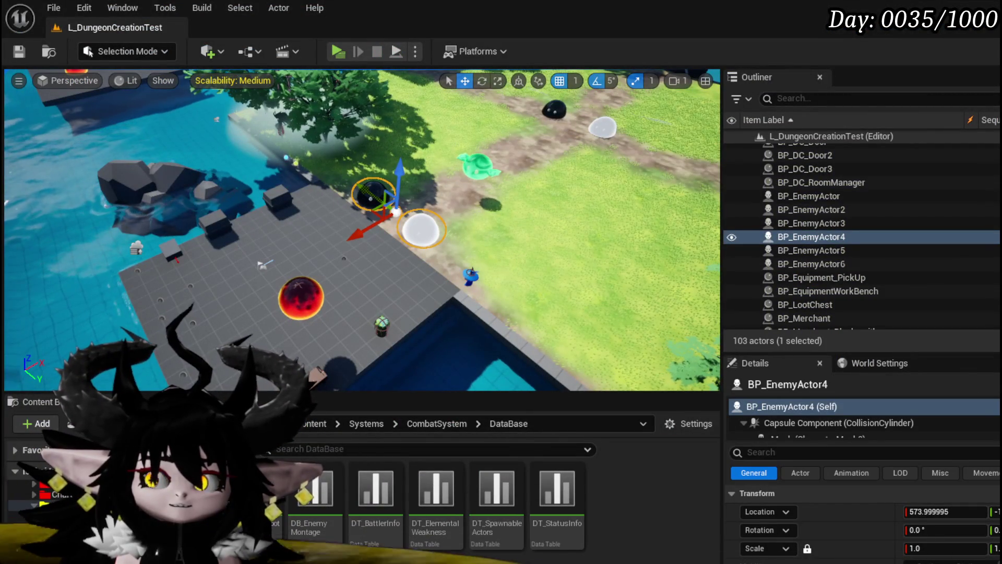
# Step: Rename the BossEnemys boss asset for the slime boss and save L_DungeonCreationTest
pyautogui.click(52, 505)
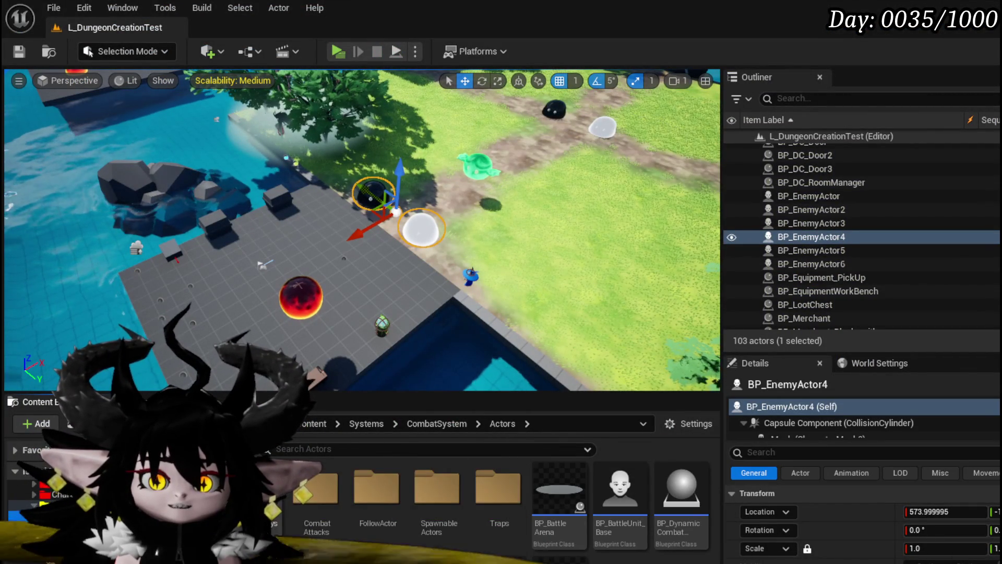
pyautogui.doubleClick(254, 488)
pyautogui.rightClick(271, 516)
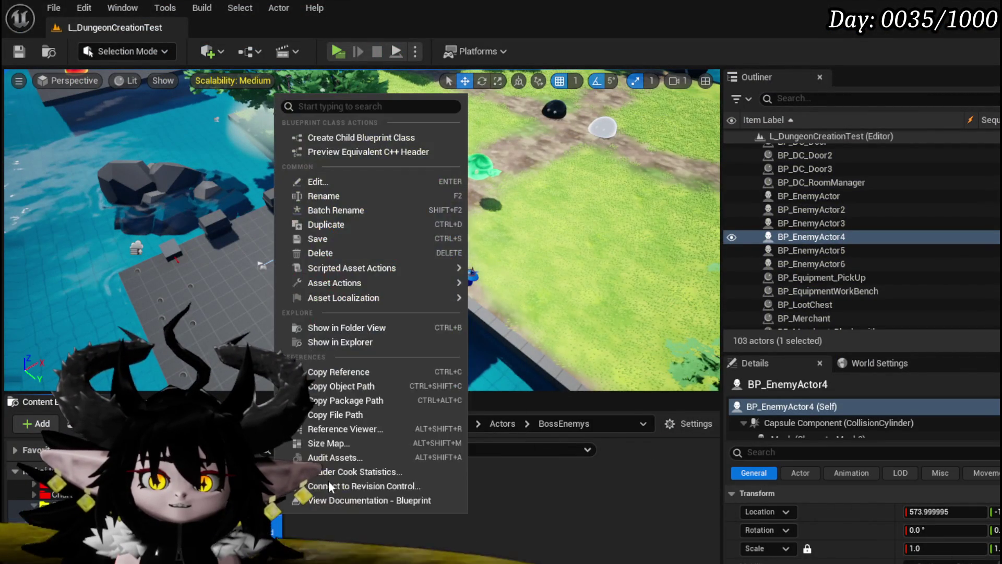
pyautogui.click(340, 196)
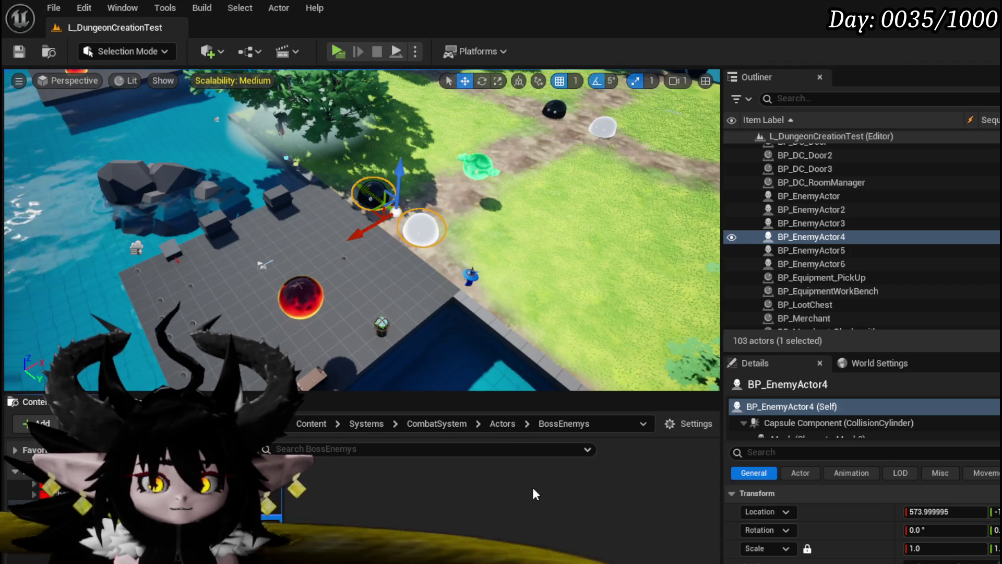
pyautogui.write('Sl')
pyautogui.press('Return')
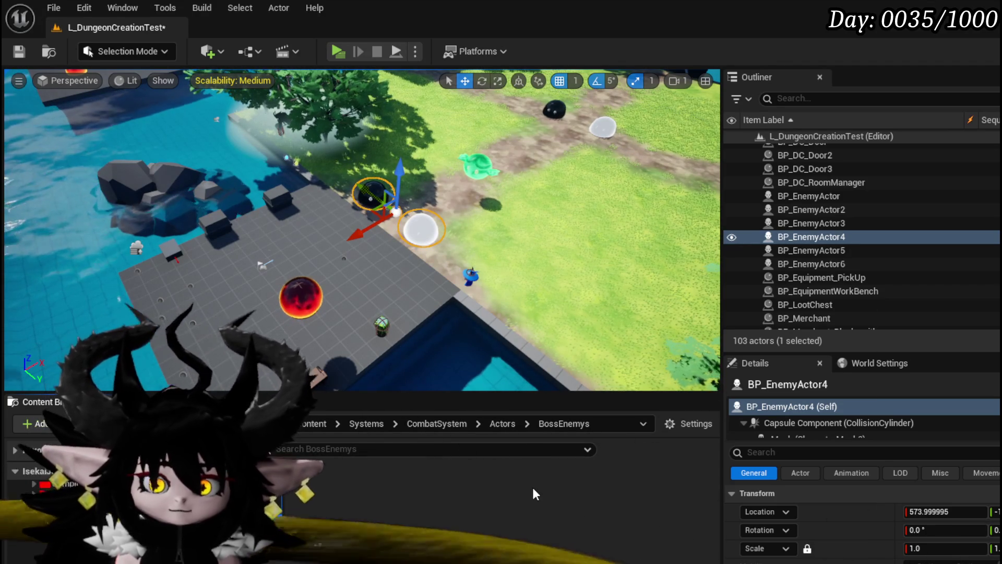
pyautogui.hotkey('ctrl', 's')
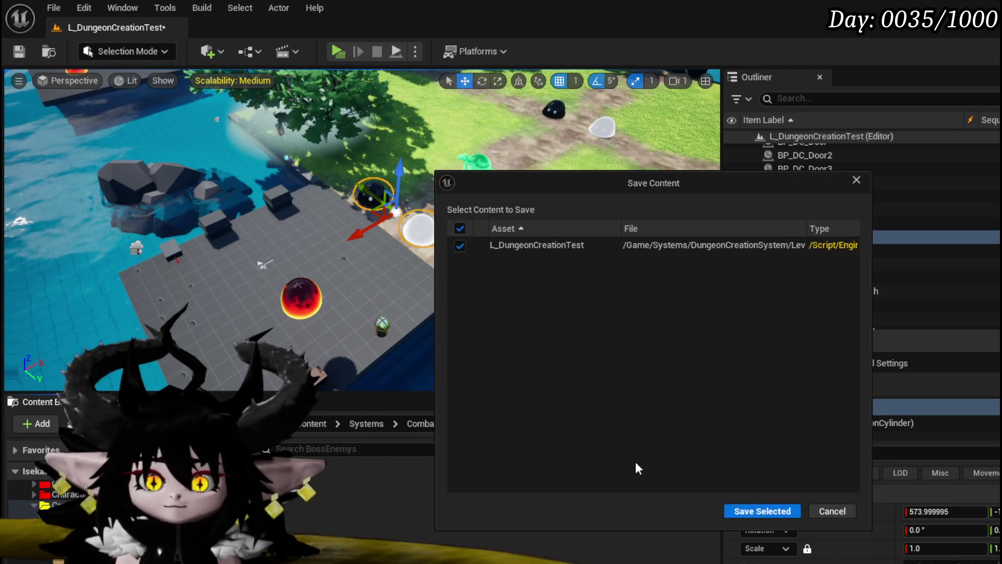
pyautogui.click(758, 510)
# Step: In BP_EnemyBoss_SlimeYY, delete the unused ActorBeginOverlap and Tick nodes and compile
pyautogui.doubleClick(359, 475)
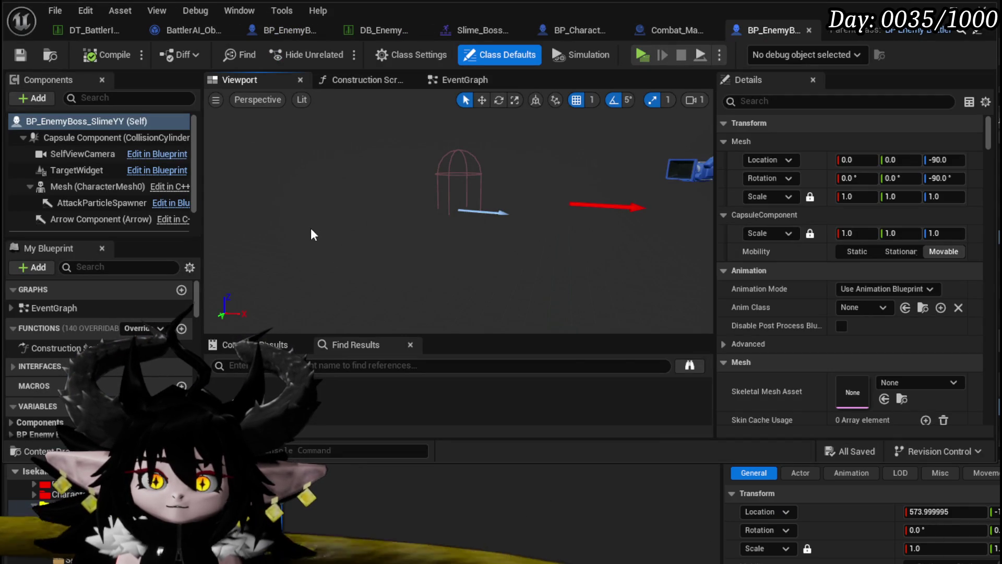
pyautogui.moveTo(311, 227); pyautogui.dragTo(297, 224)
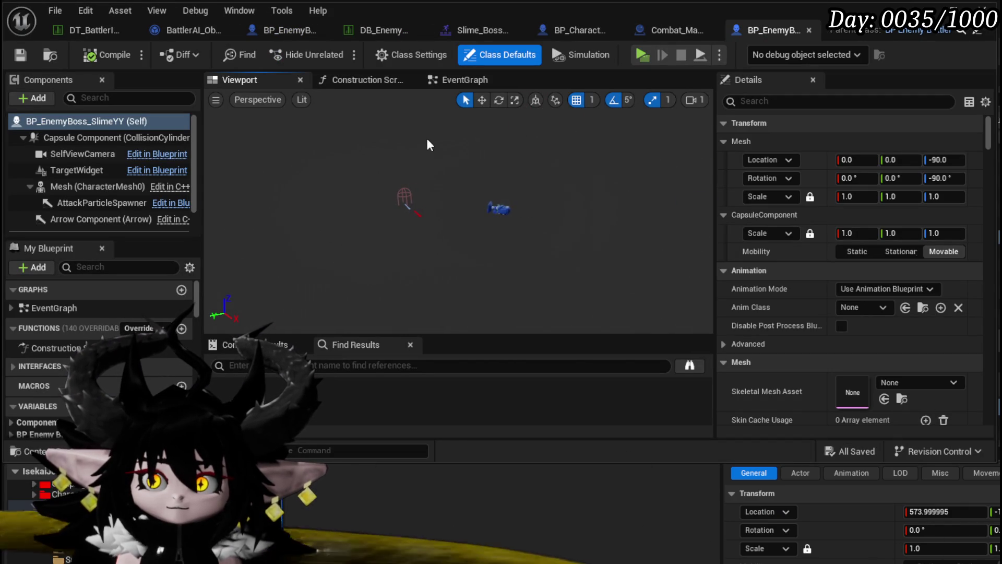
pyautogui.click(462, 79)
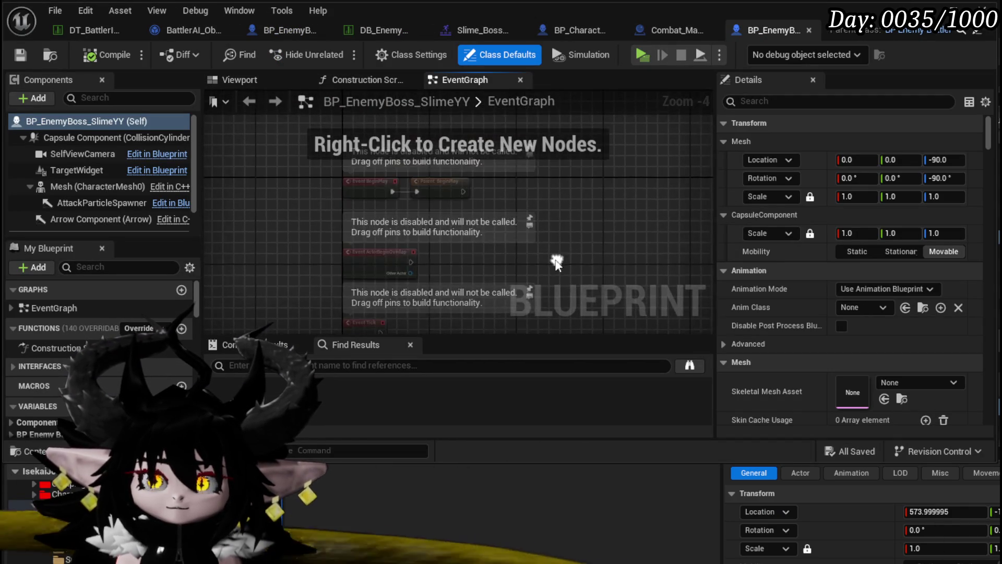
pyautogui.moveTo(466, 251)
pyautogui.mouseDown()
pyautogui.moveTo(455, 226)
pyautogui.moveTo(463, 217)
pyautogui.mouseUp()
pyautogui.scroll(4, 358, 218)
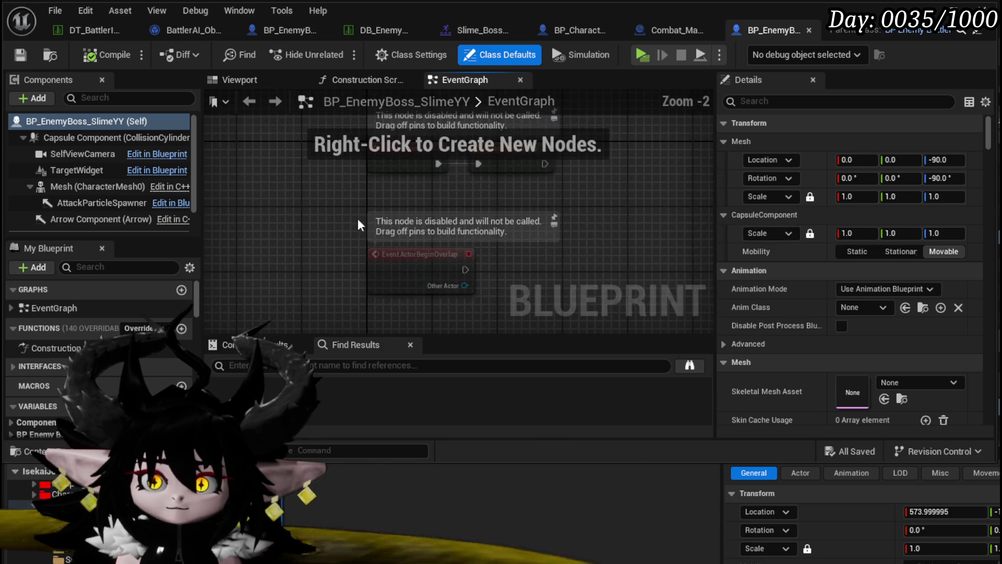
pyautogui.scroll(-1, 299, 179)
pyautogui.moveTo(299, 179); pyautogui.dragTo(403, 304)
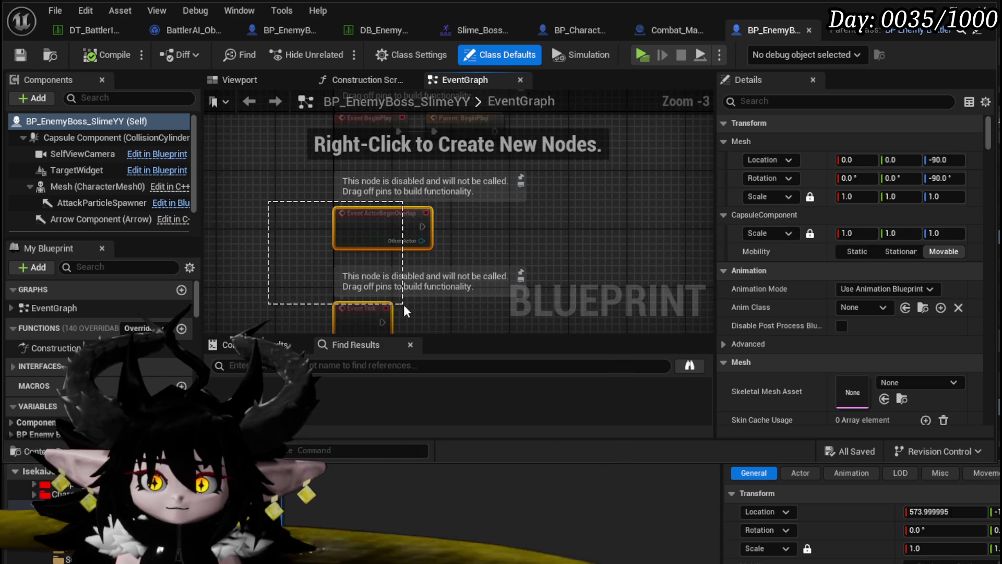
pyautogui.press('Delete')
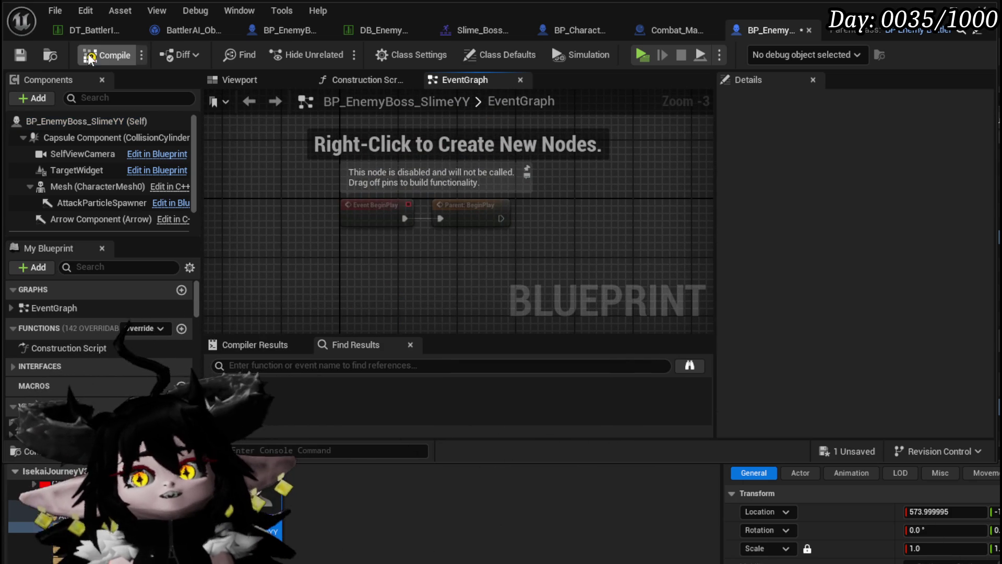
pyautogui.click(90, 56)
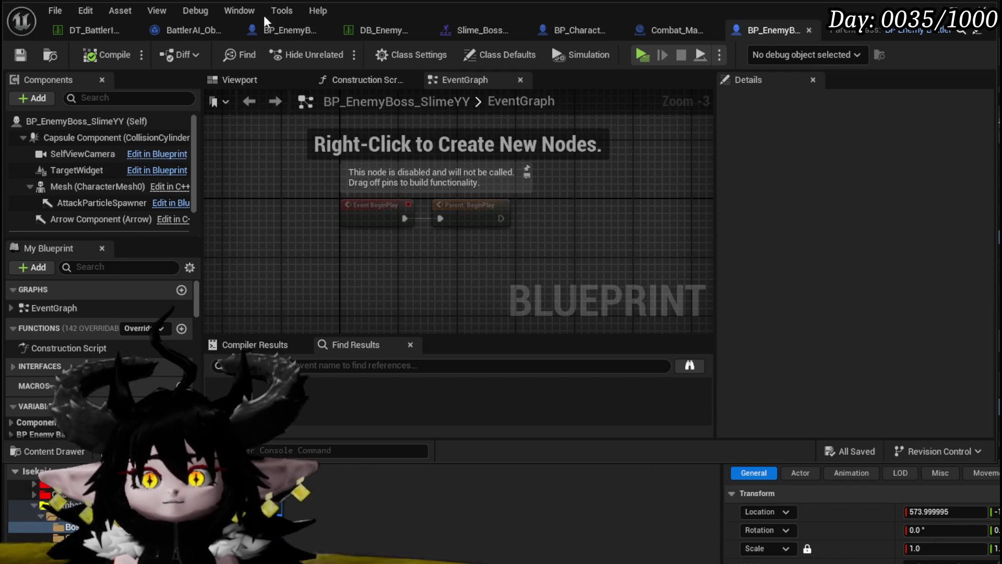
# Step: Bring up BP_EnemyBattler's event graph and survey its nodes
pyautogui.click(286, 30)
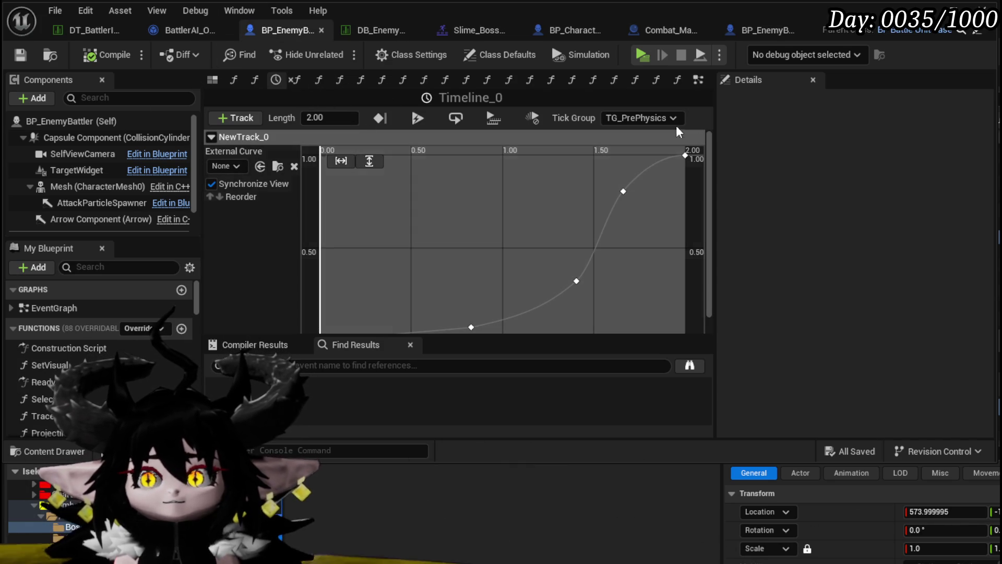
pyautogui.click(698, 82)
pyautogui.scroll(-5, 452, 140)
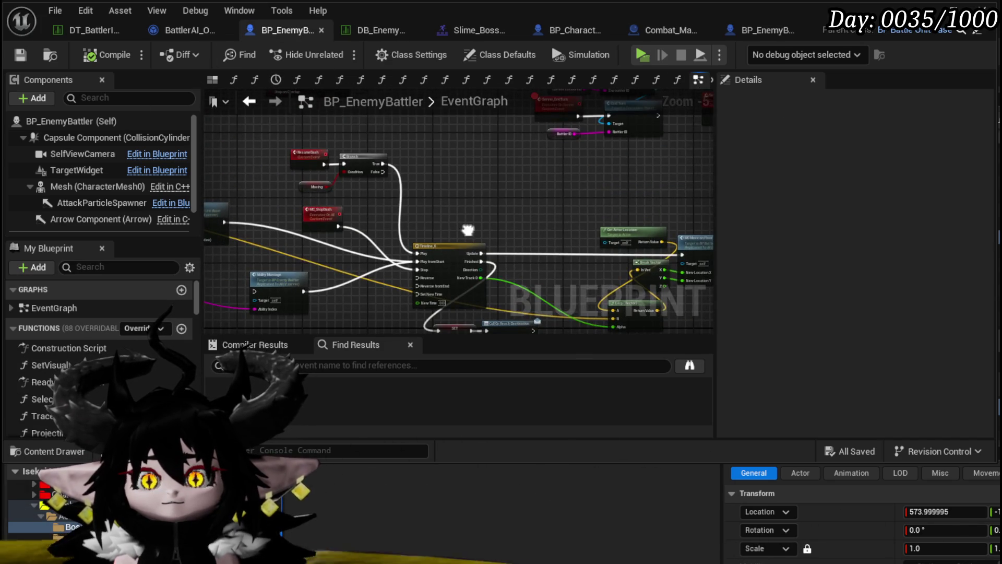
pyautogui.moveTo(467, 229); pyautogui.dragTo(612, 159)
pyautogui.scroll(-5, 612, 160)
pyautogui.scroll(4, 323, 207)
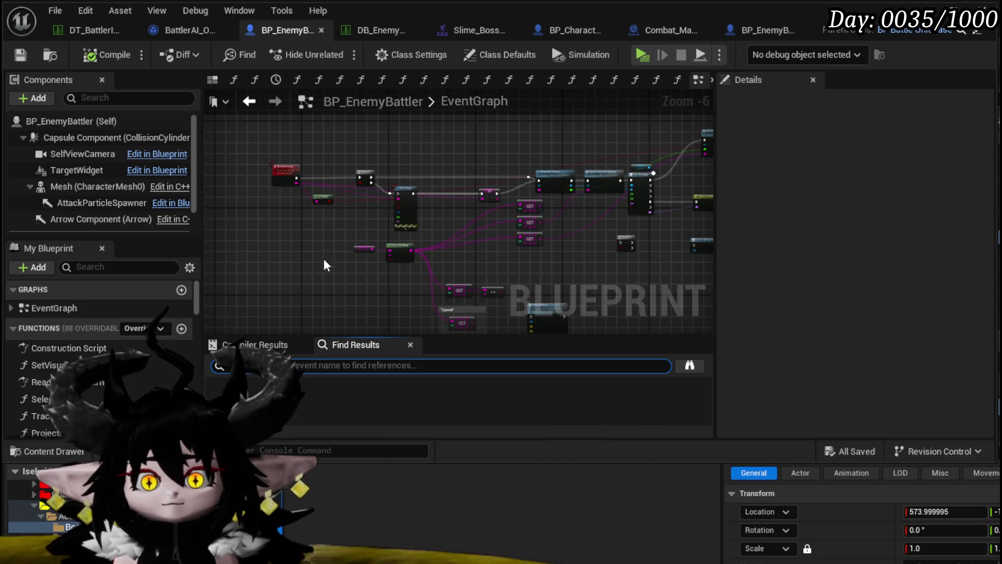
pyautogui.click(304, 258)
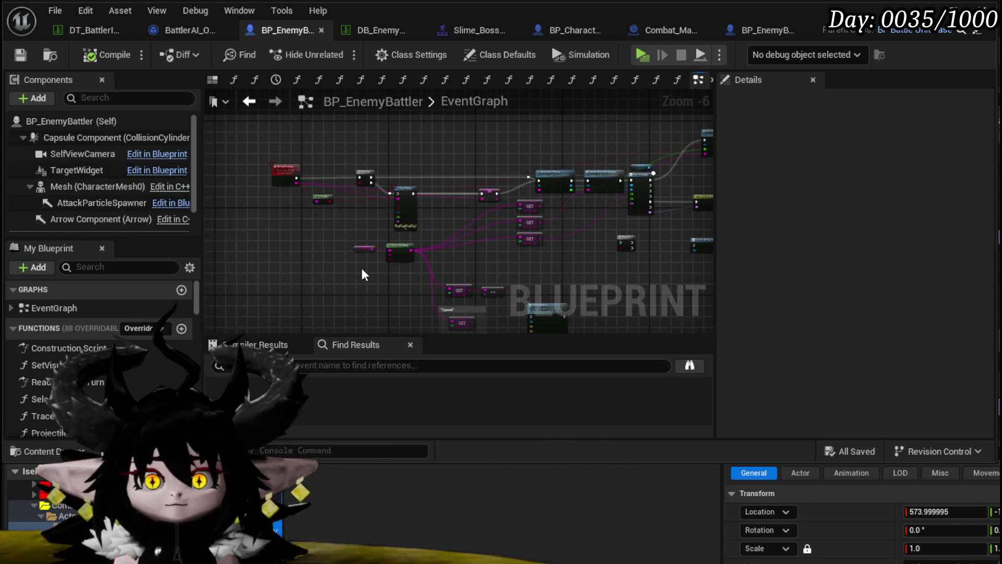
pyautogui.scroll(-5, 364, 275)
pyautogui.moveTo(470, 250); pyautogui.dragTo(382, 319)
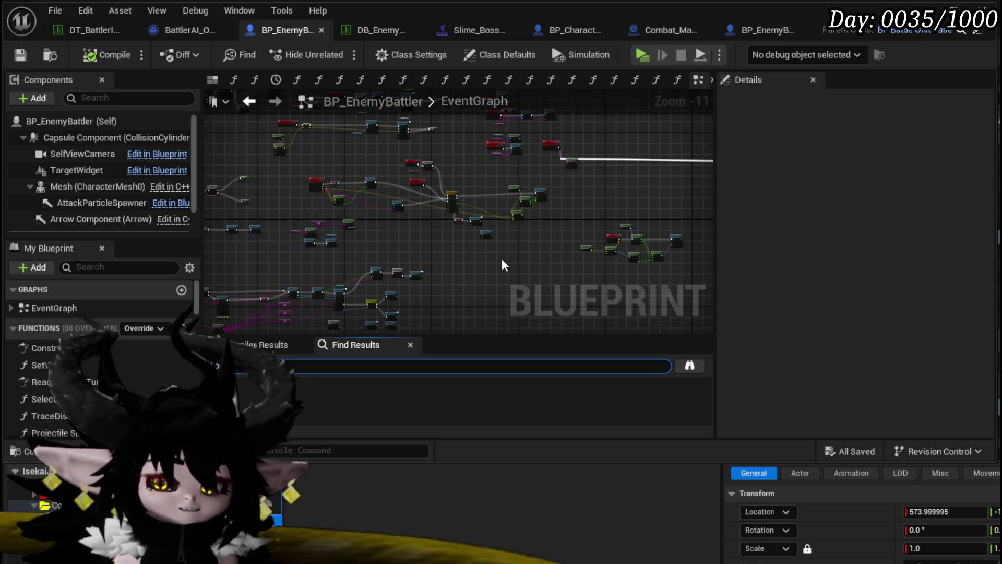
# Step: Search for 'ev' and jump to the Bind Event node after BeginPlay
pyautogui.write('ev')
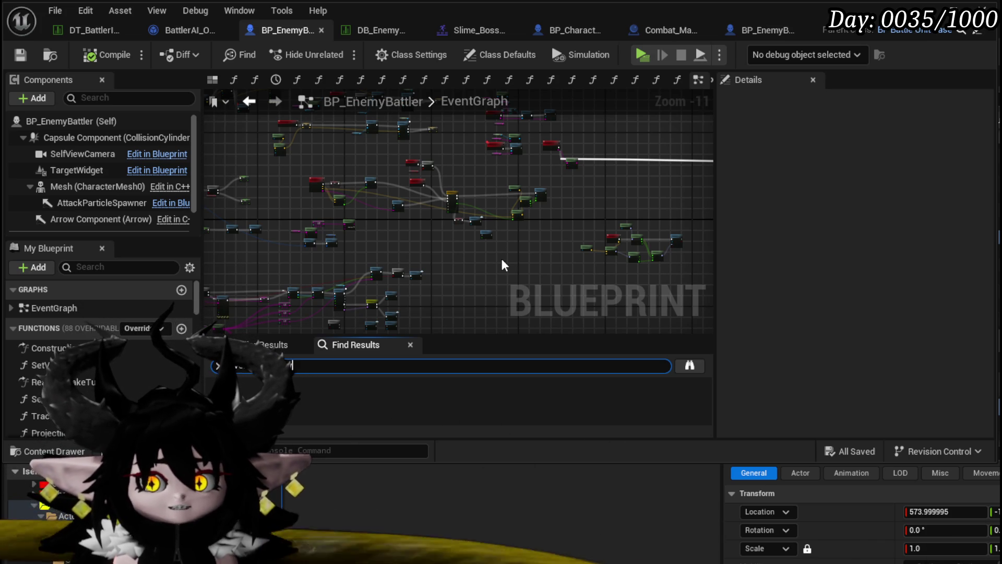
pyautogui.click(339, 401)
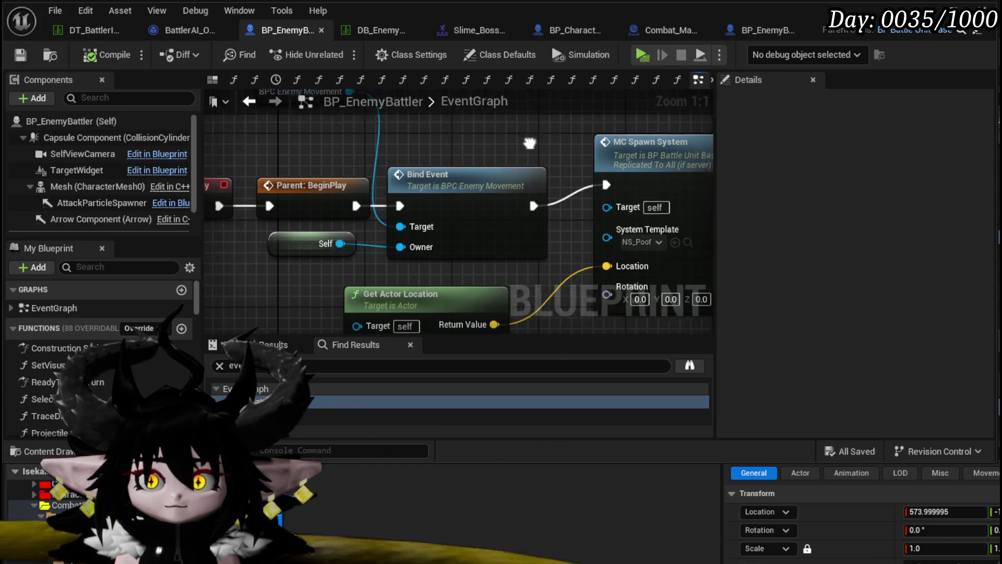
pyautogui.scroll(-2, 503, 133)
pyautogui.moveTo(503, 133)
pyautogui.mouseDown()
pyautogui.moveTo(272, 113)
pyautogui.moveTo(456, 155)
pyautogui.moveTo(478, 181)
pyautogui.moveTo(257, 149)
pyautogui.moveTo(230, 214)
pyautogui.moveTo(209, 198)
pyautogui.mouseUp()
pyautogui.moveTo(427, 225)
pyautogui.mouseDown()
pyautogui.moveTo(202, 268)
pyautogui.moveTo(203, 171)
pyautogui.moveTo(401, 239)
pyautogui.moveTo(480, 310)
pyautogui.moveTo(463, 284)
pyautogui.moveTo(512, 261)
pyautogui.moveTo(386, 254)
pyautogui.moveTo(610, 133)
pyautogui.moveTo(543, 188)
pyautogui.moveTo(313, 104)
pyautogui.moveTo(492, 153)
pyautogui.mouseUp()
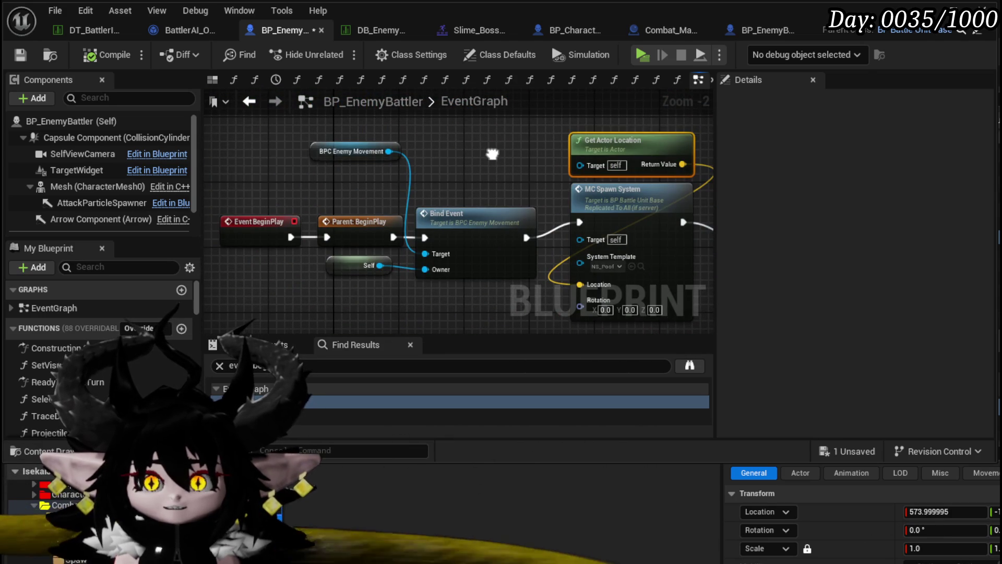
# Step: Move the BPC Enemy Movement getter beside Bind Event, then open the BindEvent function
pyautogui.click(276, 164)
pyautogui.moveTo(351, 156)
pyautogui.mouseDown()
pyautogui.moveTo(469, 188)
pyautogui.moveTo(386, 147)
pyautogui.mouseUp()
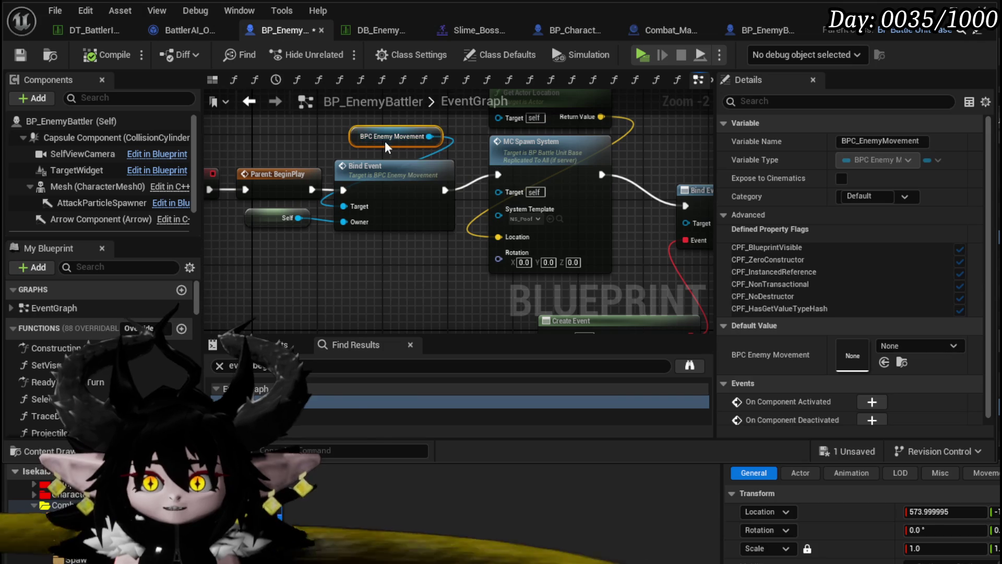
pyautogui.click(403, 180)
pyautogui.doubleClick(372, 176)
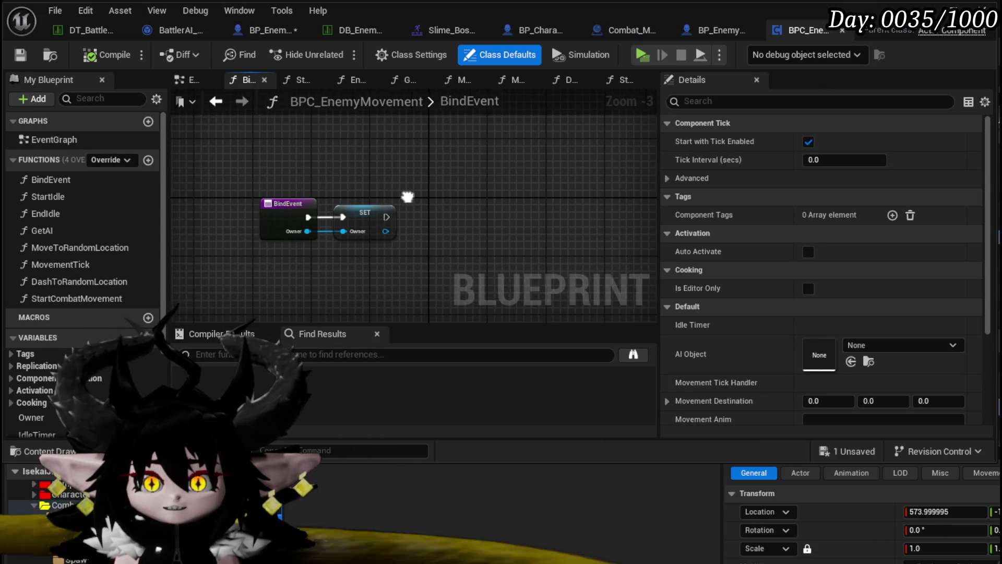
# Step: Inspect the movement component's StartIdle graph and its Switch on String node
pyautogui.moveTo(408, 200); pyautogui.dragTo(289, 255)
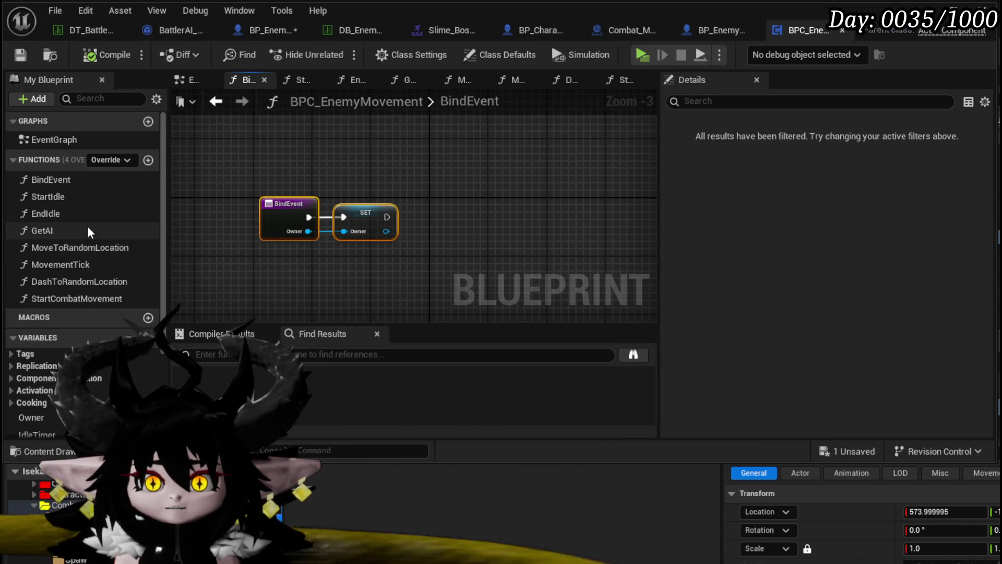
pyautogui.doubleClick(77, 198)
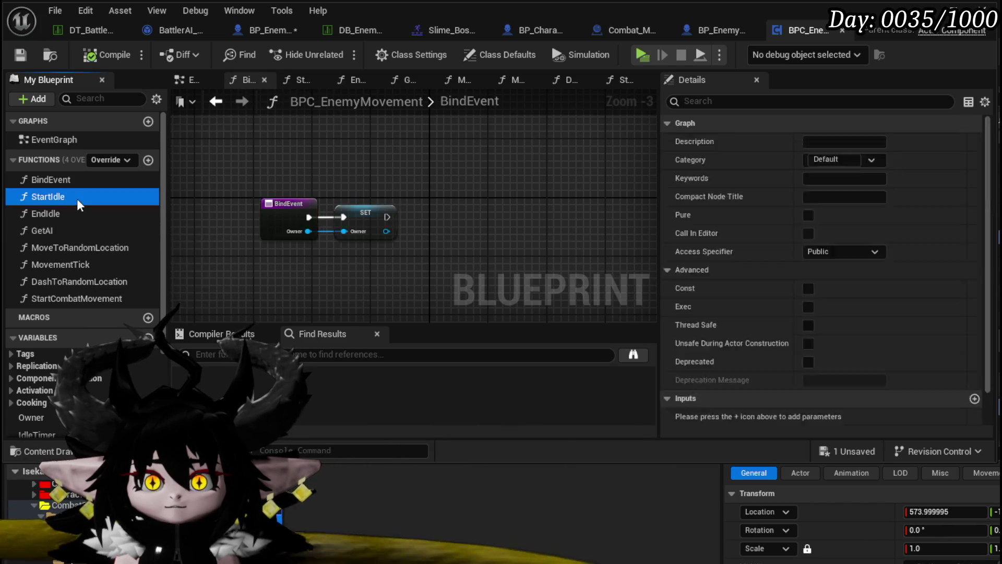
pyautogui.scroll(-3, 361, 243)
pyautogui.scroll(7, 289, 244)
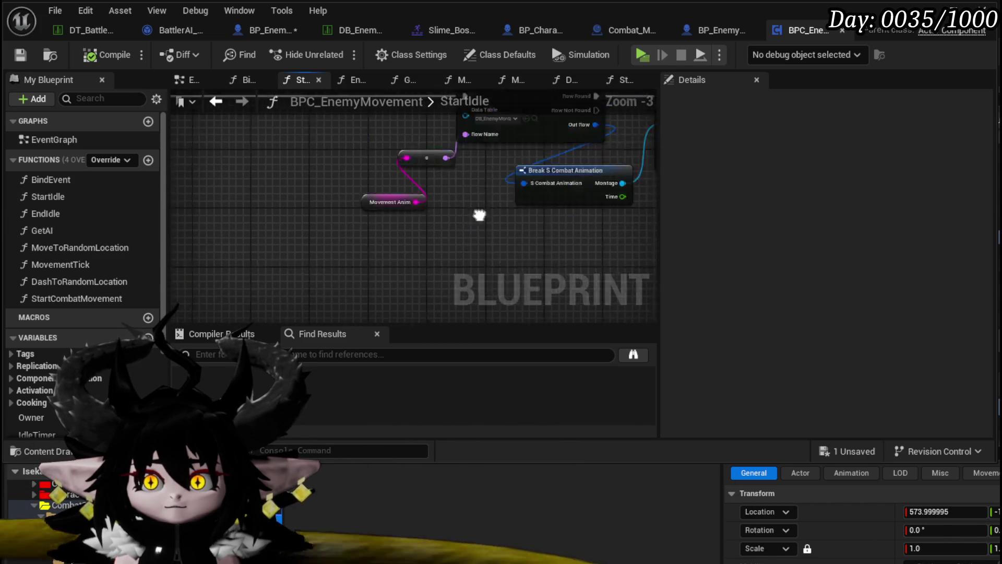
pyautogui.scroll(-6, 476, 214)
pyautogui.scroll(5, 434, 209)
pyautogui.moveTo(490, 207)
pyautogui.mouseDown()
pyautogui.moveTo(489, 274)
pyautogui.moveTo(448, 141)
pyautogui.moveTo(358, 253)
pyautogui.moveTo(459, 318)
pyautogui.mouseUp()
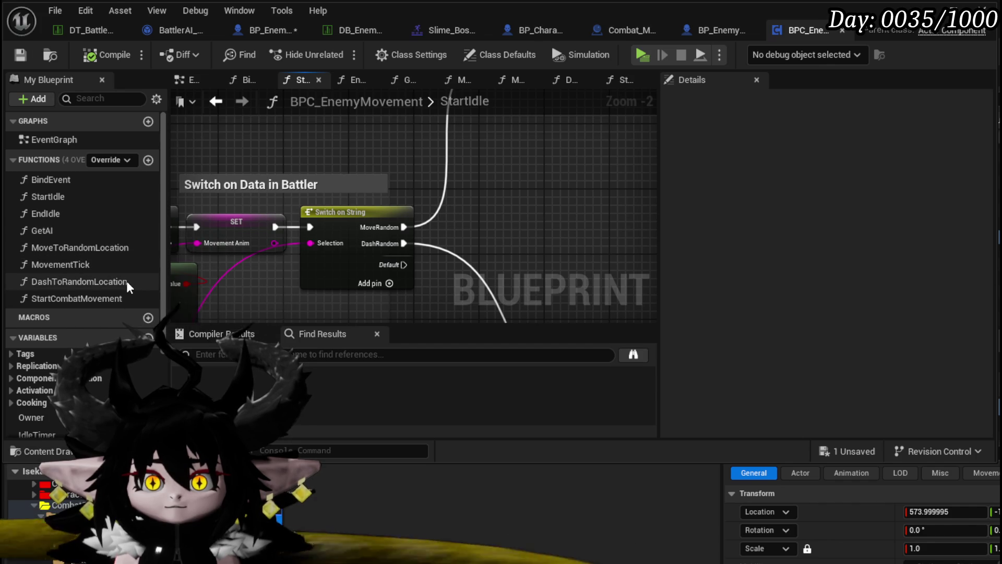
# Step: Review StartCombatMovement's data table lookup and loop, then return to BP_EnemyBoss_SlimeYY
pyautogui.doubleClick(126, 295)
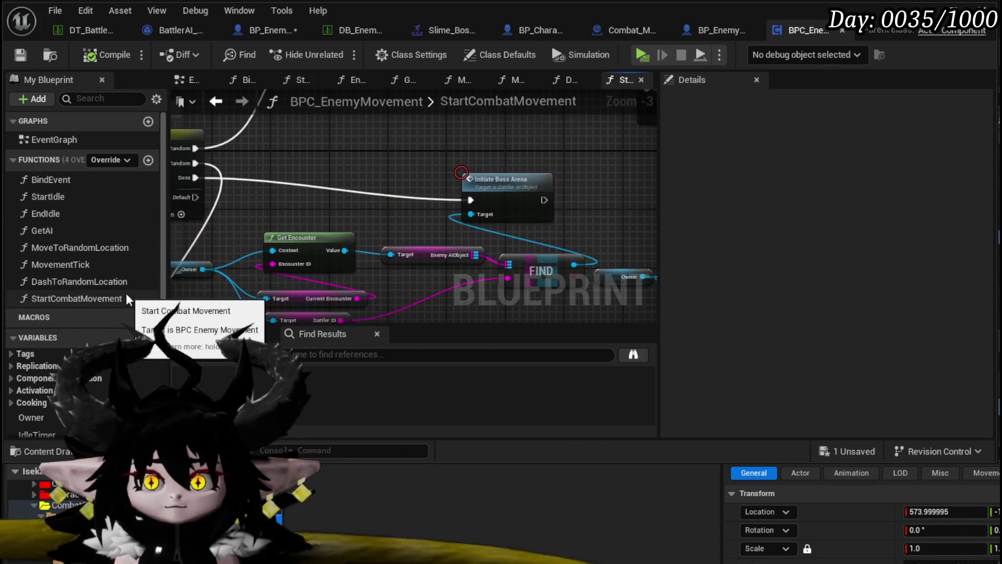
pyautogui.scroll(-2, 344, 224)
pyautogui.scroll(3, 453, 173)
pyautogui.moveTo(453, 174)
pyautogui.mouseDown()
pyautogui.moveTo(314, 165)
pyautogui.moveTo(514, 183)
pyautogui.moveTo(457, 184)
pyautogui.mouseUp()
pyautogui.scroll(-2, 519, 184)
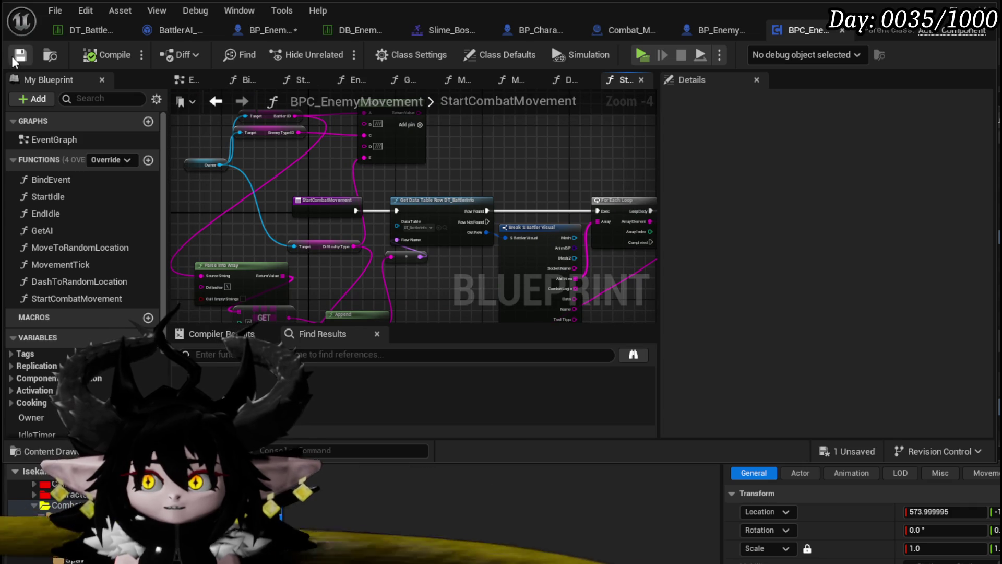
pyautogui.click(703, 39)
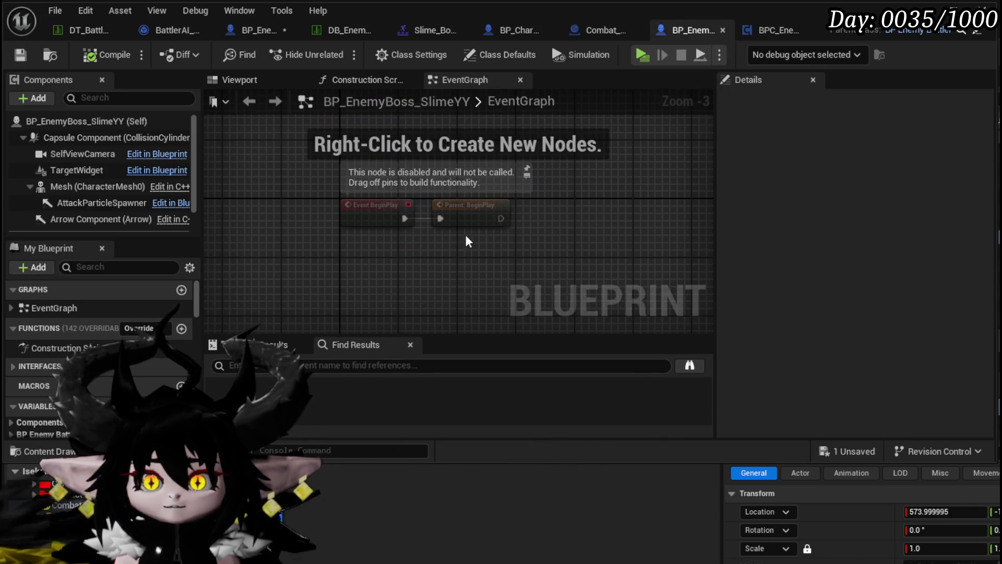
# Step: Search BP_EnemyBattler's blueprint for 'Start' using Ctrl+F
pyautogui.click(598, 32)
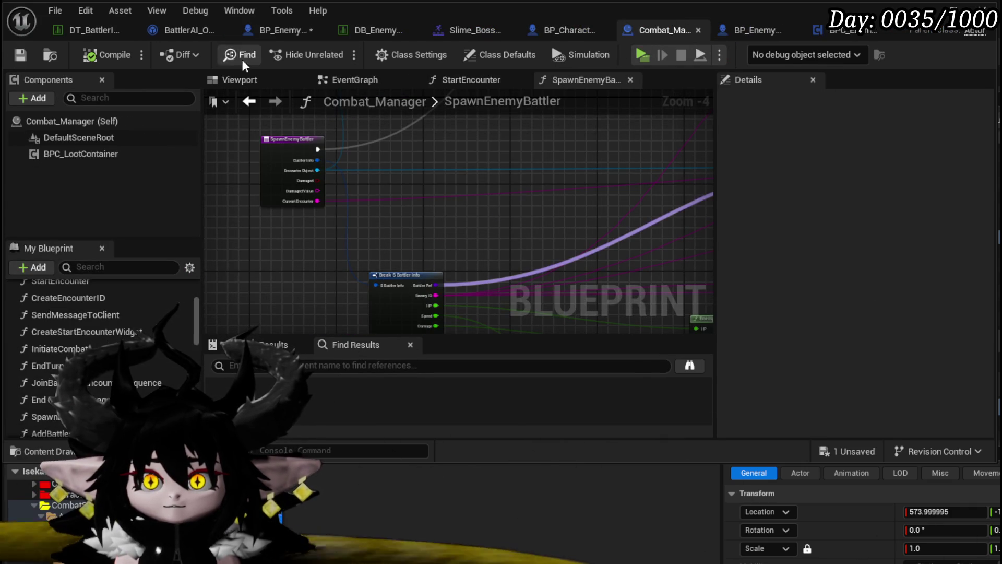
pyautogui.click(288, 36)
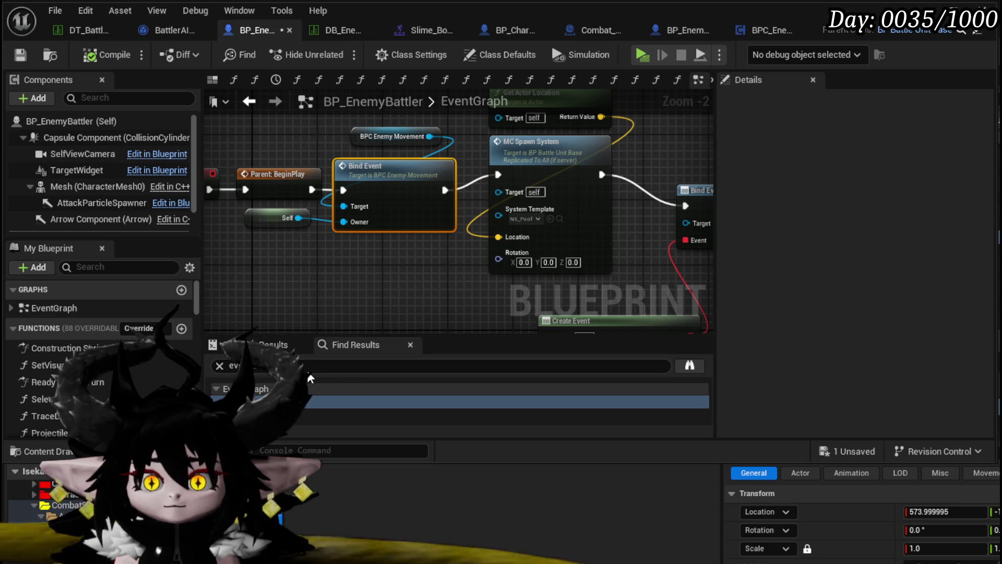
pyautogui.hotkey('ctrl', 'f')
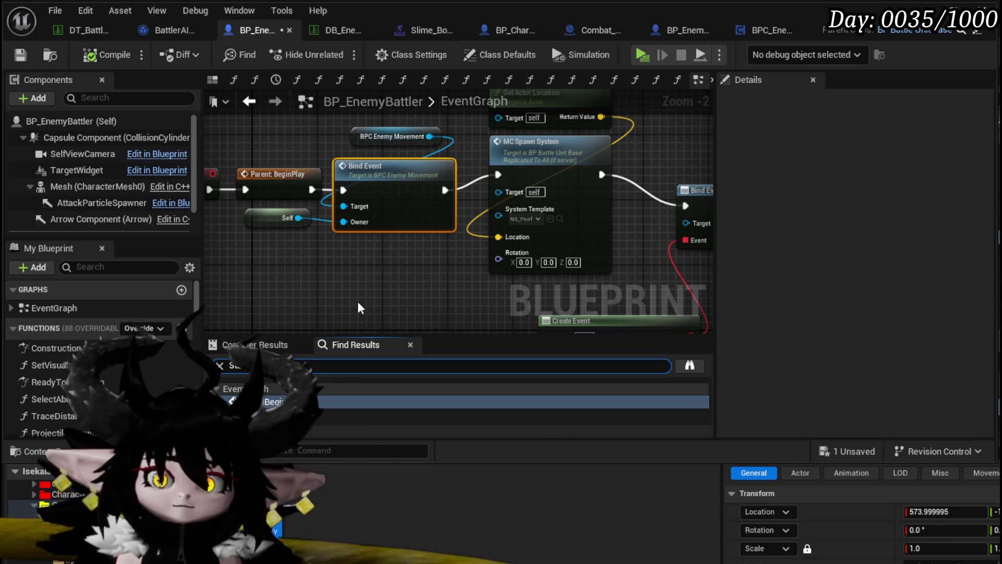
pyautogui.write('Start')
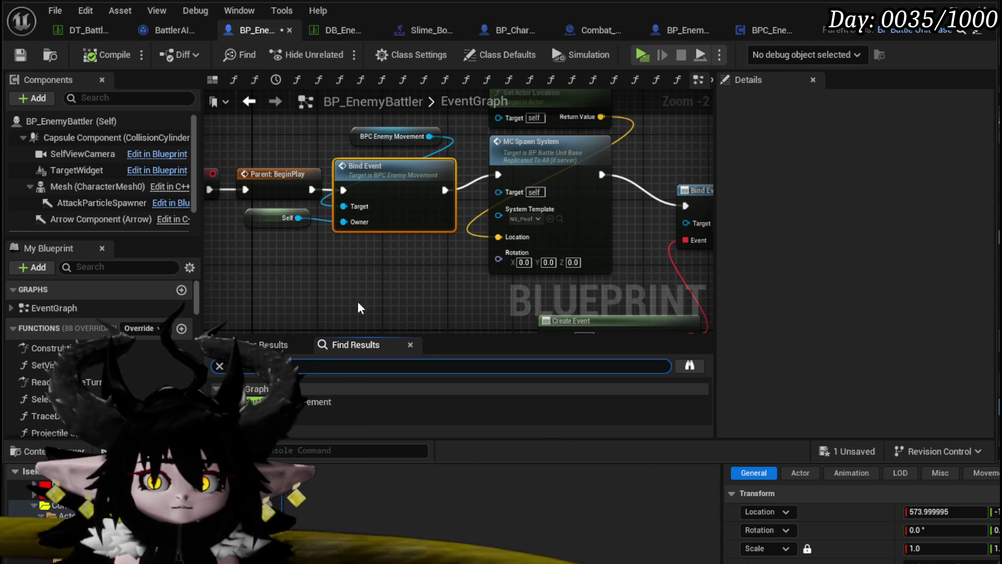
# Step: Jump to Start Combat Movement and shift it and its component node next to Do Once
pyautogui.doubleClick(317, 402)
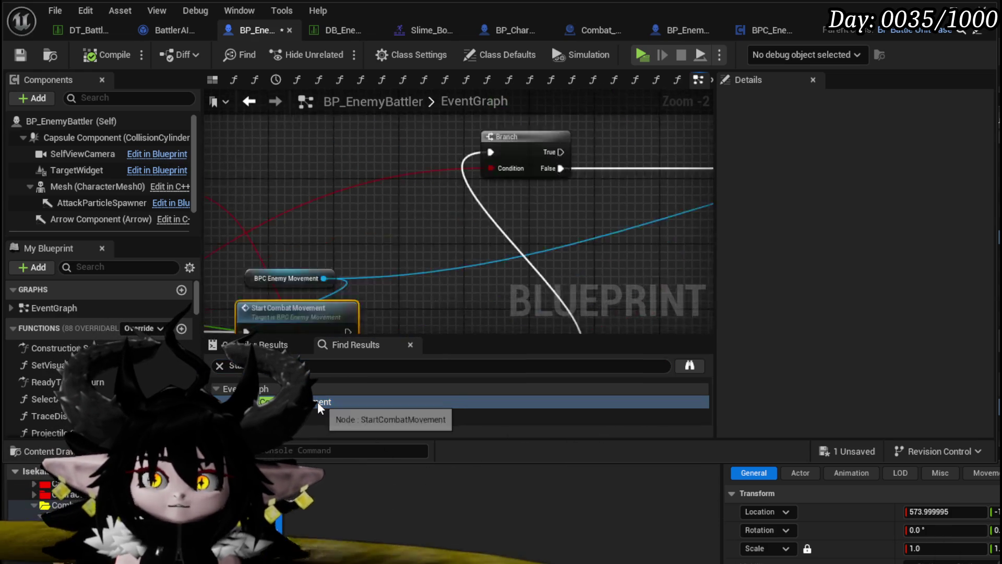
pyautogui.moveTo(416, 271); pyautogui.dragTo(609, 251)
pyautogui.scroll(4, 430, 272)
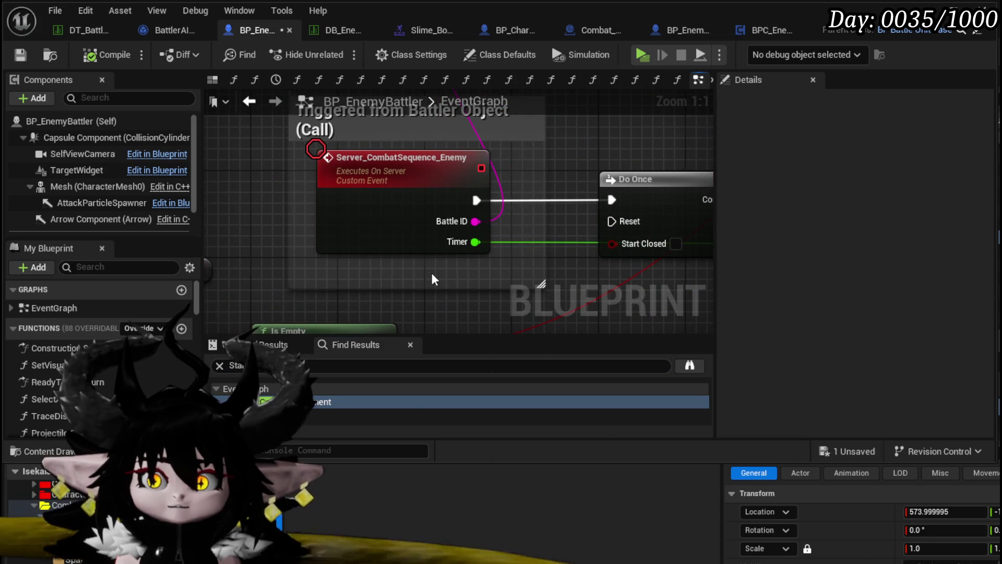
pyautogui.scroll(-1, 431, 272)
pyautogui.moveTo(417, 269); pyautogui.dragTo(280, 268)
pyautogui.scroll(-2, 280, 268)
pyautogui.click(471, 280)
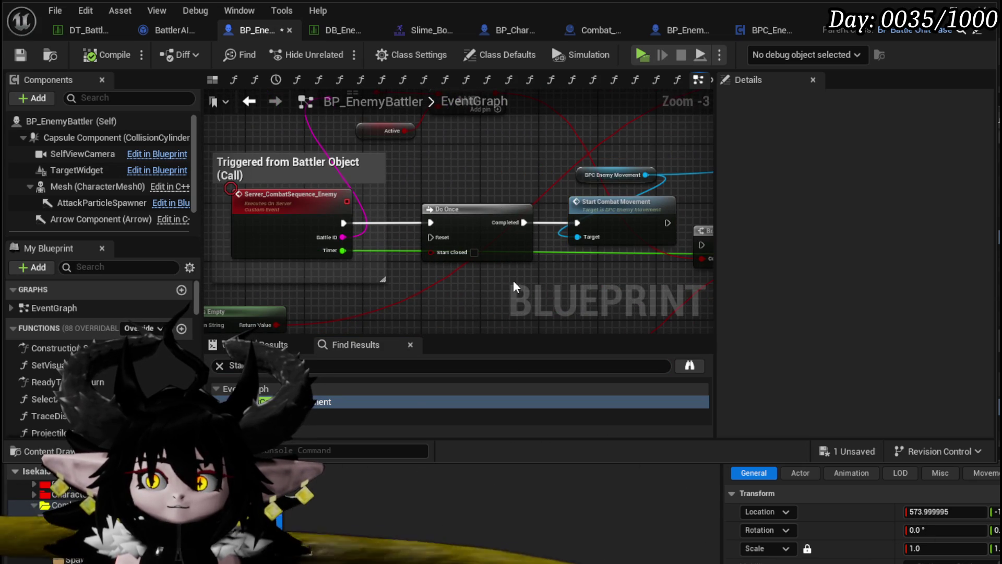
pyautogui.click(459, 215)
pyautogui.moveTo(515, 270); pyautogui.dragTo(388, 257)
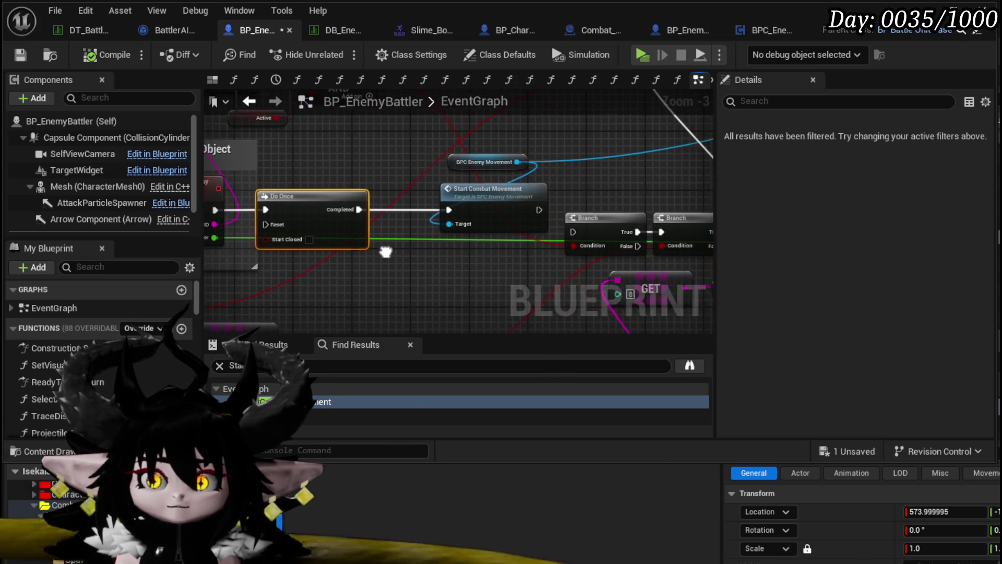
pyautogui.click(472, 203)
pyautogui.keyDown('ctrl'); pyautogui.click(459, 162); pyautogui.keyUp('ctrl')
pyautogui.moveTo(472, 203); pyautogui.dragTo(451, 203)
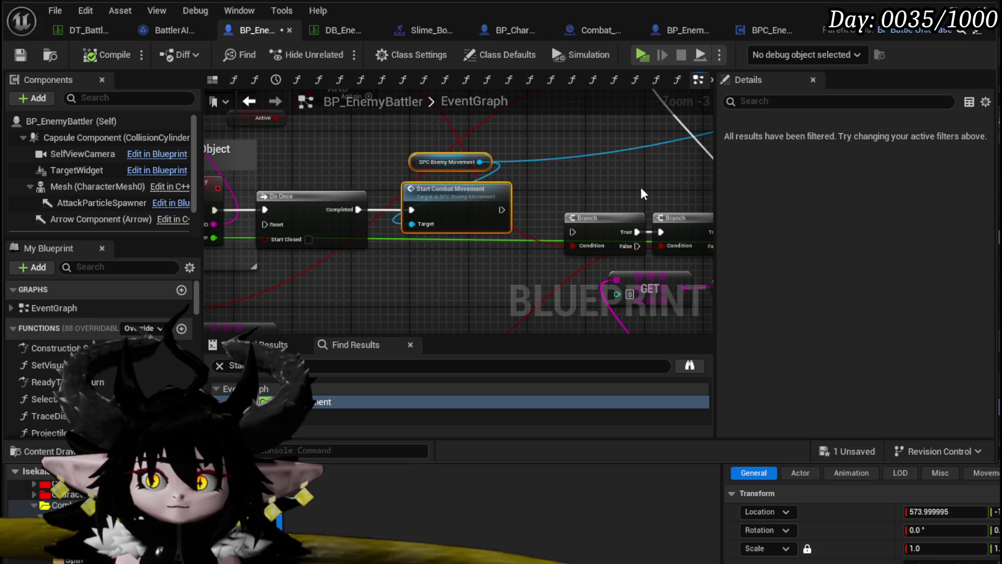
# Step: Delete the two Branch nodes, the comparison node, and the GET and reroute nodes
pyautogui.moveTo(351, 230)
pyautogui.mouseDown()
pyautogui.moveTo(574, 215)
pyautogui.moveTo(381, 224)
pyautogui.moveTo(375, 243)
pyautogui.mouseUp()
pyautogui.scroll(-1, 571, 209)
pyautogui.press('Delete')
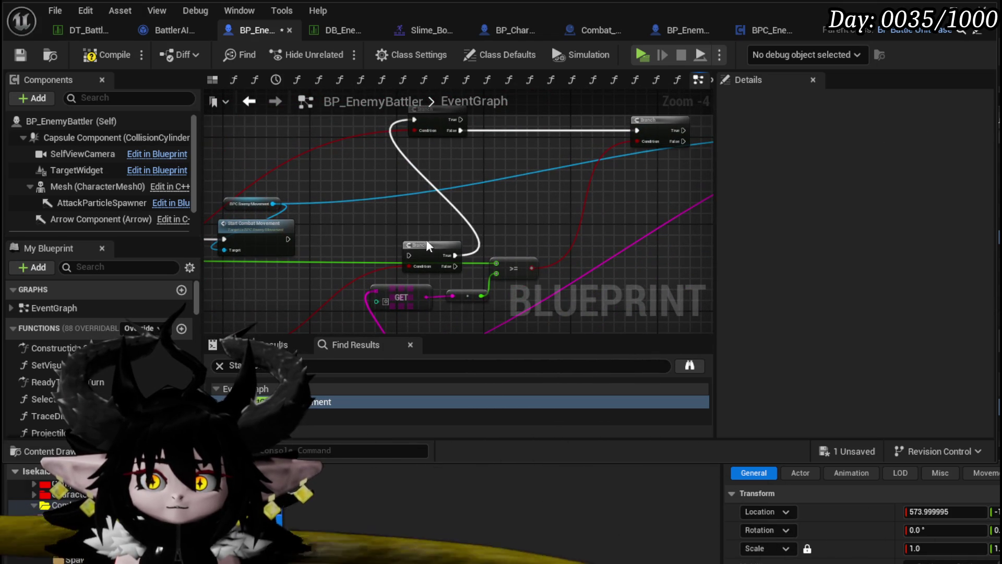
pyautogui.click(427, 248)
pyautogui.press('Delete')
pyautogui.moveTo(440, 129)
pyautogui.mouseDown()
pyautogui.moveTo(405, 183)
pyautogui.moveTo(412, 167)
pyautogui.mouseUp()
pyautogui.moveTo(458, 213)
pyautogui.mouseDown()
pyautogui.moveTo(606, 201)
pyautogui.moveTo(478, 227)
pyautogui.moveTo(609, 168)
pyautogui.mouseUp()
pyautogui.press('Delete')
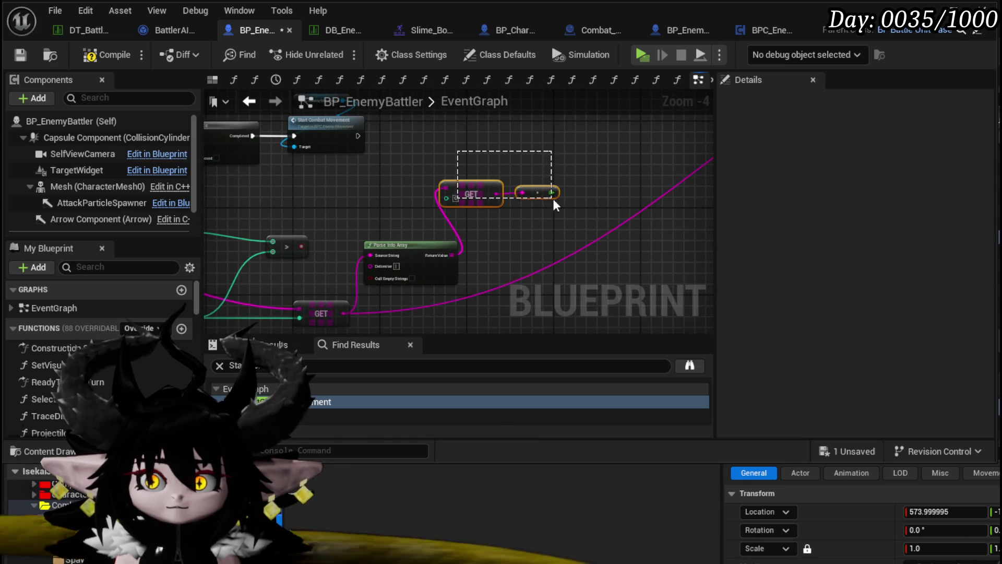
pyautogui.moveTo(553, 198); pyautogui.dragTo(554, 199)
pyautogui.press('Delete')
# Step: Delete the Enemy Executing Combat Logic nodes plus the LENGTH, >, GET and Ability Sequence Index nodes
pyautogui.rightClick(620, 148)
pyautogui.moveTo(413, 189); pyautogui.dragTo(488, 209)
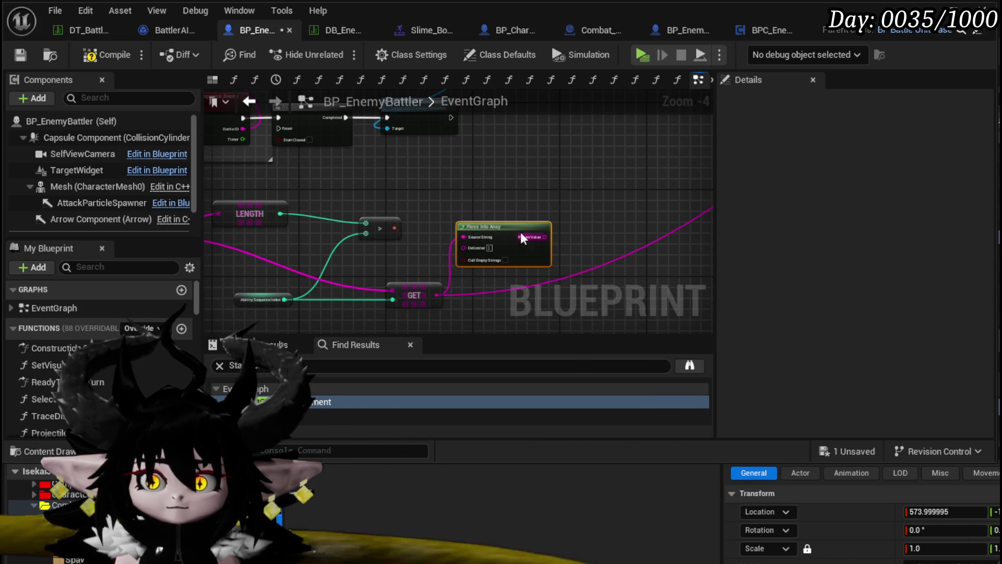
pyautogui.scroll(-3, 521, 231)
pyautogui.scroll(2, 522, 197)
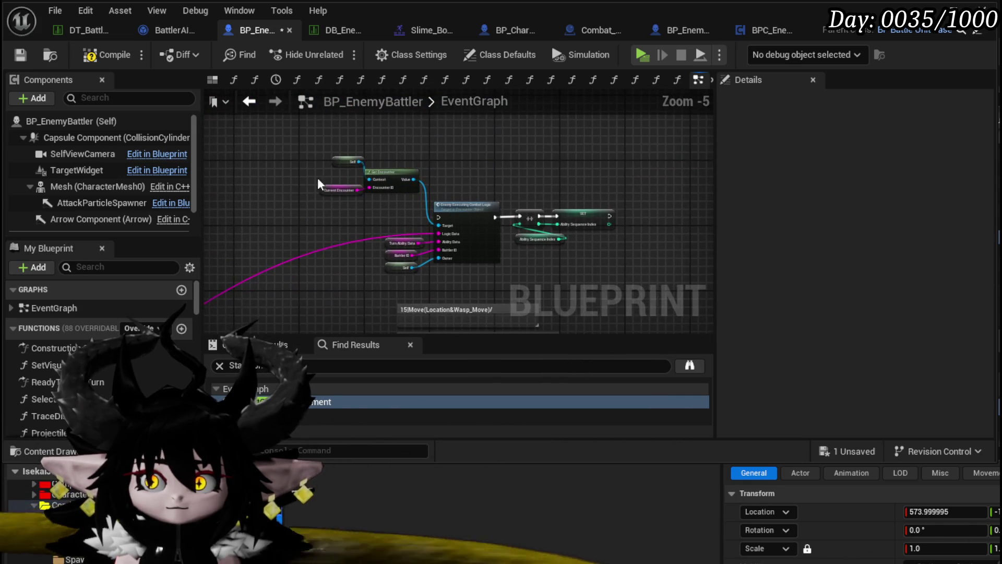
pyautogui.moveTo(298, 139); pyautogui.dragTo(622, 290)
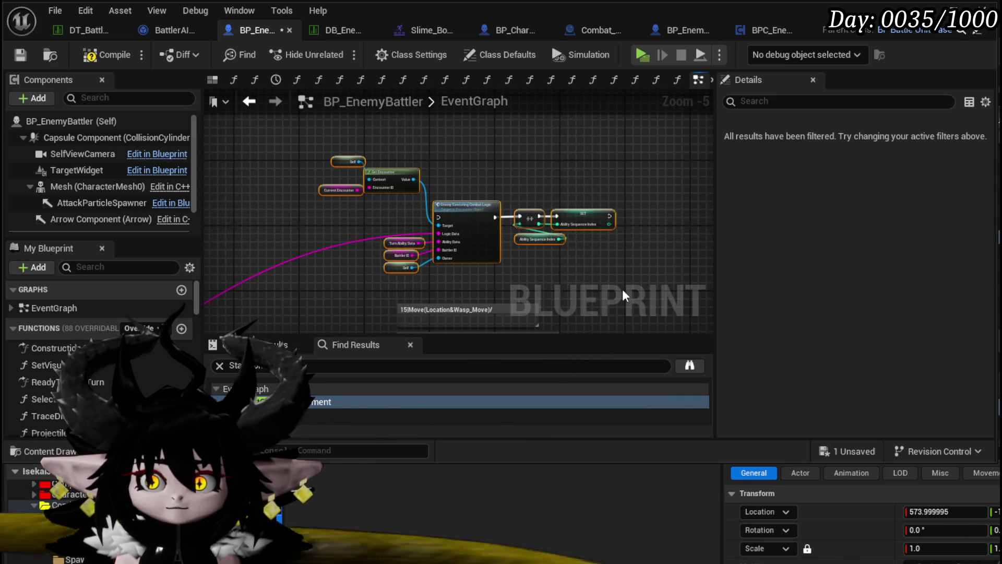
pyautogui.press('Delete')
pyautogui.moveTo(380, 274)
pyautogui.mouseDown()
pyautogui.moveTo(429, 217)
pyautogui.moveTo(419, 214)
pyautogui.moveTo(458, 200)
pyautogui.moveTo(351, 229)
pyautogui.mouseUp()
pyautogui.moveTo(351, 298); pyautogui.dragTo(392, 297)
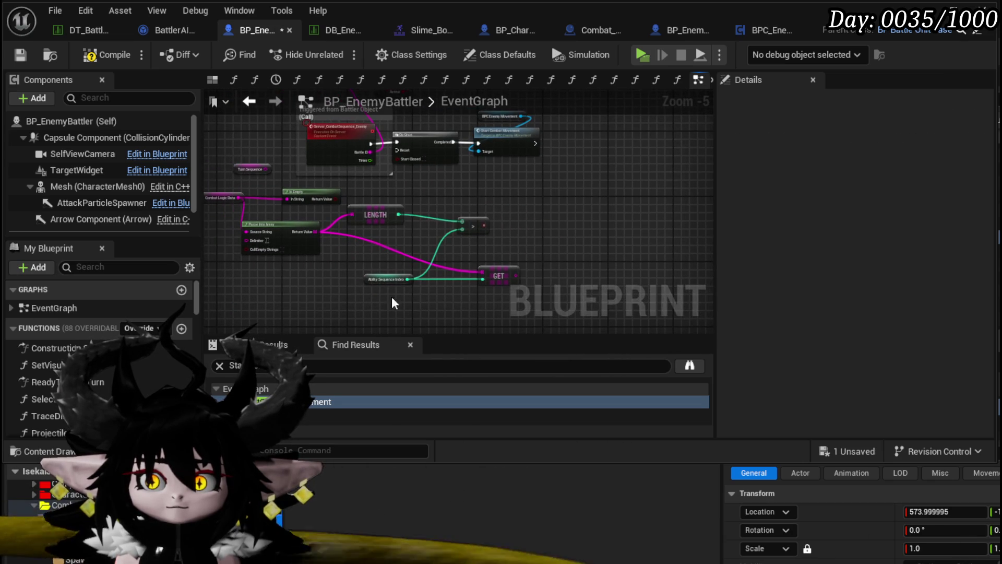
pyautogui.moveTo(334, 198); pyautogui.dragTo(527, 290)
pyautogui.press('Delete')
# Step: Remove Combat Logic Data, Is Empty, Parse Into Array and the Battler ID checks, then compile
pyautogui.moveTo(199, 245); pyautogui.dragTo(326, 258)
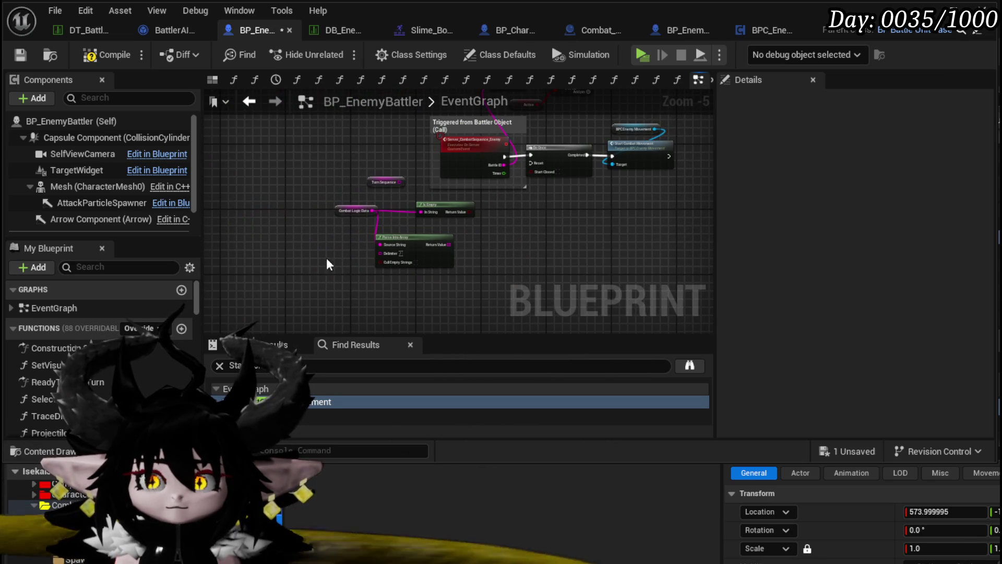
pyautogui.moveTo(481, 268)
pyautogui.mouseDown()
pyautogui.moveTo(308, 206)
pyautogui.moveTo(326, 215)
pyautogui.mouseUp()
pyautogui.press('Delete')
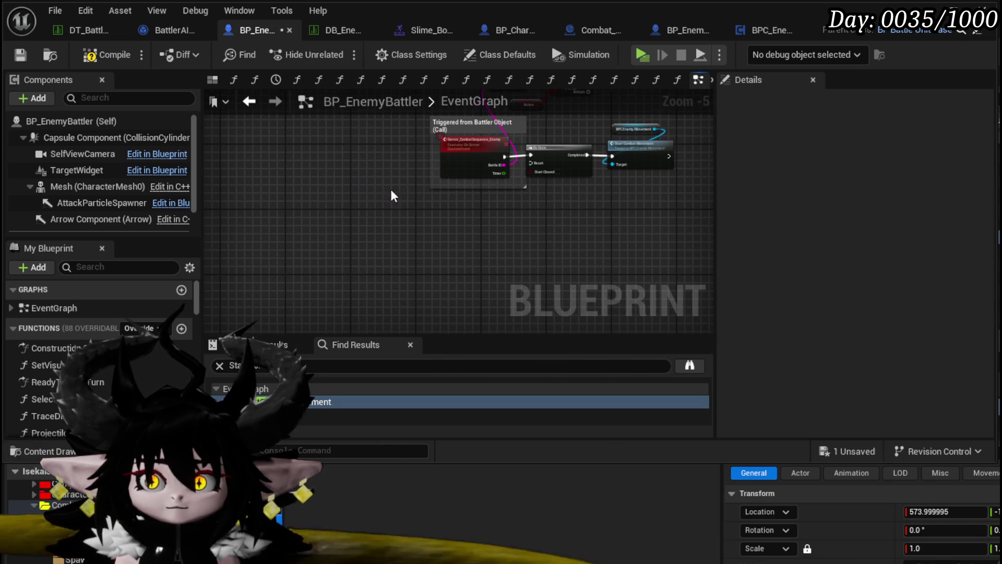
pyautogui.moveTo(390, 189)
pyautogui.mouseDown()
pyautogui.moveTo(328, 236)
pyautogui.moveTo(364, 129)
pyautogui.mouseUp()
pyautogui.scroll(3, 290, 187)
pyautogui.moveTo(290, 186)
pyautogui.mouseDown()
pyautogui.moveTo(531, 254)
pyautogui.moveTo(477, 165)
pyautogui.mouseUp()
pyautogui.press('Delete')
pyautogui.scroll(-2, 476, 165)
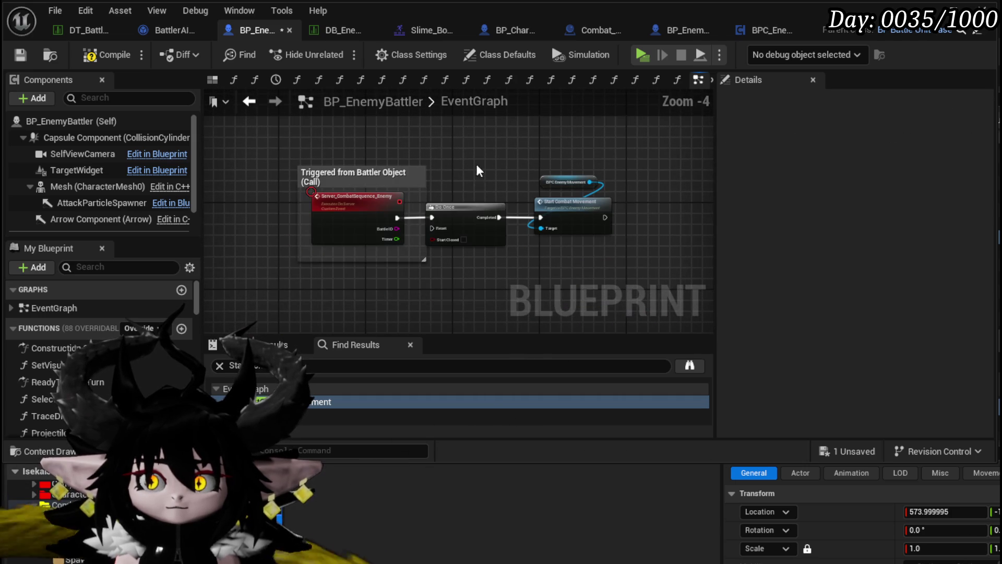
pyautogui.click(104, 52)
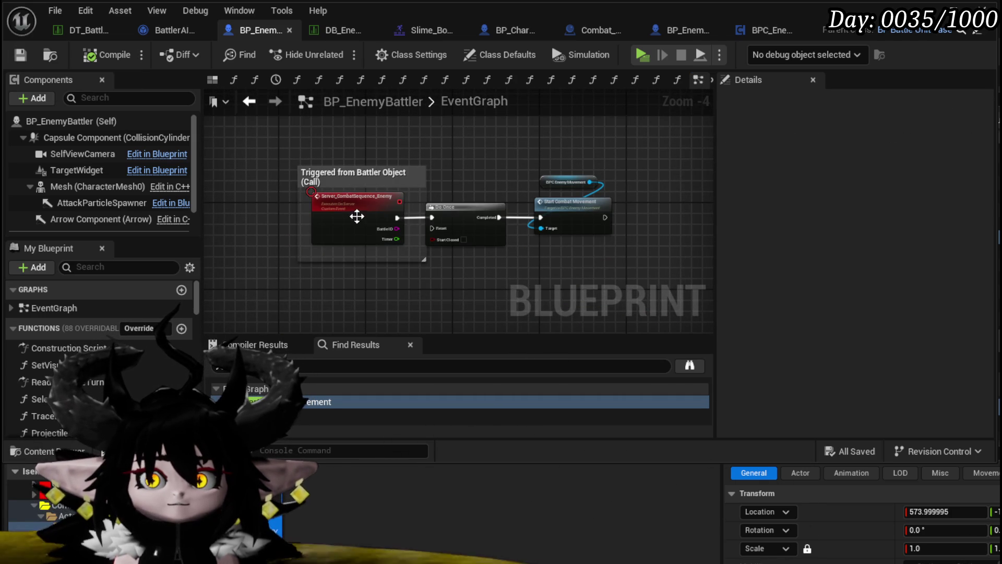
pyautogui.scroll(4, 357, 216)
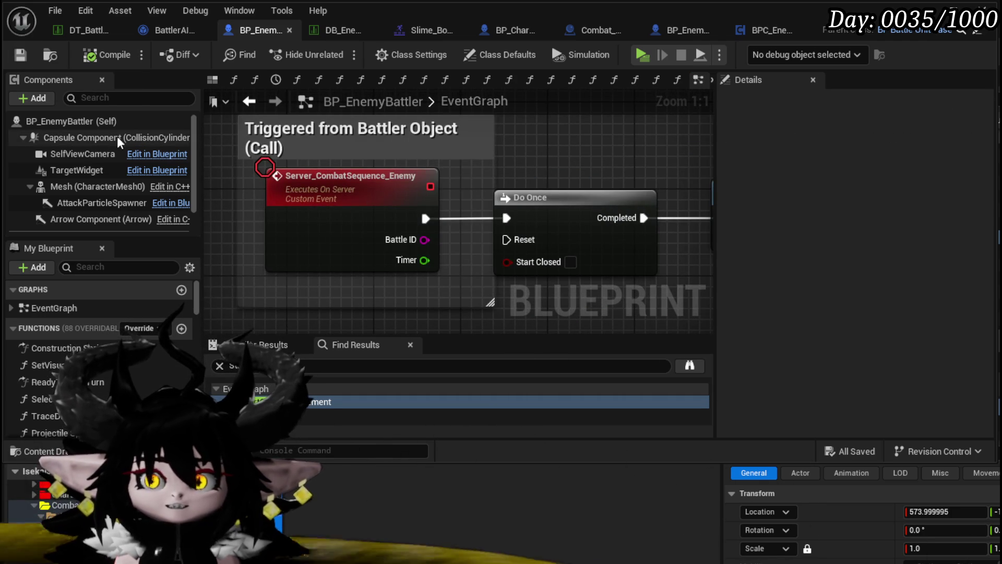
# Step: Add an Event Server_CombatSequence_Enemy node to BP_EnemyBoss_SlimeYY, then compile and save
pyautogui.click(677, 26)
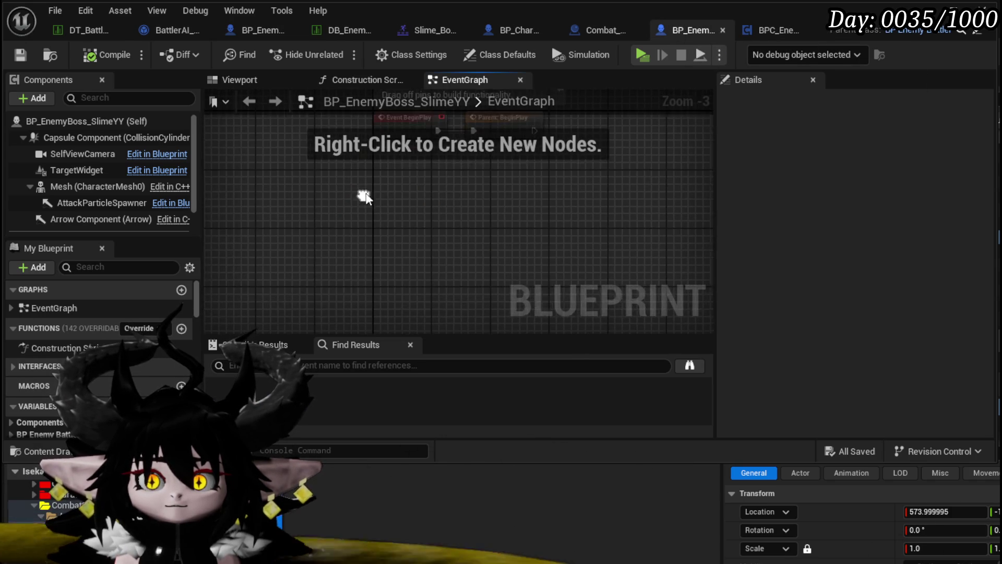
pyautogui.rightClick(350, 244)
pyautogui.write('server:')
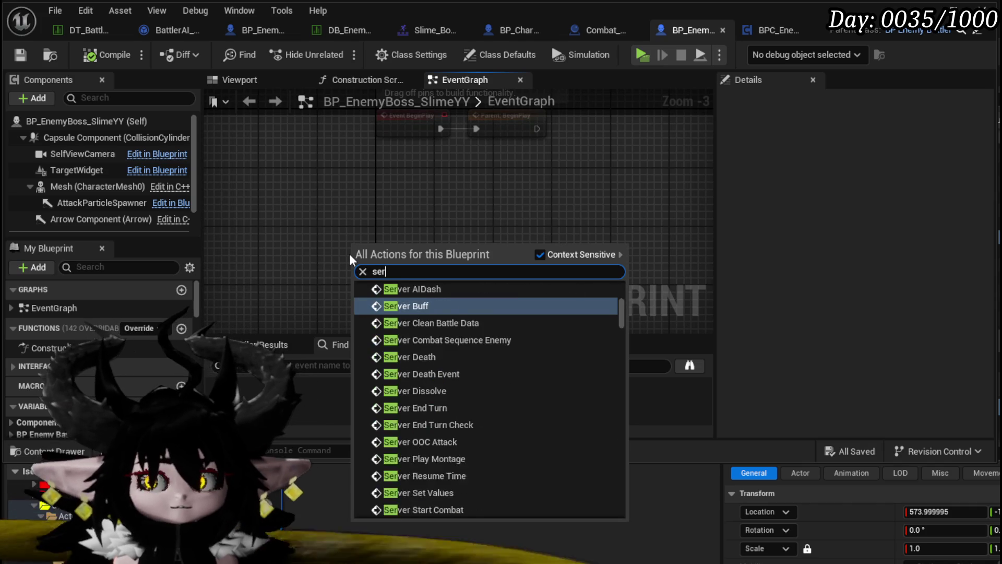
pyautogui.press('BackSpace')
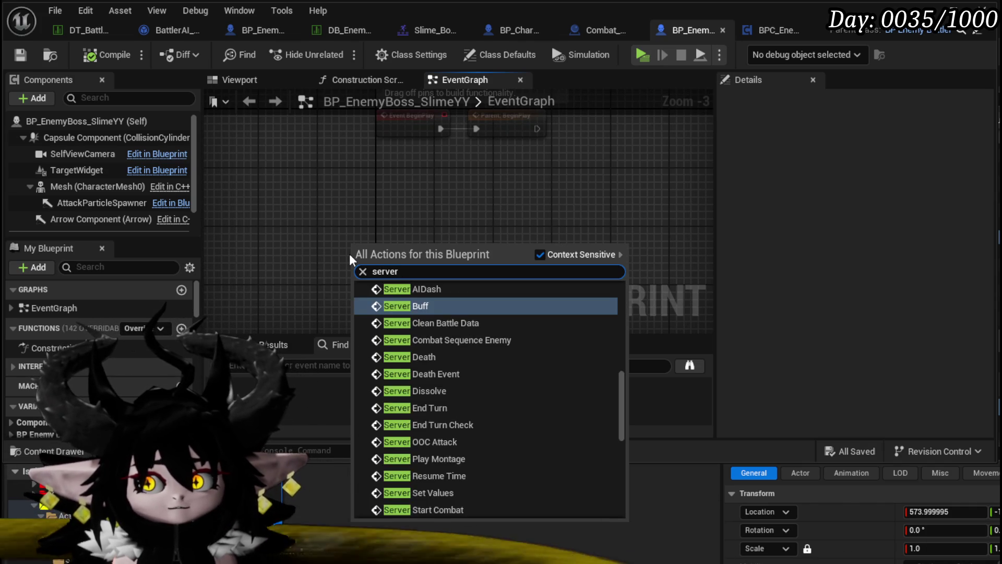
pyautogui.write('_Co')
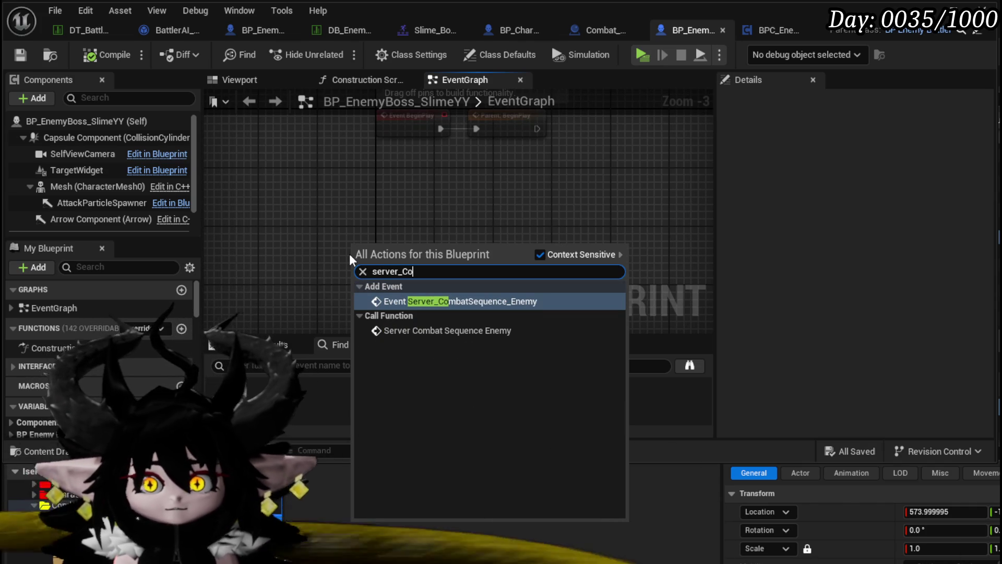
pyautogui.click(494, 301)
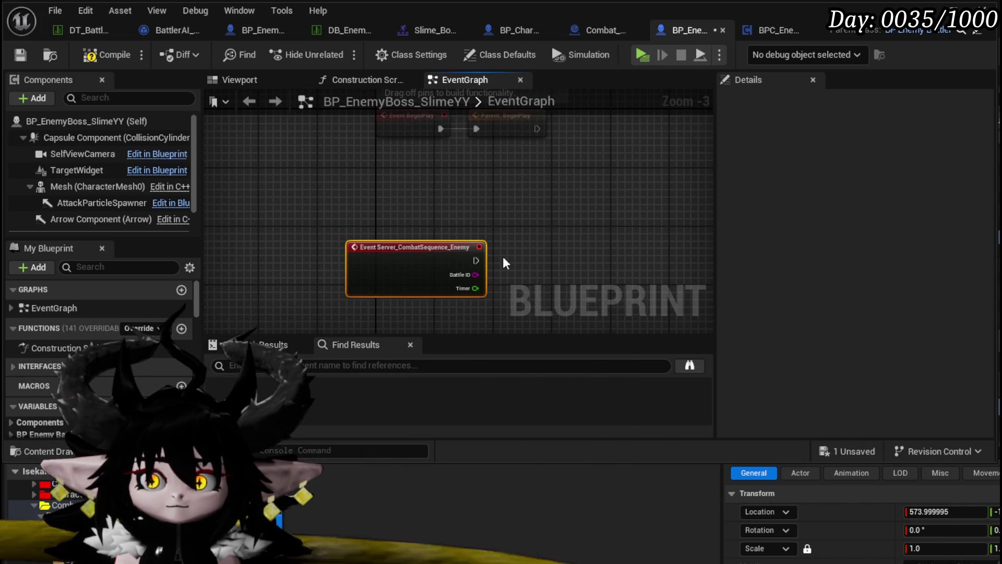
pyautogui.moveTo(502, 262); pyautogui.dragTo(410, 235)
pyautogui.click(92, 55)
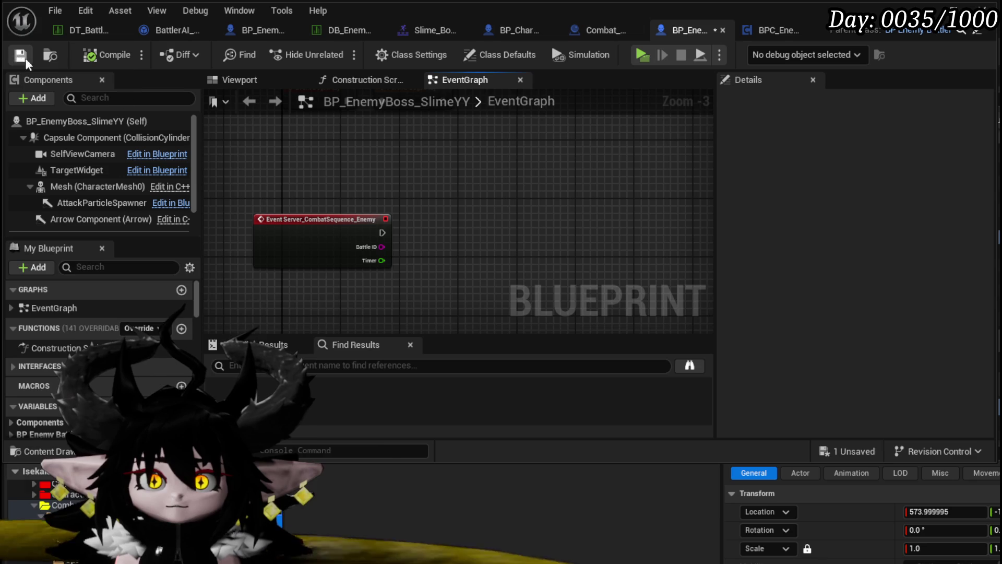
pyautogui.click(25, 58)
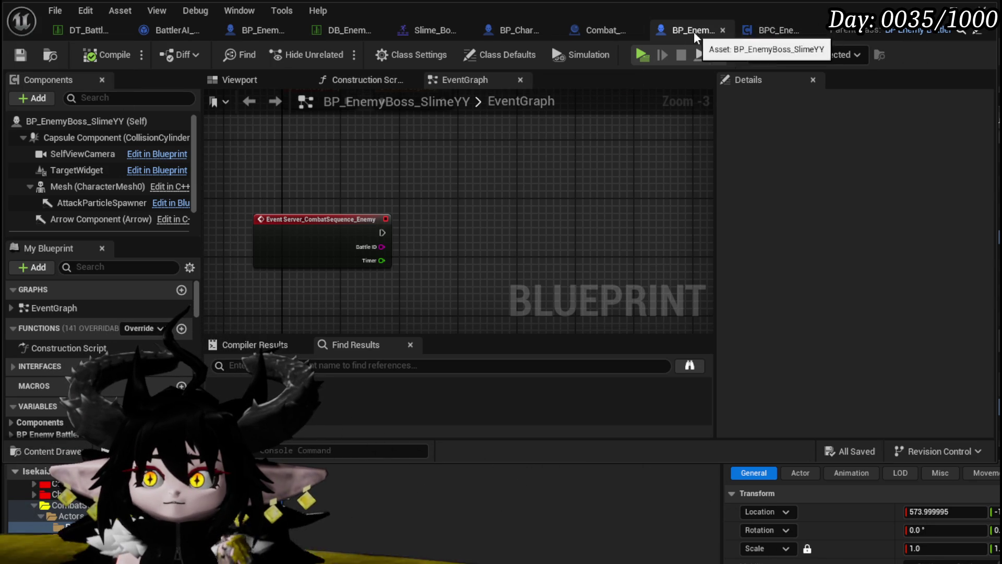
# Step: Dock the boss blueprint tab beside BP_EnemyBattler and compare the open blueprints
pyautogui.moveTo(693, 32); pyautogui.dragTo(277, 33)
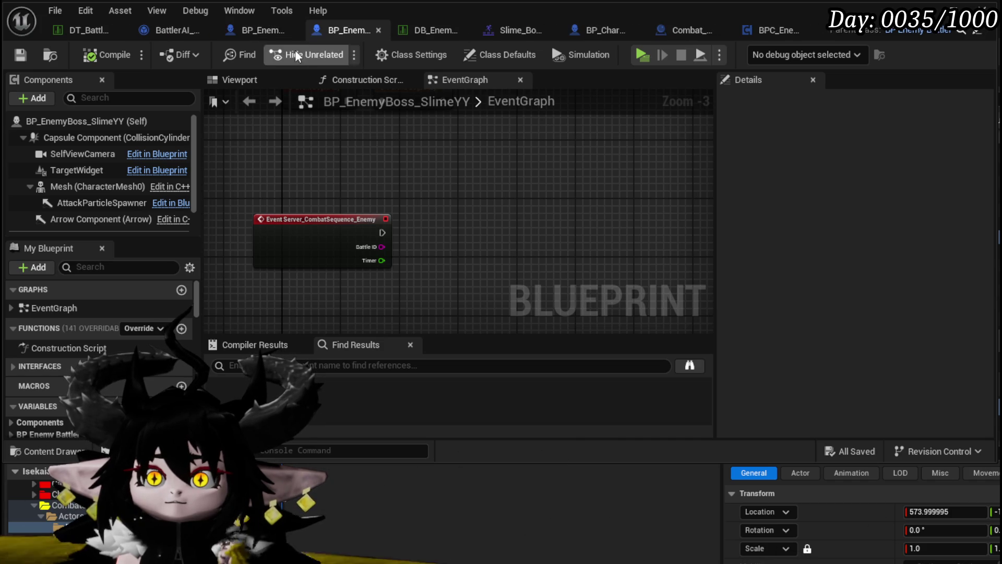
pyautogui.click(249, 29)
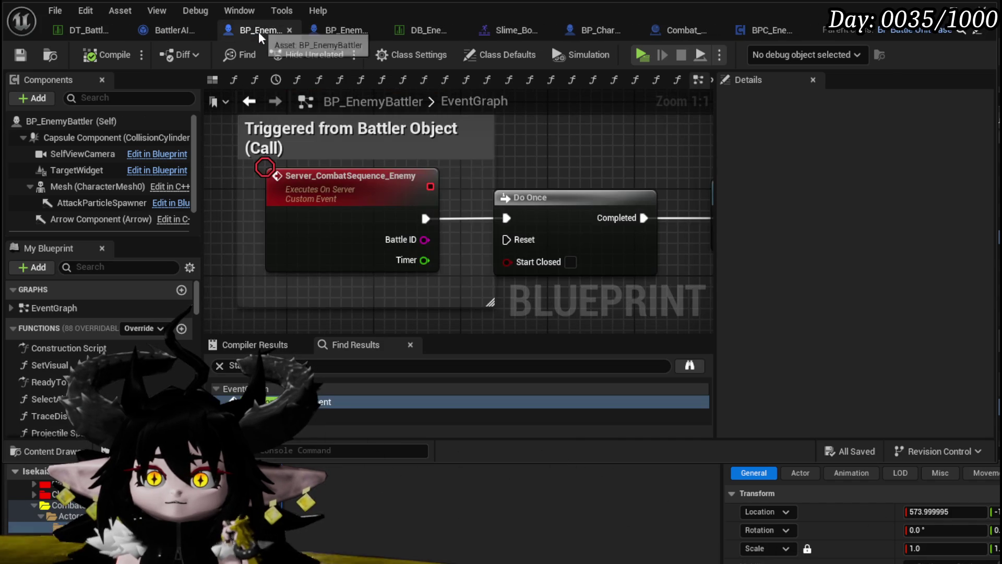
pyautogui.scroll(-2, 628, 136)
pyautogui.moveTo(388, 147); pyautogui.dragTo(517, 150)
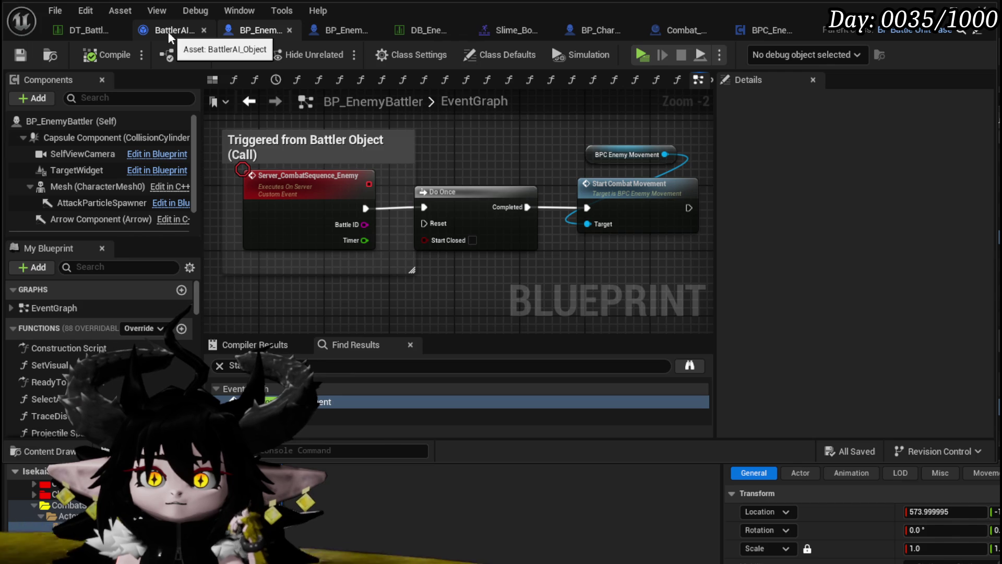
pyautogui.click(338, 31)
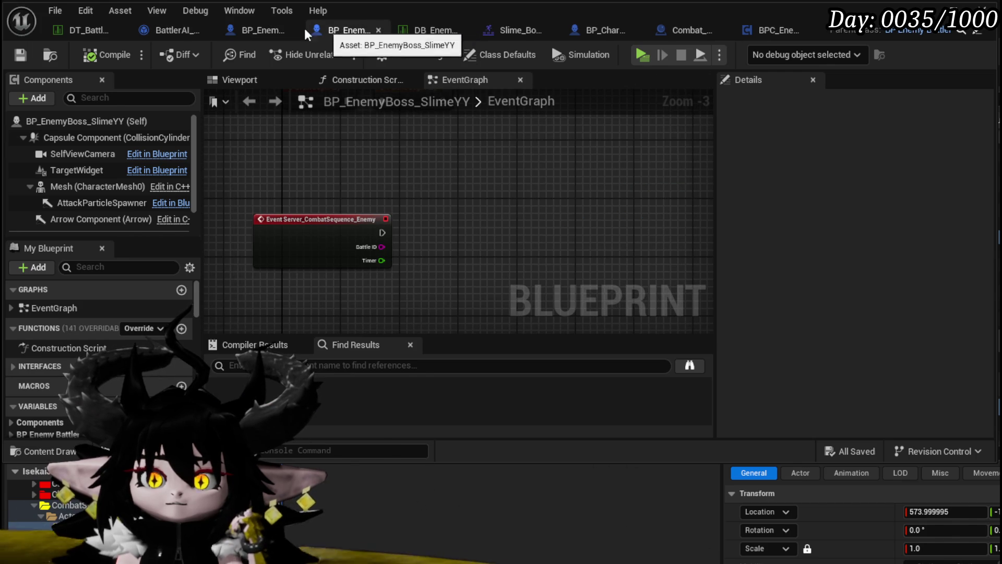
pyautogui.click(259, 30)
pyautogui.click(177, 29)
pyautogui.click(253, 28)
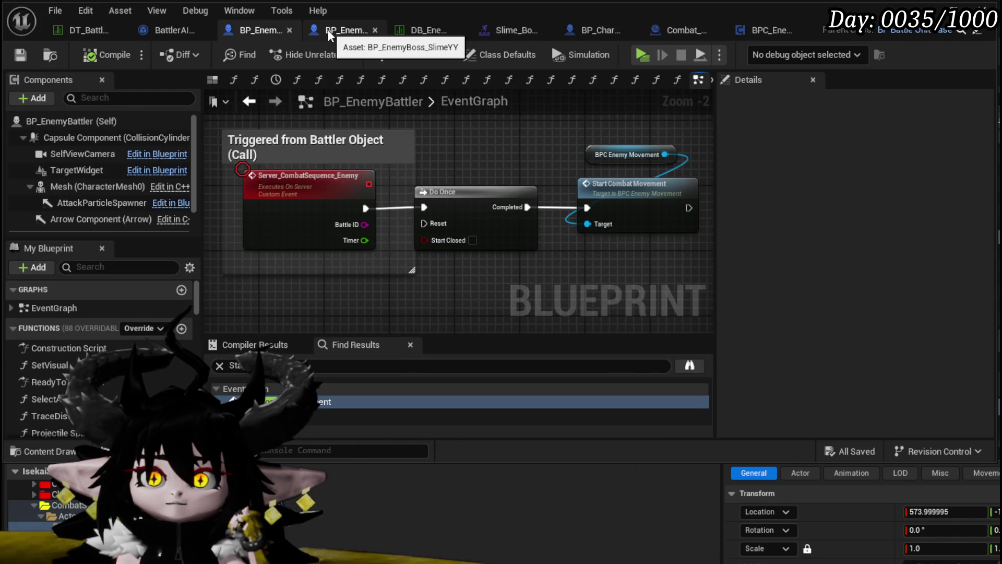
pyautogui.click(339, 31)
# Step: Add a Server Play Montage node to the boss event graph and save
pyautogui.rightClick(436, 231)
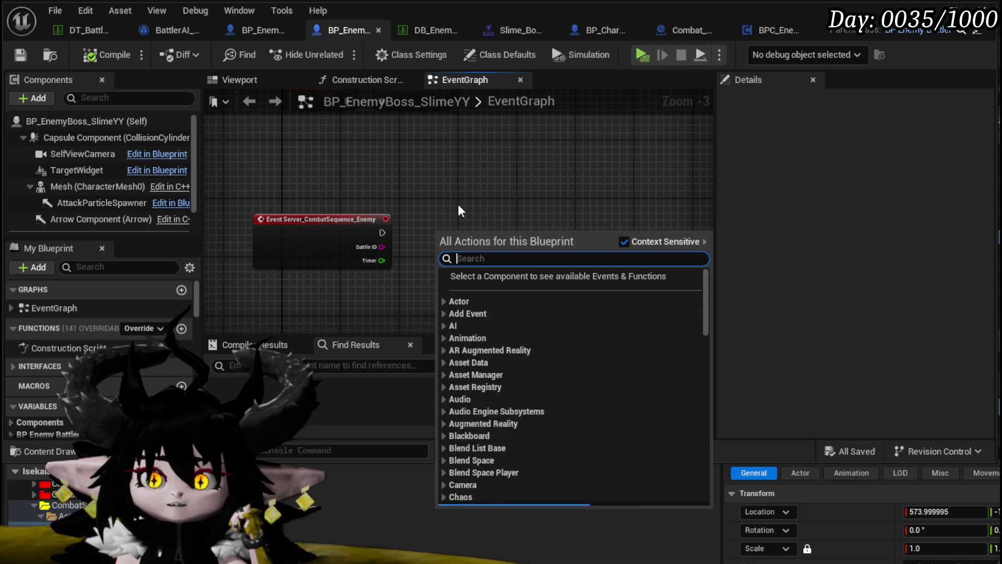
pyautogui.write('Play Montage')
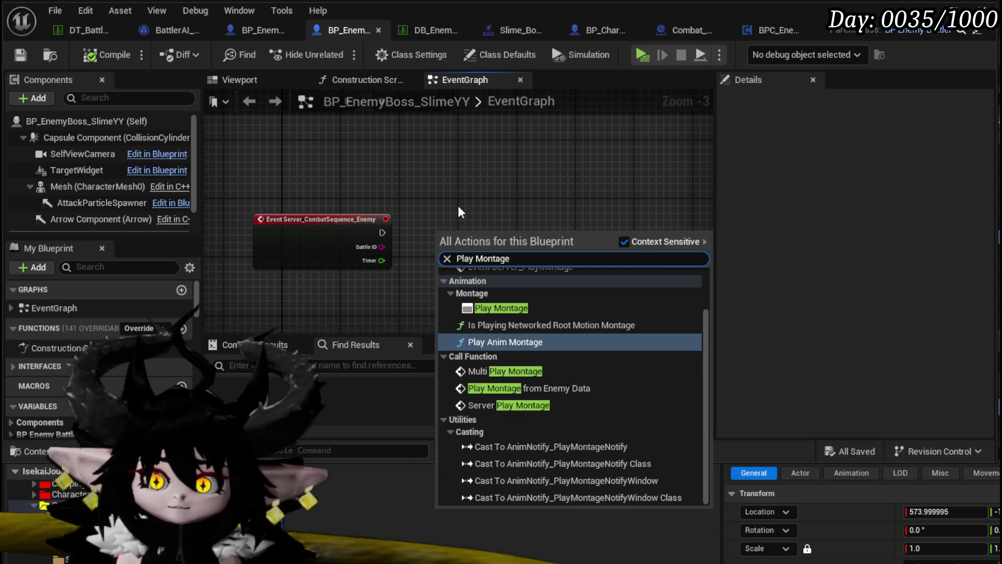
pyautogui.click(548, 406)
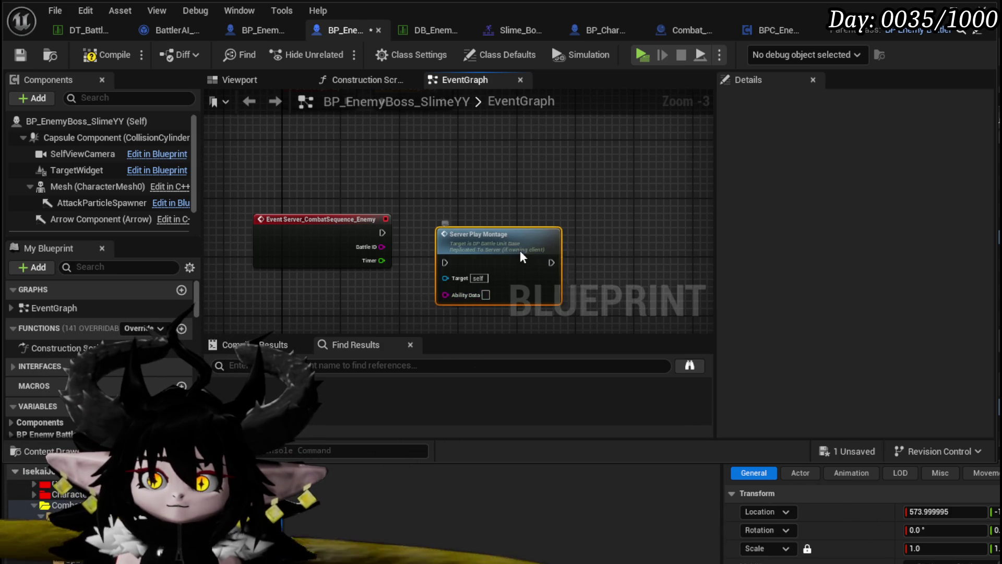
pyautogui.moveTo(520, 249); pyautogui.dragTo(542, 250)
pyautogui.click(459, 199)
pyautogui.click(23, 53)
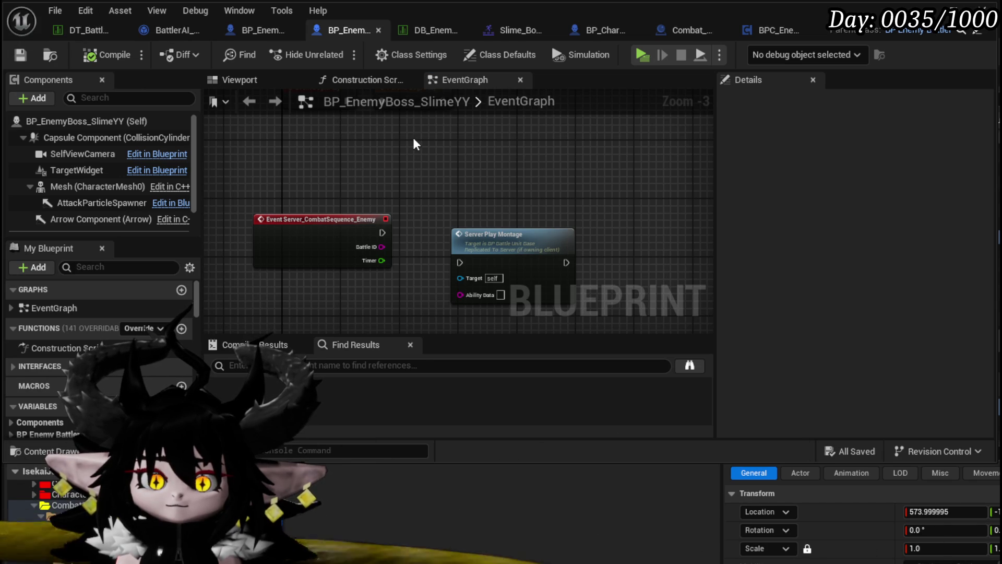
# Step: Take the SlimeBoss_Smash ability entry from the DT_BattlerInfo data table
pyautogui.click(70, 31)
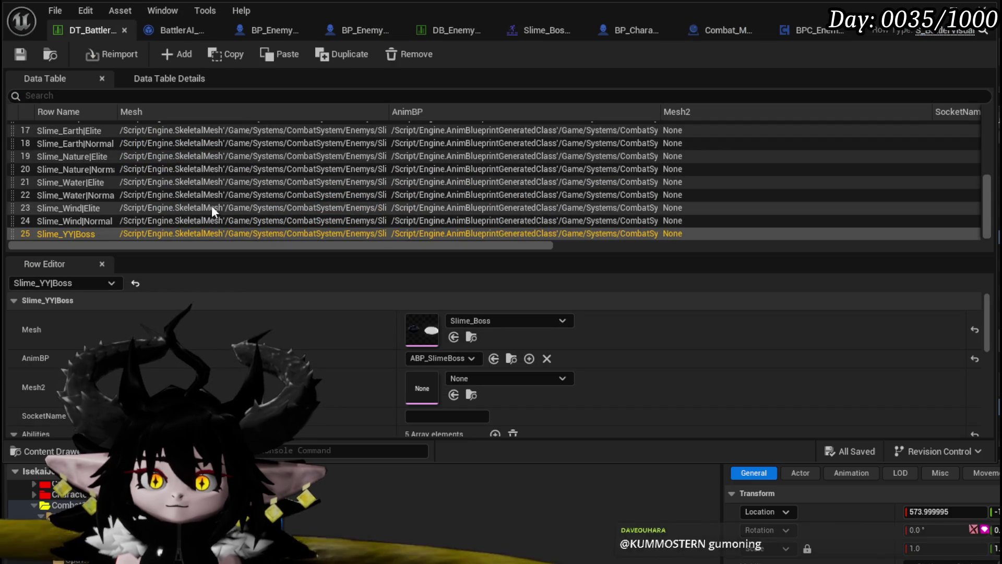
pyautogui.scroll(-6, 354, 359)
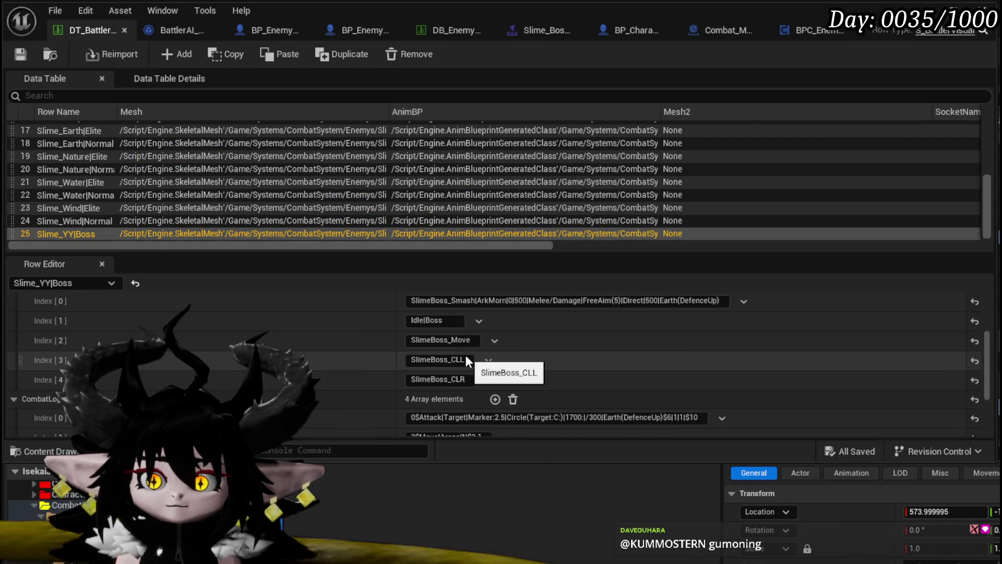
pyautogui.scroll(1, 466, 357)
pyautogui.moveTo(475, 320); pyautogui.dragTo(421, 321)
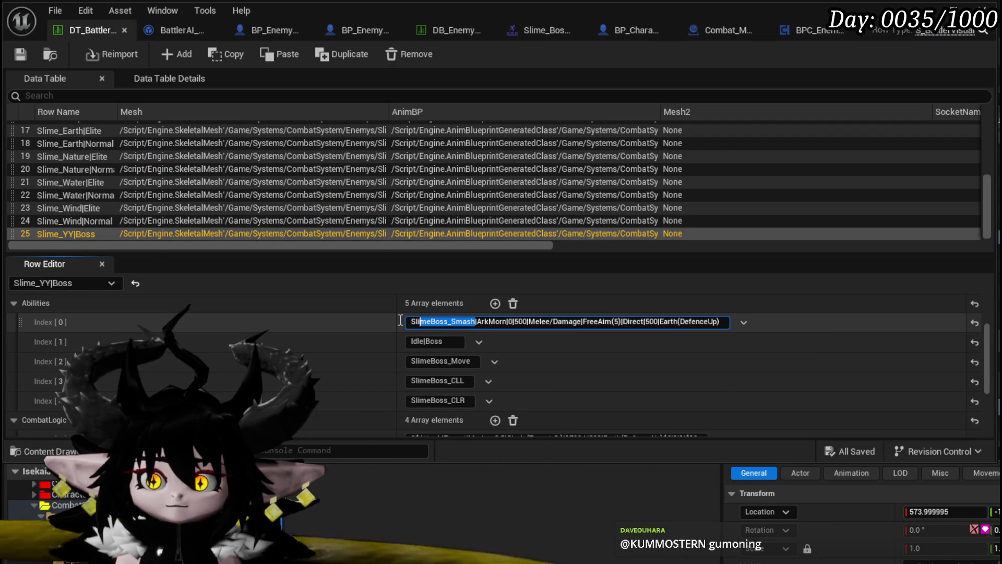
pyautogui.click(33, 52)
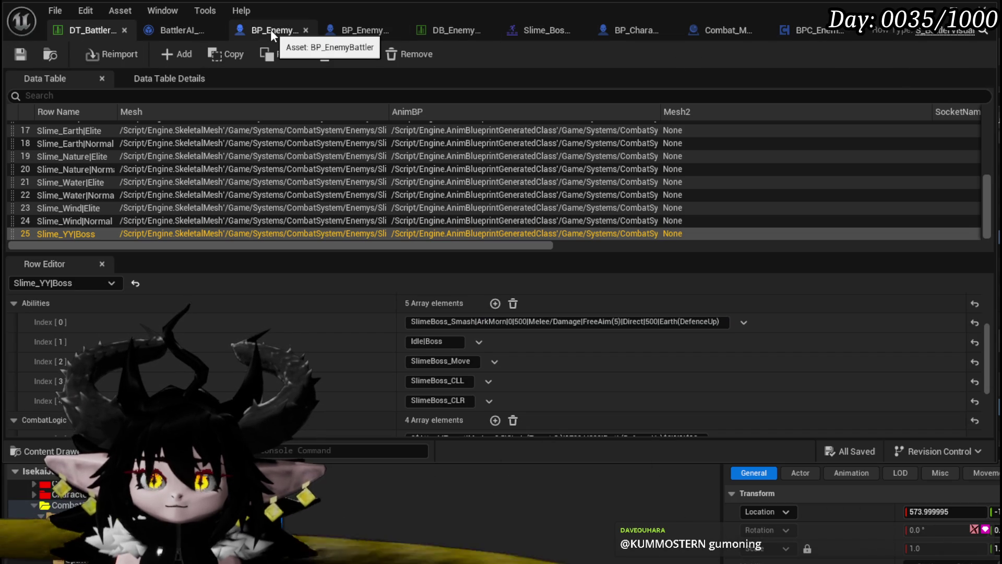
# Step: Set Ability Data to SlimeBoss_Smash, wire the event into Server Play Montage, and play standalone
pyautogui.click(355, 32)
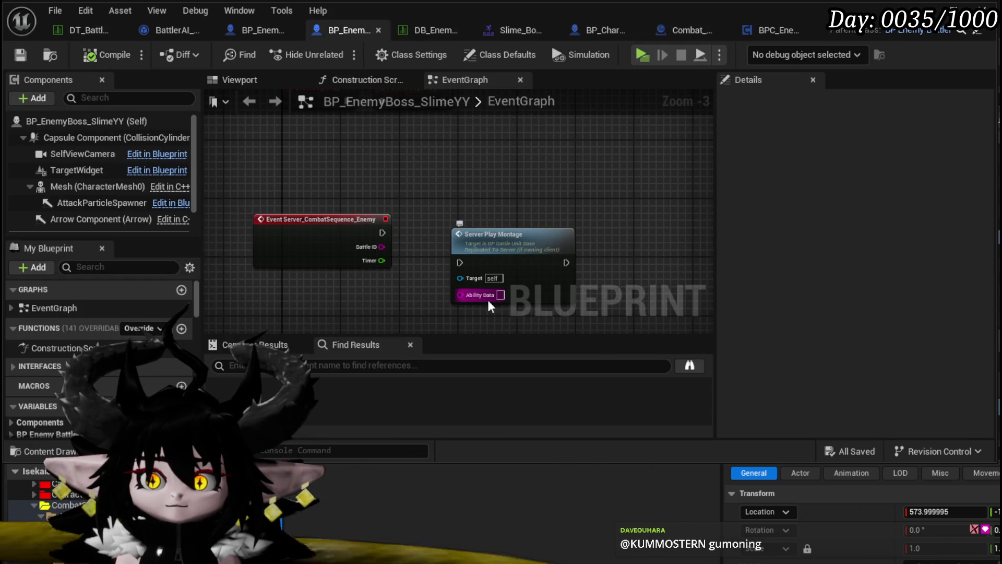
pyautogui.hotkey('ctrl', 'v')
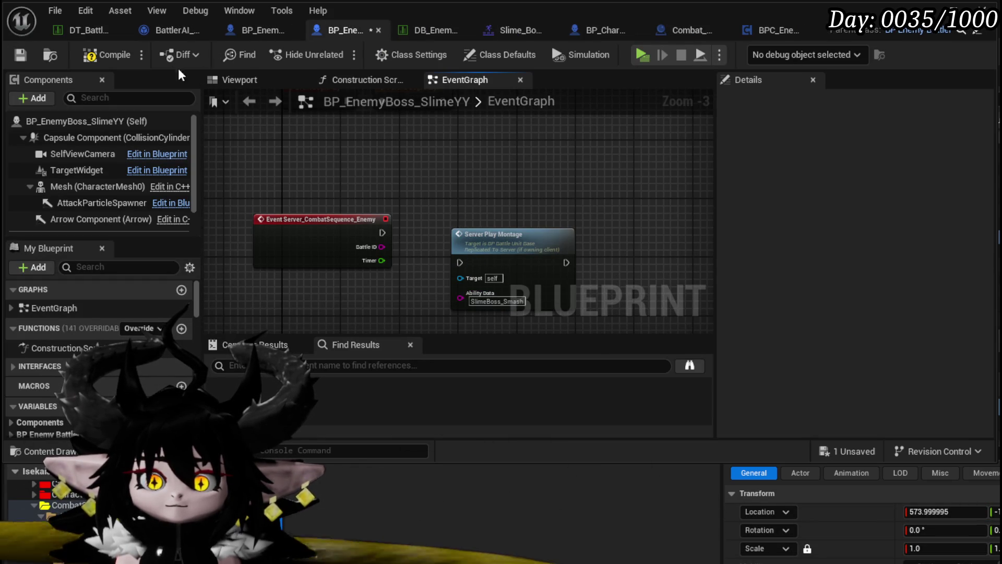
pyautogui.click(20, 55)
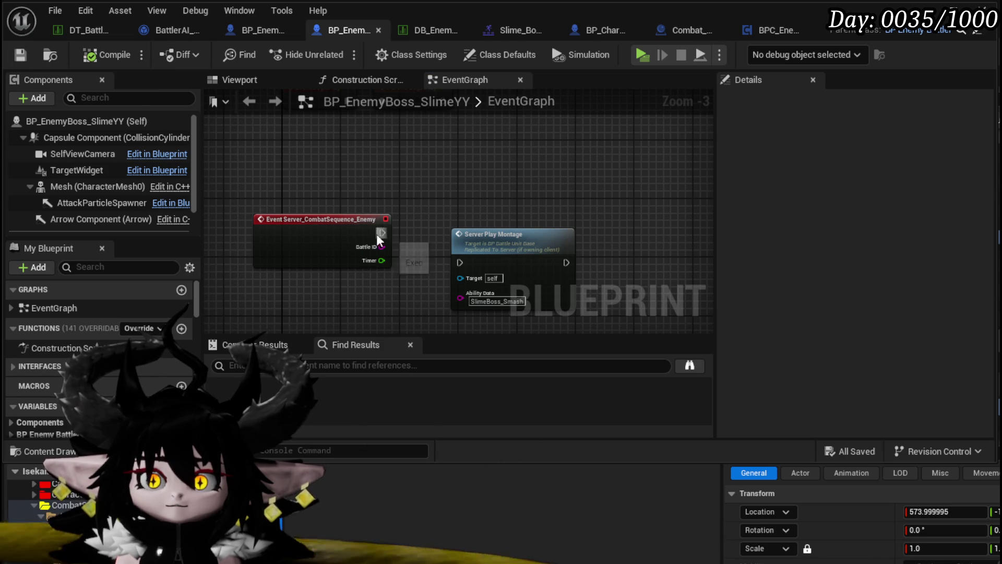
pyautogui.moveTo(376, 234)
pyautogui.mouseDown()
pyautogui.moveTo(426, 255)
pyautogui.moveTo(367, 259)
pyautogui.mouseUp()
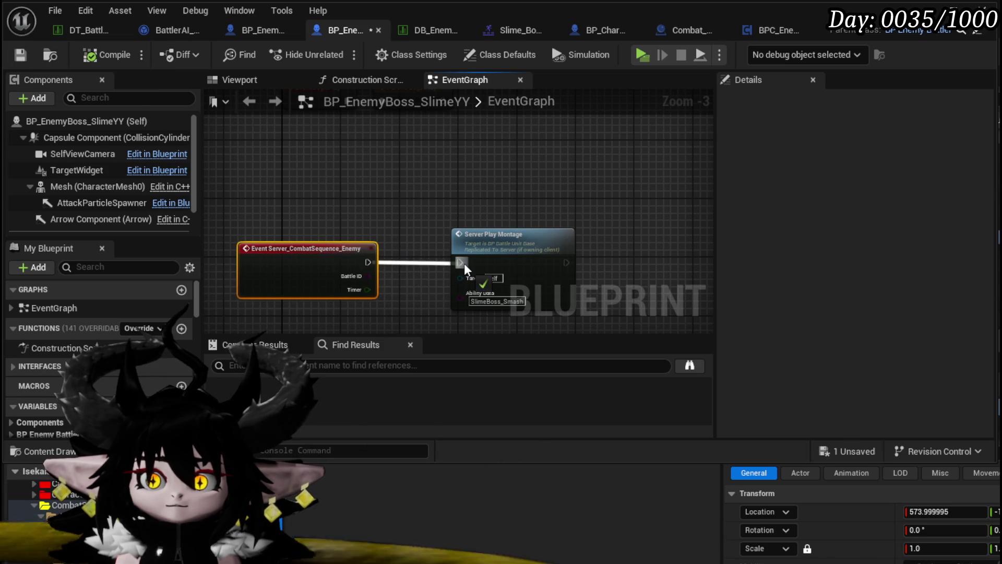
pyautogui.moveTo(464, 263); pyautogui.dragTo(463, 262)
pyautogui.click(245, 118)
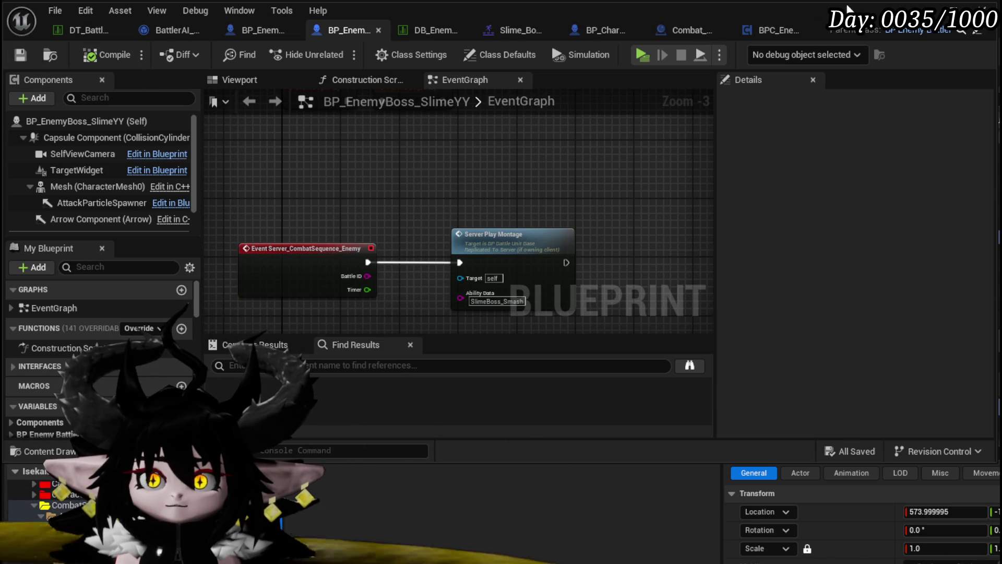
pyautogui.hotkey('alt', 'Tab')
pyautogui.hotkey('alt', 'p')
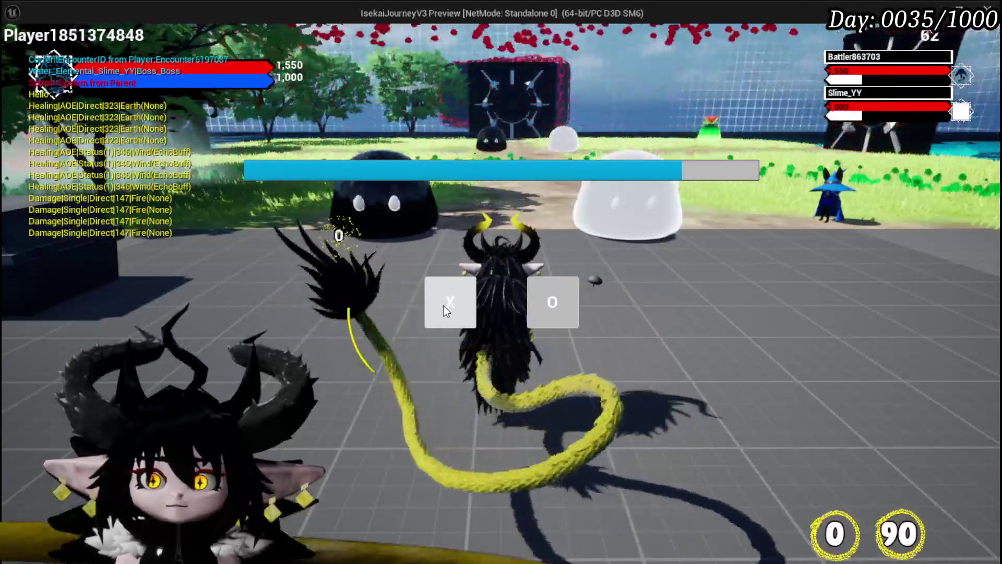
# Step: Choose X in the Slime_YY encounter prompt and stop the play preview with Escape
pyautogui.click(443, 305)
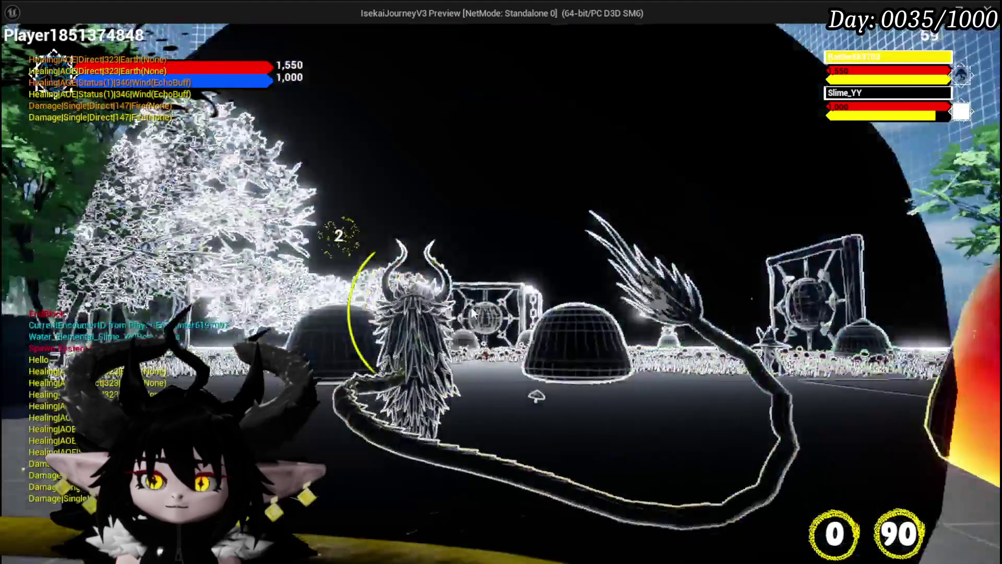
pyautogui.press('Escape')
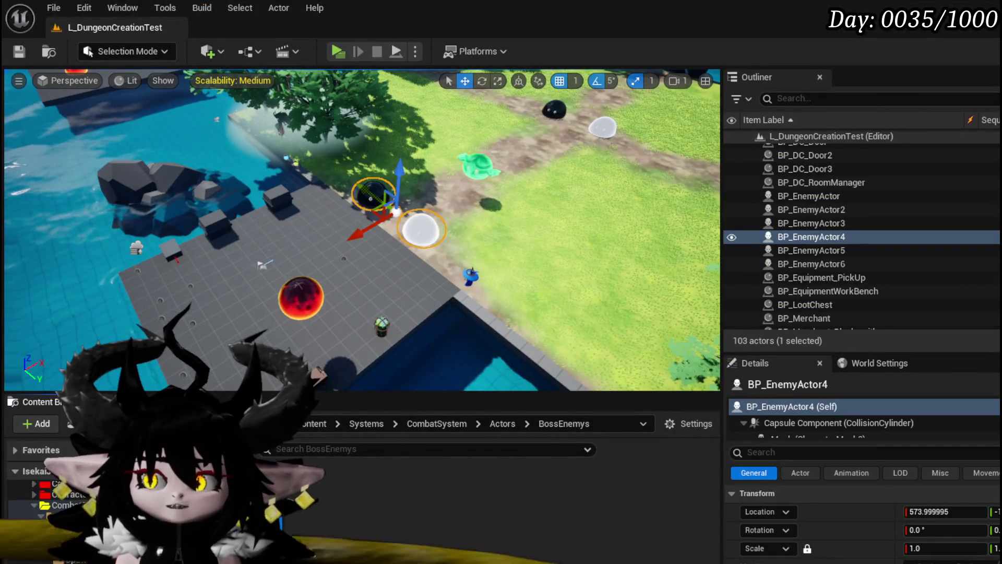
pyautogui.hotkey('alt', 'Tab')
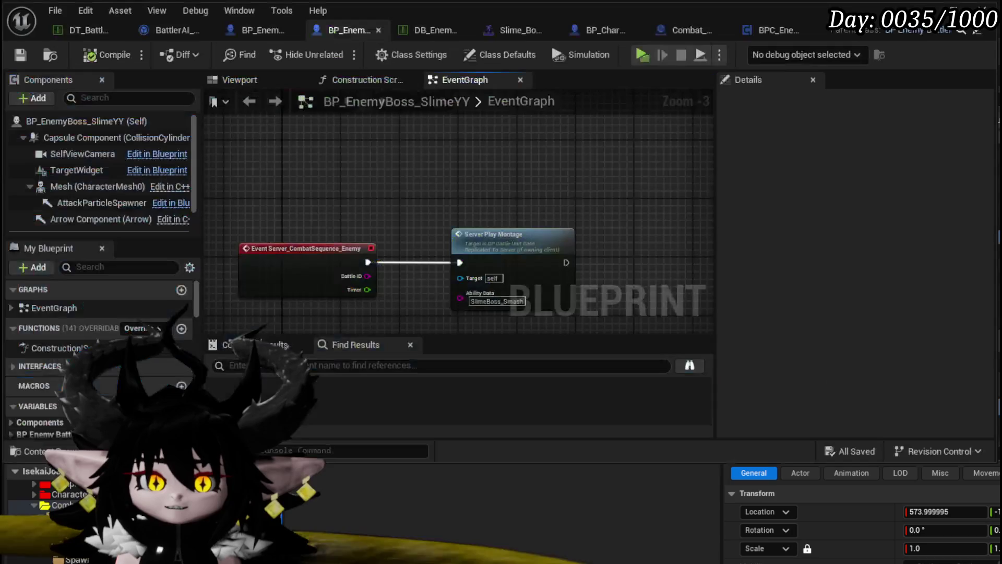
pyautogui.moveTo(395, 293); pyautogui.dragTo(428, 252)
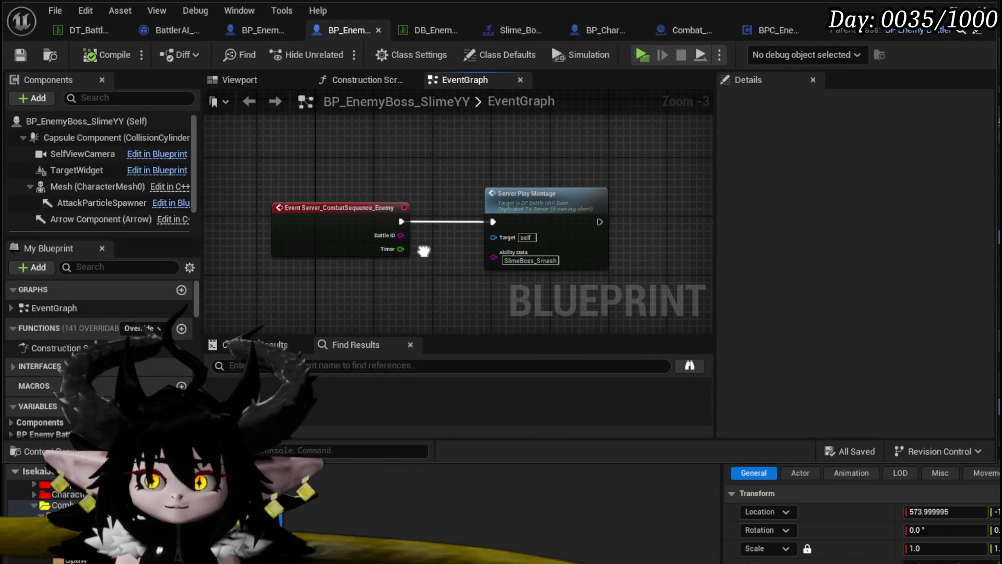
pyautogui.click(555, 217)
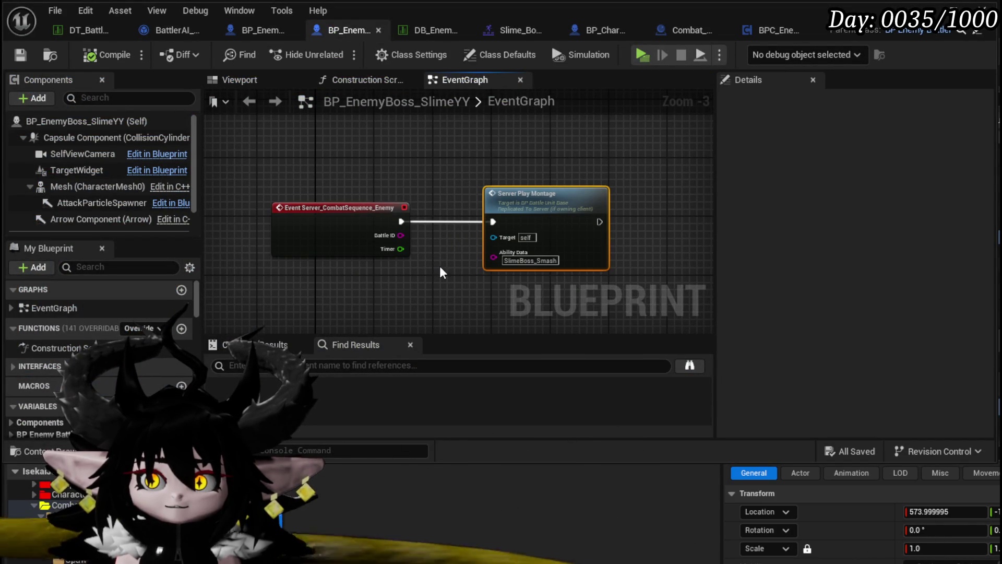
pyautogui.hotkey('alt', 'g')
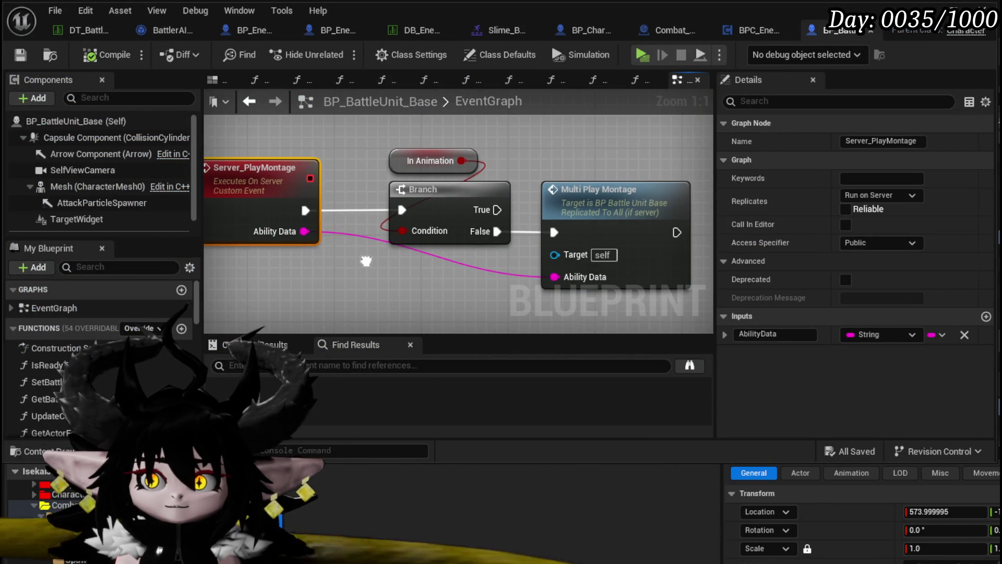
pyautogui.scroll(-3, 366, 261)
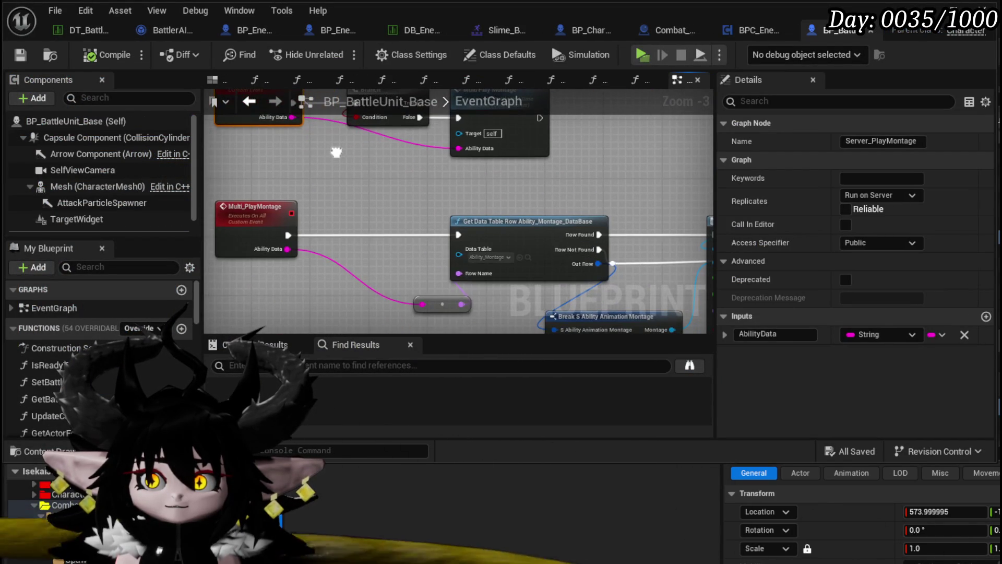
pyautogui.moveTo(336, 152)
pyautogui.mouseDown()
pyautogui.moveTo(399, 226)
pyautogui.moveTo(221, 191)
pyautogui.moveTo(359, 208)
pyautogui.mouseUp()
pyautogui.doubleClick(567, 181)
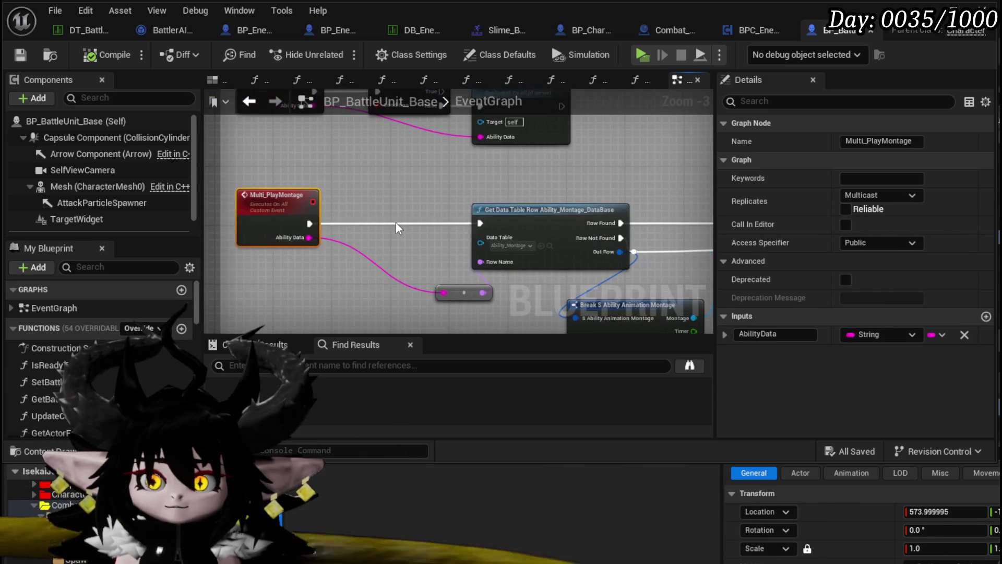
pyautogui.hotkey('ctrl', 's')
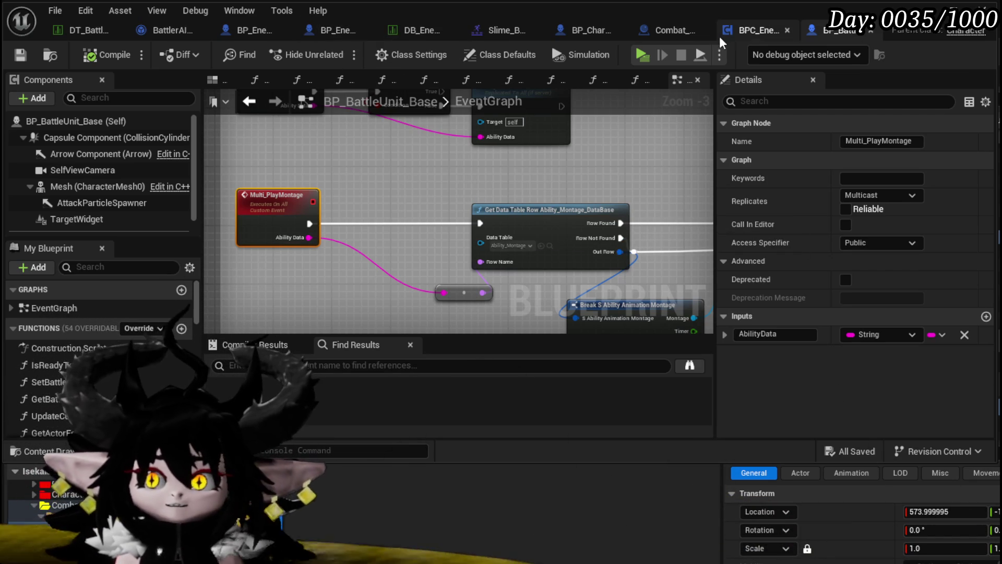
pyautogui.click(313, 33)
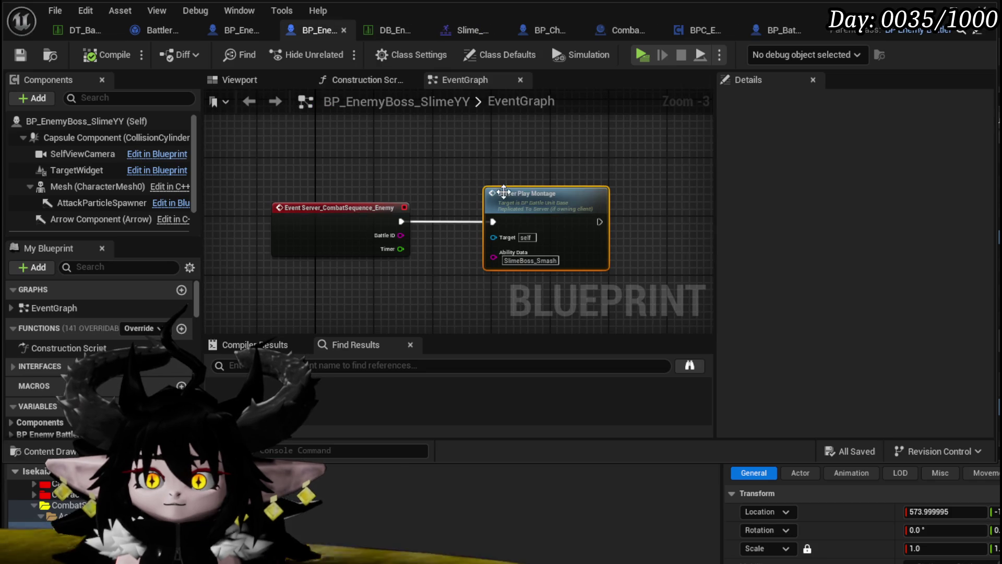
pyautogui.moveTo(463, 147); pyautogui.dragTo(602, 288)
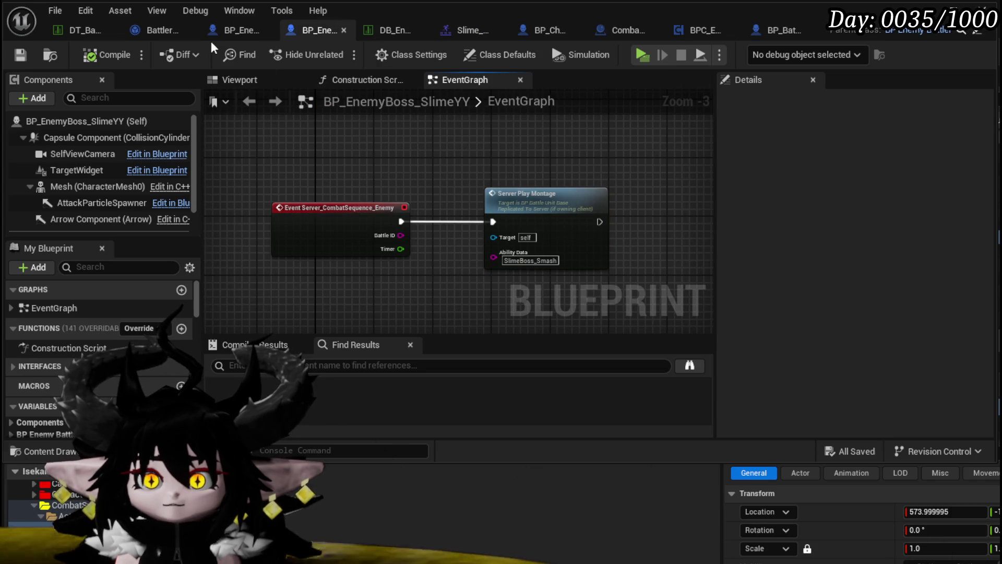
pyautogui.click(151, 31)
# Step: From BPC_EnemyMovement, follow the Boss wire and open BattlerAI_Object's InitiateBossArena function
pyautogui.scroll(-1, 441, 194)
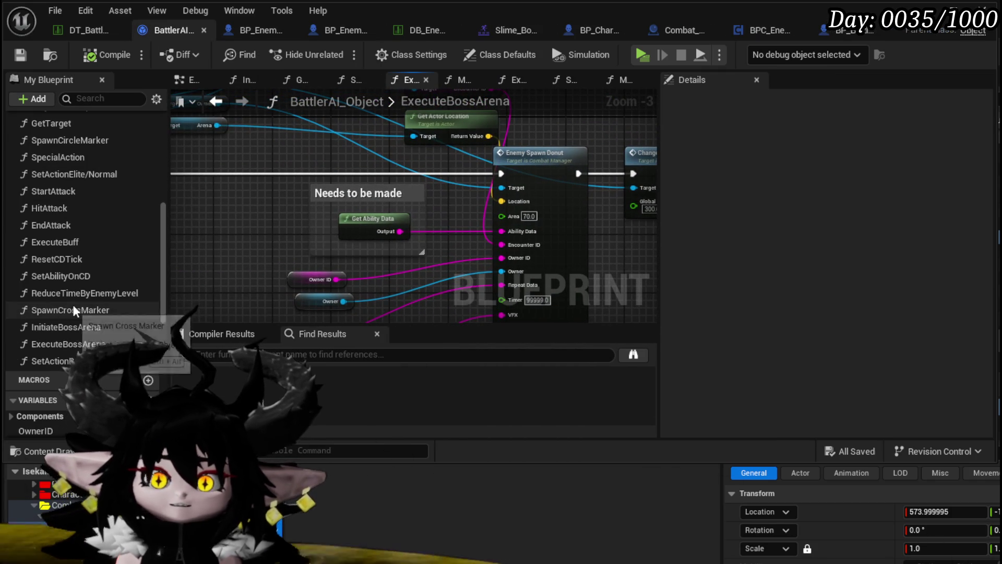
pyautogui.click(752, 28)
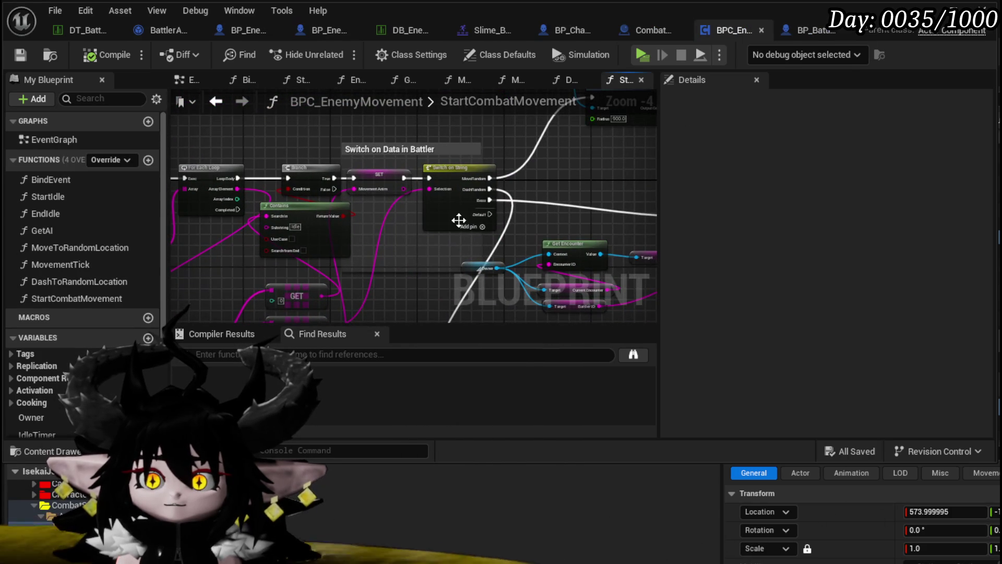
pyautogui.doubleClick(525, 200)
pyautogui.scroll(3, 363, 195)
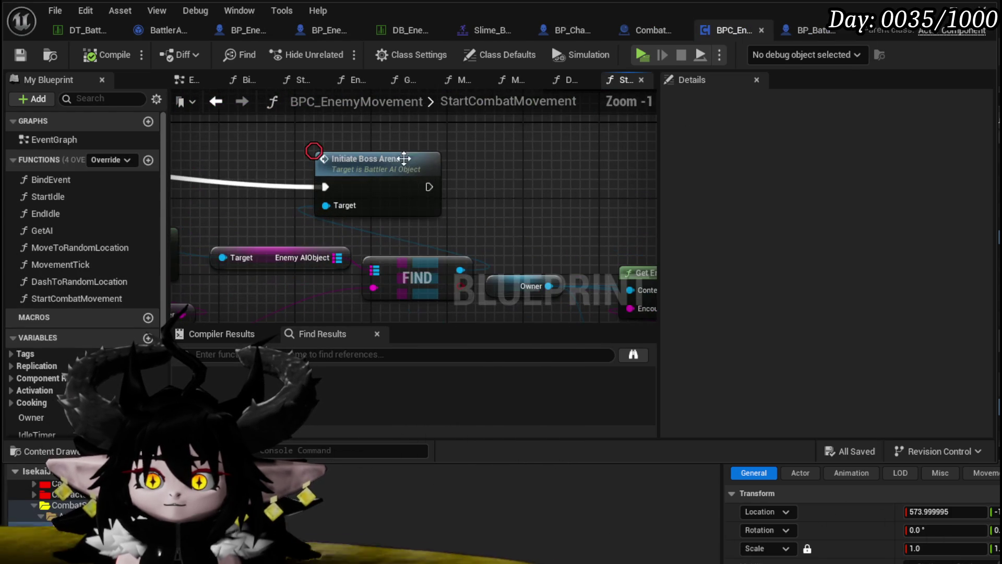
pyautogui.doubleClick(385, 161)
# Step: Move the Owner getter up above Play Montage from Enemy Data and save BattlerAI_Object
pyautogui.moveTo(539, 195); pyautogui.dragTo(258, 161)
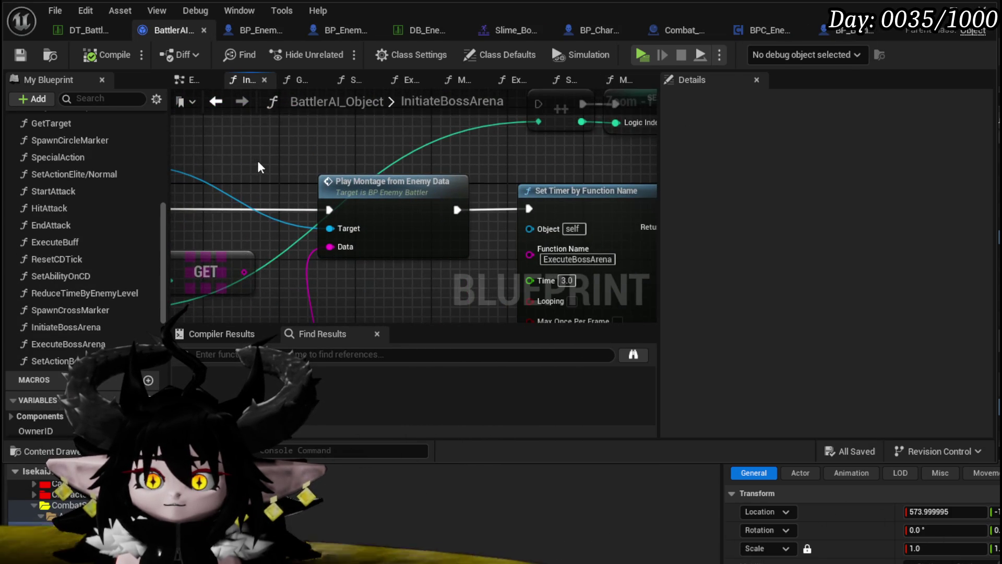
pyautogui.moveTo(339, 159); pyautogui.dragTo(423, 164)
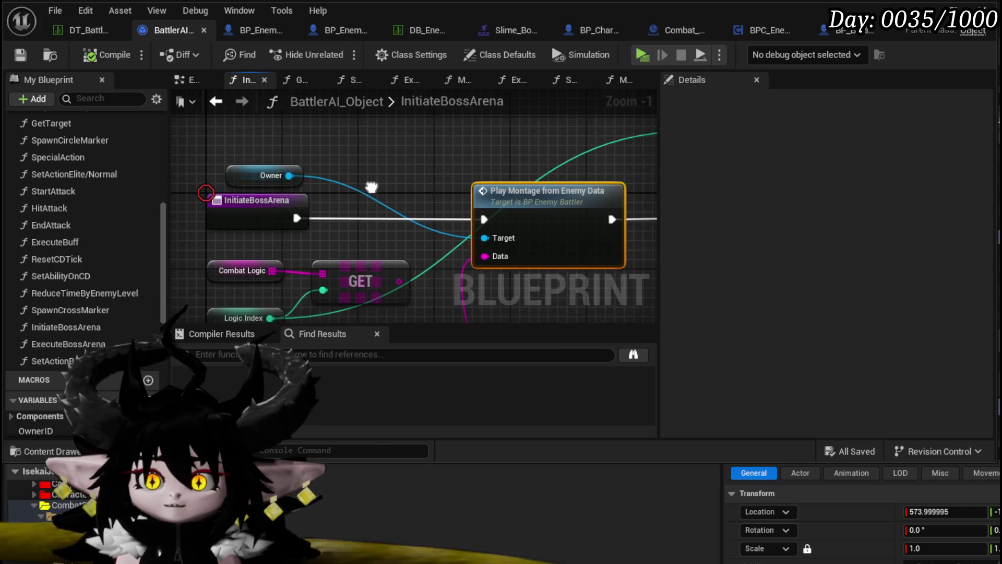
pyautogui.moveTo(249, 170)
pyautogui.mouseDown()
pyautogui.moveTo(426, 170)
pyautogui.moveTo(430, 97)
pyautogui.mouseUp()
pyautogui.scroll(-1, 419, 153)
pyautogui.moveTo(330, 92); pyautogui.dragTo(384, 170)
pyautogui.click(475, 227)
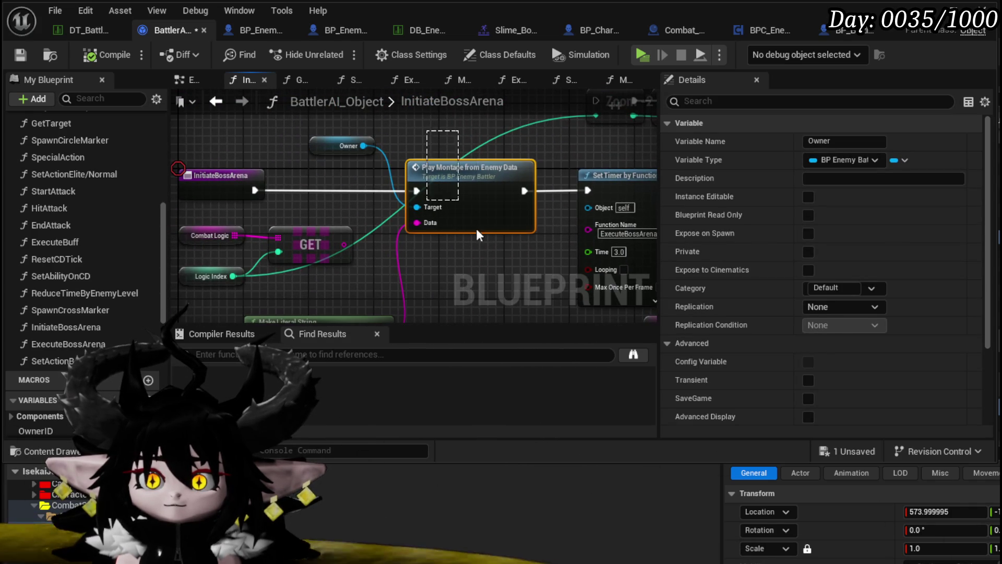
pyautogui.moveTo(487, 254)
pyautogui.mouseDown()
pyautogui.moveTo(98, 241)
pyautogui.moveTo(427, 274)
pyautogui.moveTo(570, 199)
pyautogui.mouseUp()
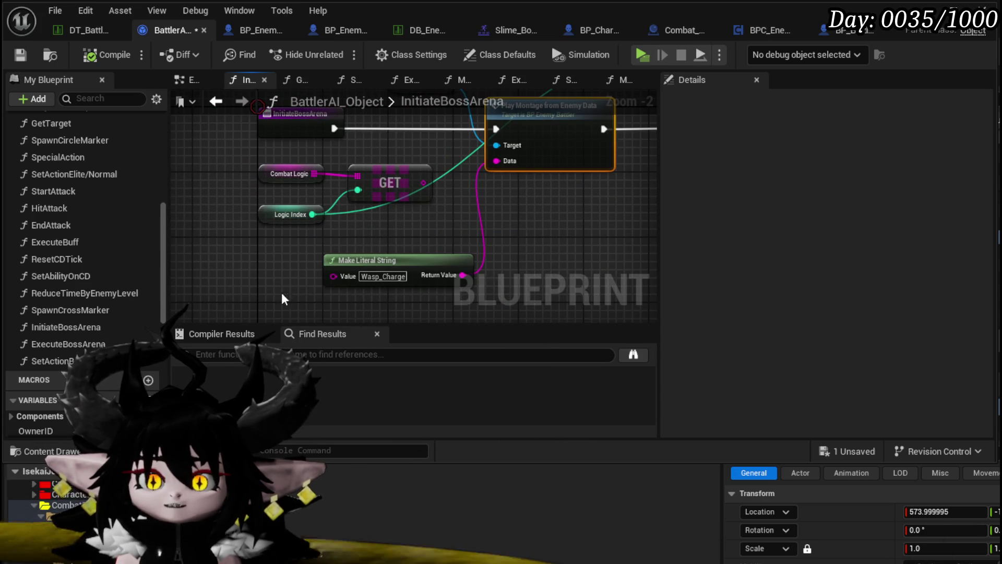
pyautogui.moveTo(537, 243); pyautogui.dragTo(487, 313)
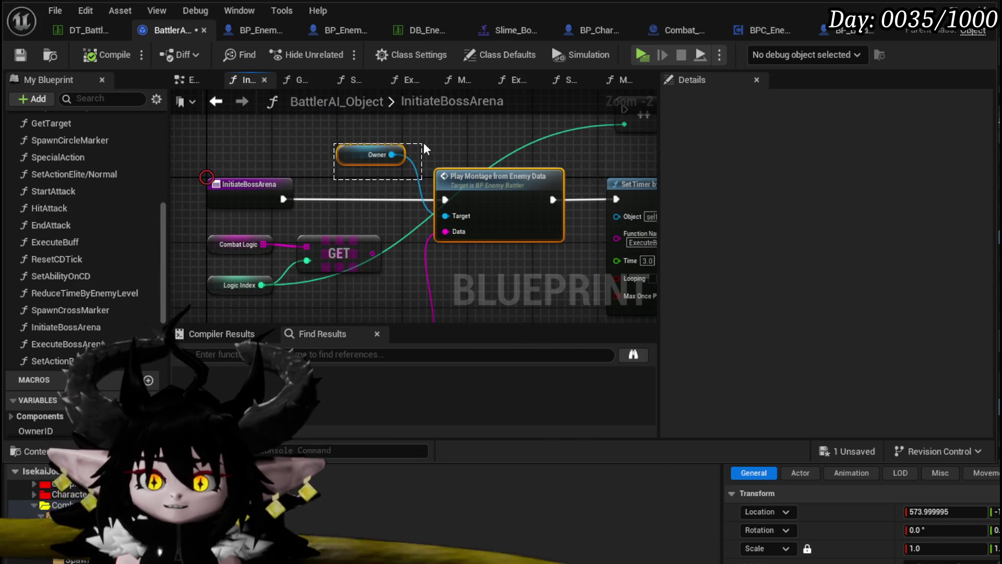
pyautogui.moveTo(424, 144); pyautogui.dragTo(424, 144)
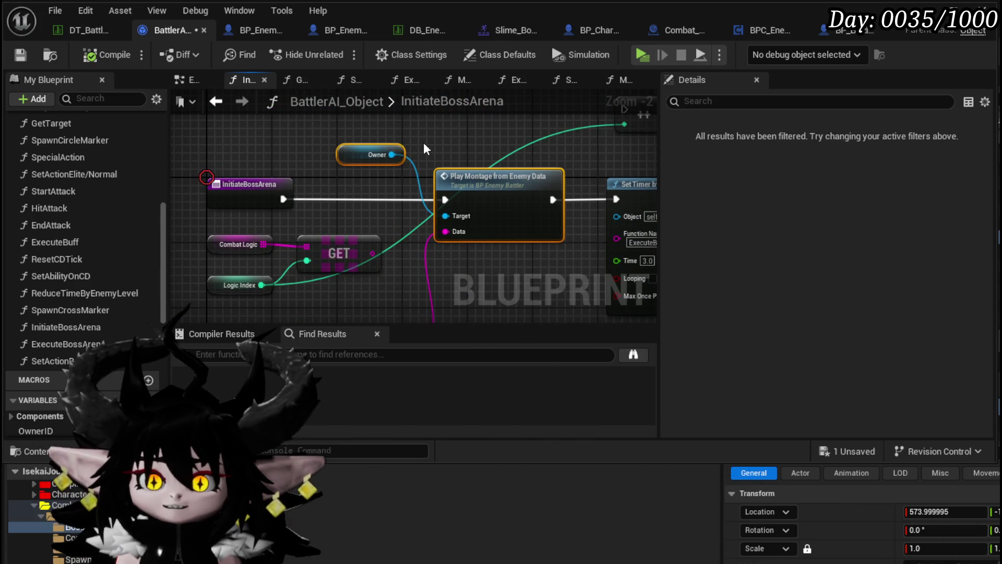
pyautogui.click(18, 57)
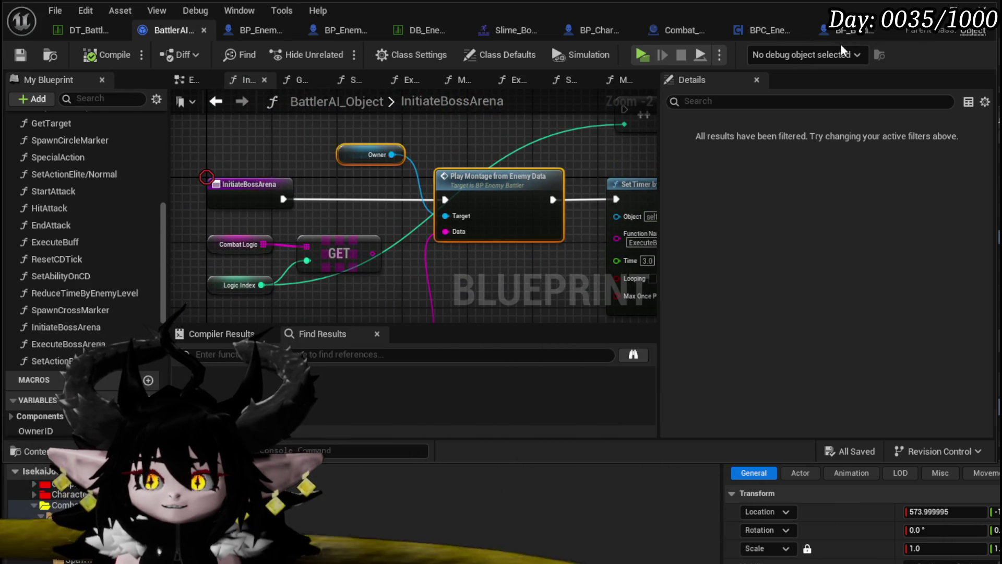
# Step: In BP_EnemyBattler, paste the copied montage nodes and add a Play Montage from Enemy Data node
pyautogui.click(238, 31)
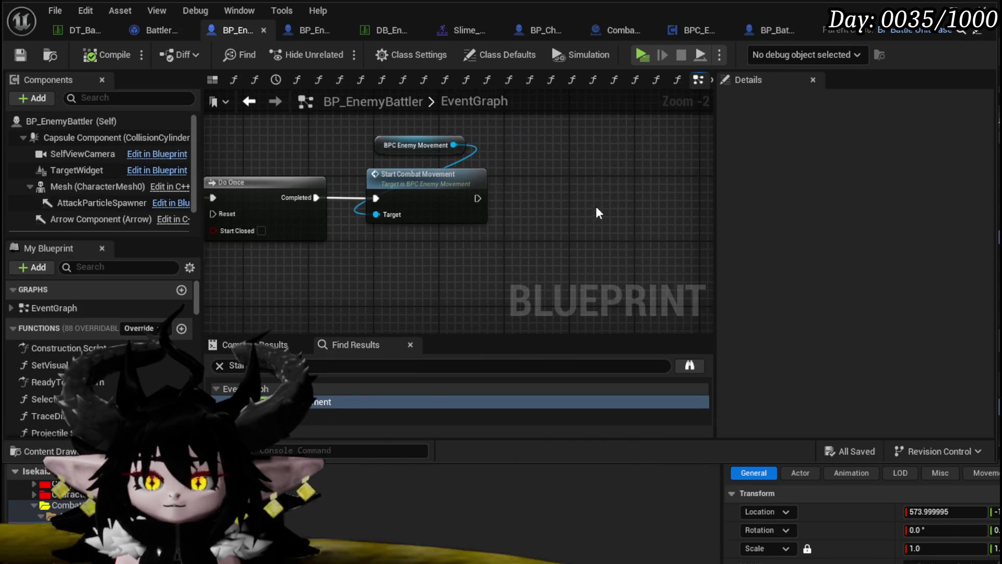
pyautogui.hotkey('ctrl', 'v')
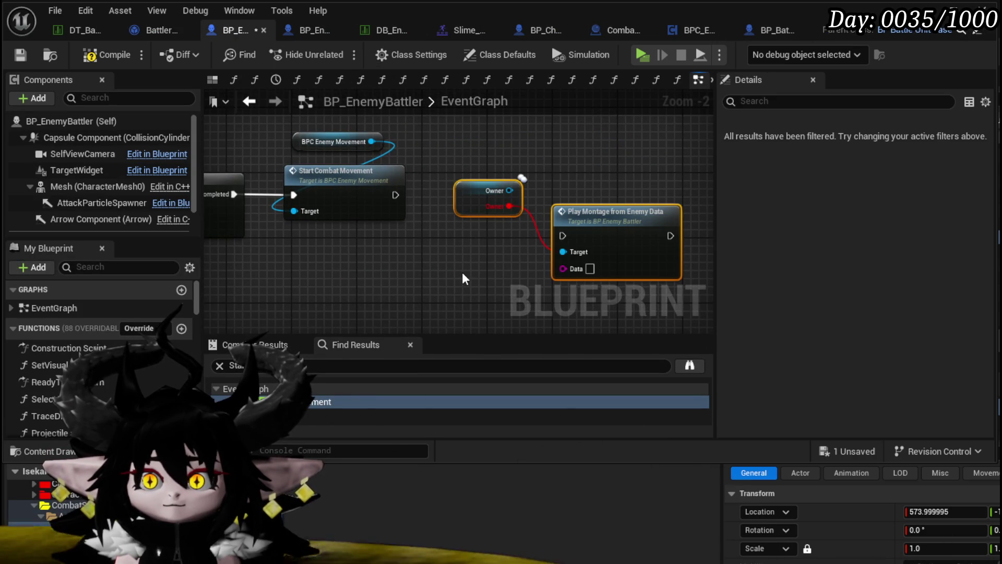
pyautogui.click(511, 184)
pyautogui.rightClick(450, 265)
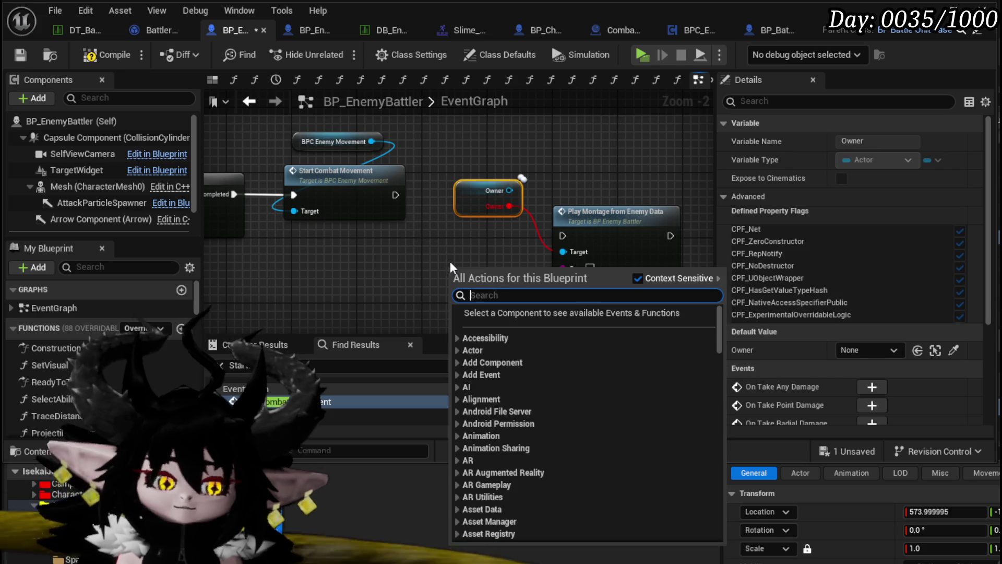
pyautogui.write('play montage ')
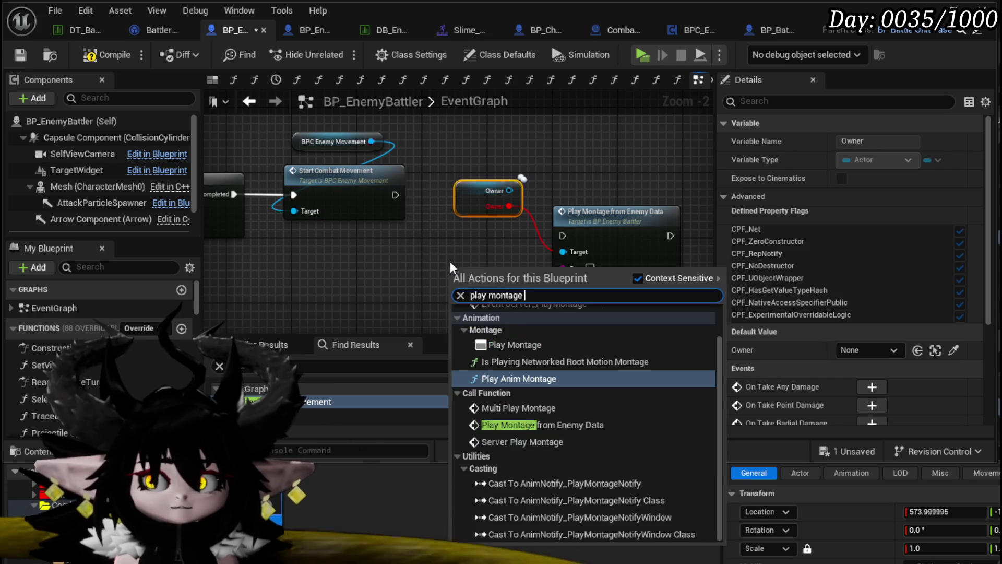
pyautogui.write('from')
pyautogui.press('Return')
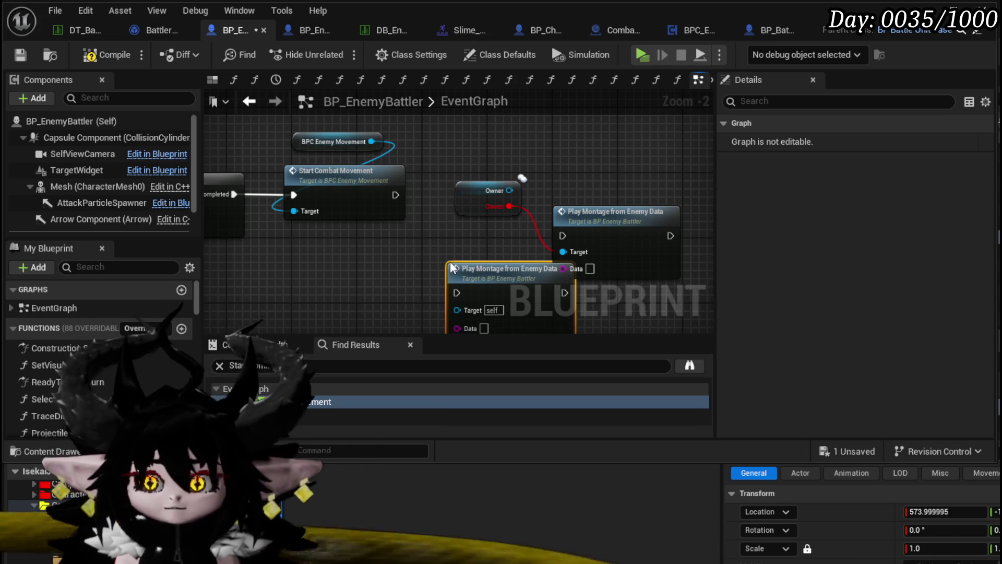
# Step: Delete the Owner and old montage nodes, remove the new montage node, and save BP_EnemyBattler
pyautogui.moveTo(487, 144); pyautogui.dragTo(624, 238)
pyautogui.press('Delete')
pyautogui.moveTo(511, 270); pyautogui.dragTo(519, 164)
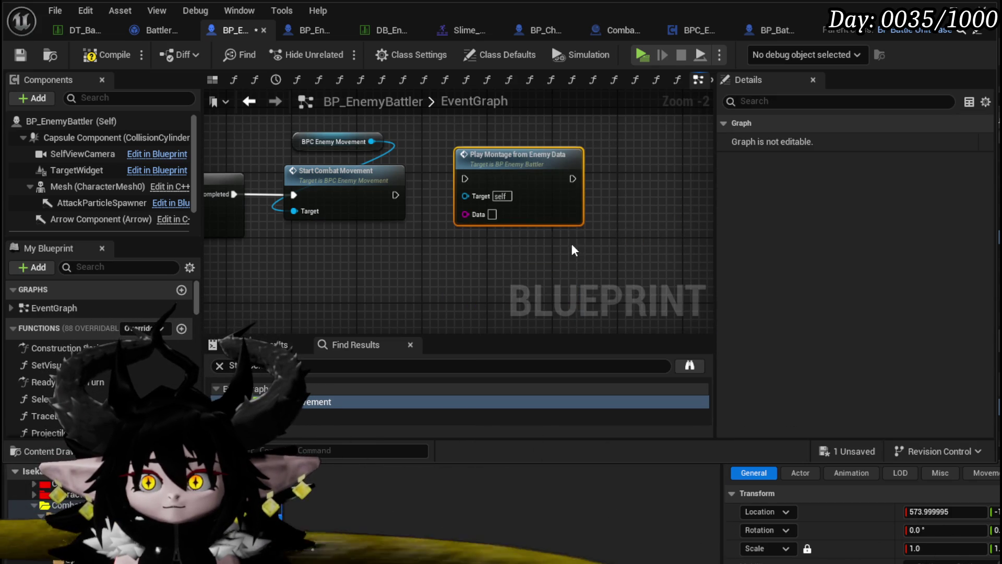
pyautogui.moveTo(270, 278)
pyautogui.mouseDown()
pyautogui.moveTo(501, 267)
pyautogui.moveTo(306, 292)
pyautogui.mouseUp()
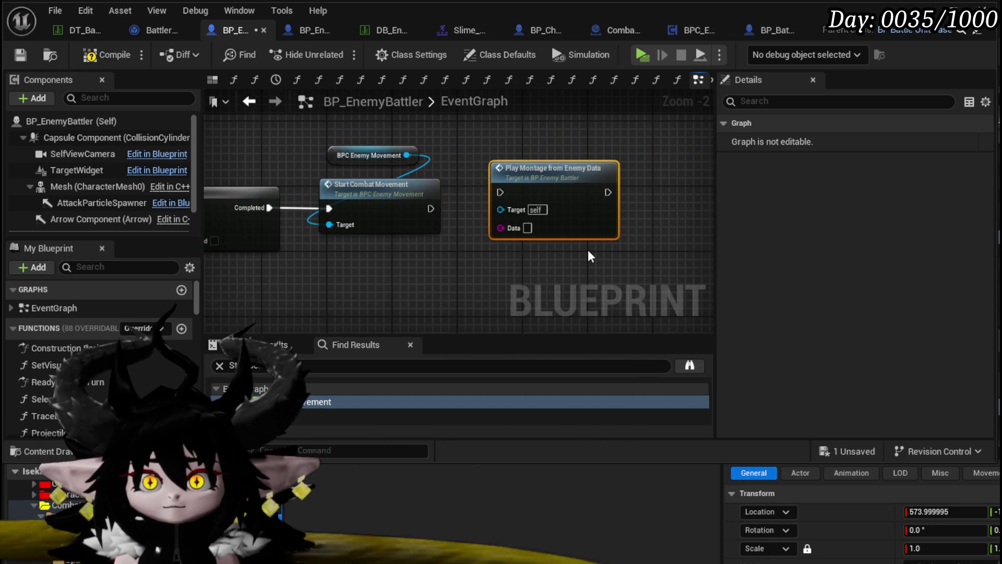
pyautogui.press('Delete')
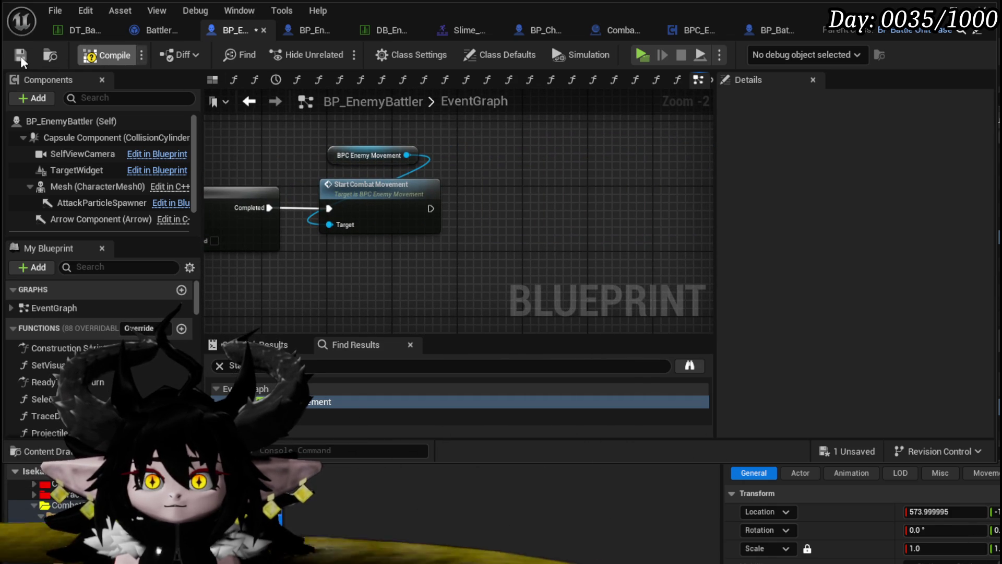
pyautogui.click(21, 55)
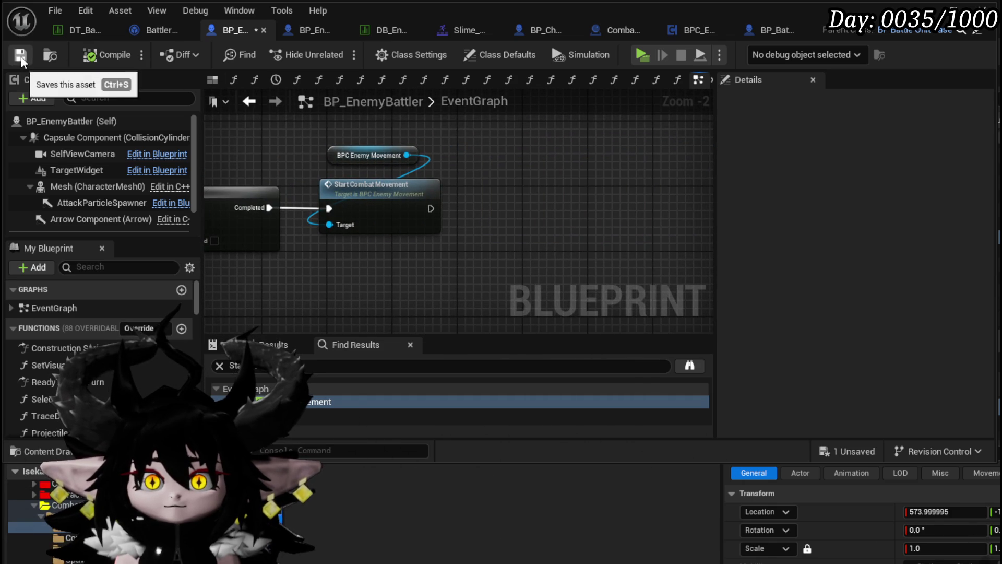
# Step: Paste Play Montage from Enemy Data into BP_EnemyBoss_SlimeYY, set Data to SlimeBoss_Smash, and wire it in
pyautogui.click(263, 30)
pyautogui.click(272, 33)
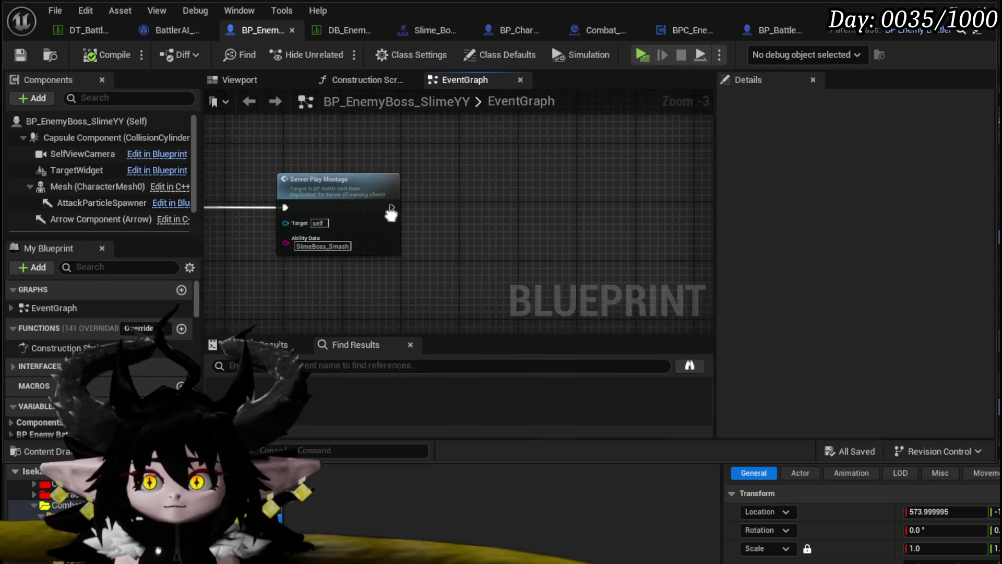
pyautogui.hotkey('ctrl', 'v')
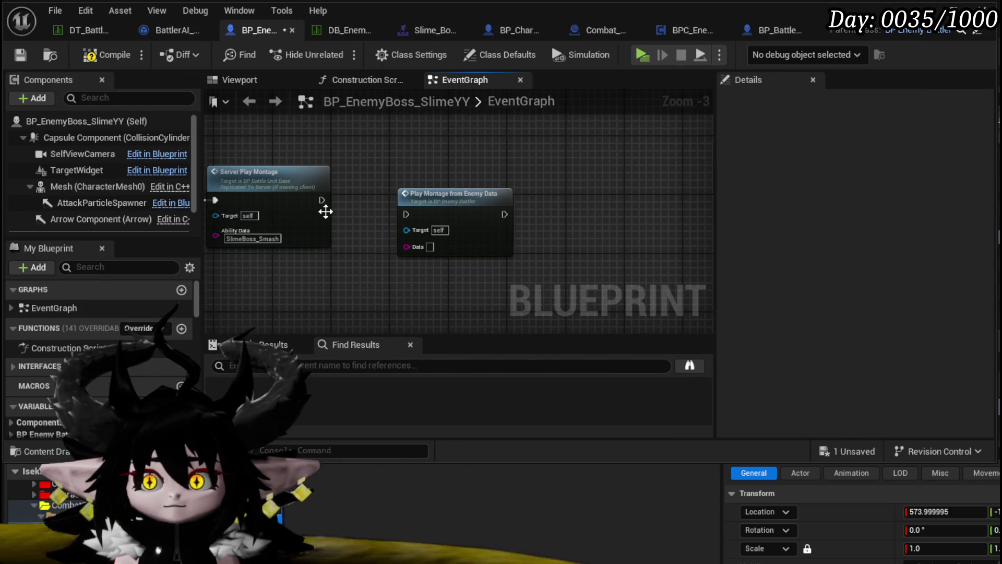
pyautogui.moveTo(325, 212); pyautogui.dragTo(329, 244)
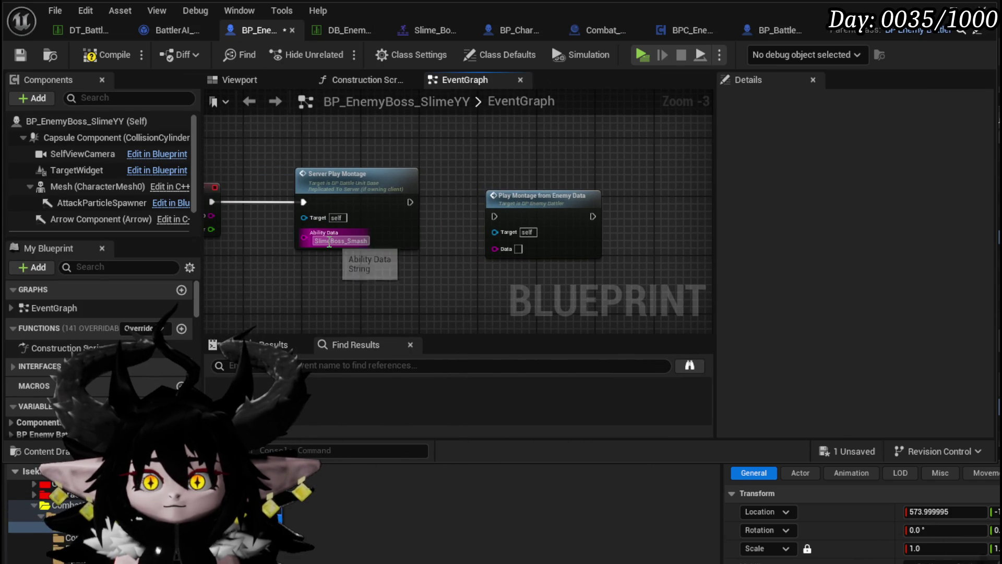
pyautogui.click(518, 250)
pyautogui.write('SlimeBoss_Smash')
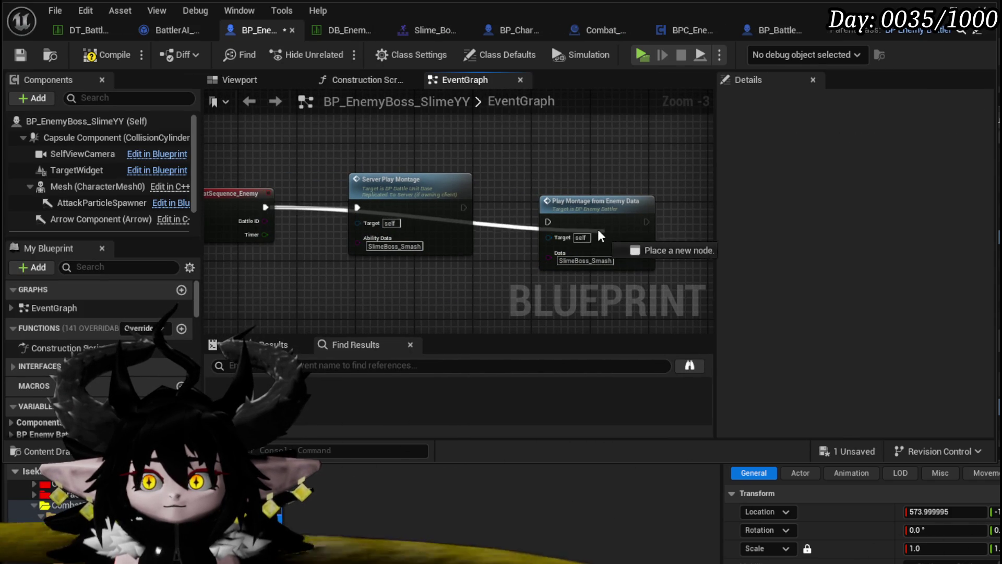
pyautogui.moveTo(596, 229)
pyautogui.mouseDown()
pyautogui.moveTo(554, 224)
pyautogui.moveTo(565, 204)
pyautogui.mouseUp()
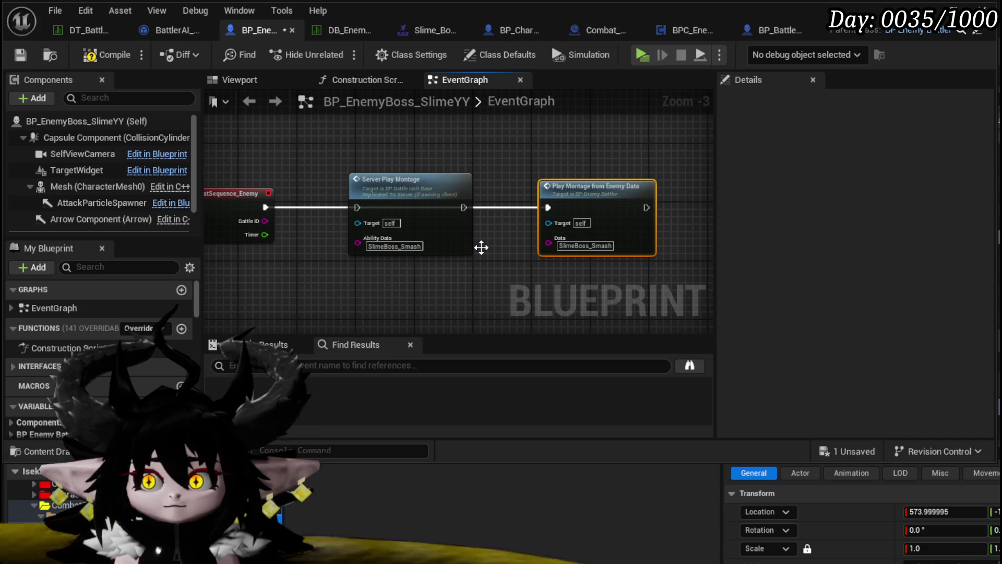
# Step: Delete the Server Play Montage node and save BP_EnemyBoss_SlimeYY
pyautogui.doubleClick(595, 188)
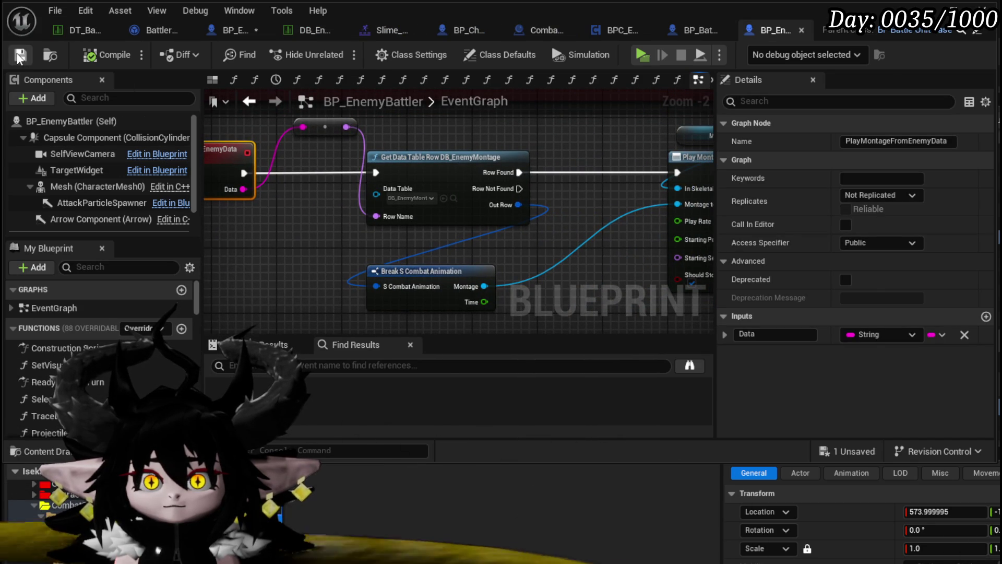
pyautogui.click(229, 31)
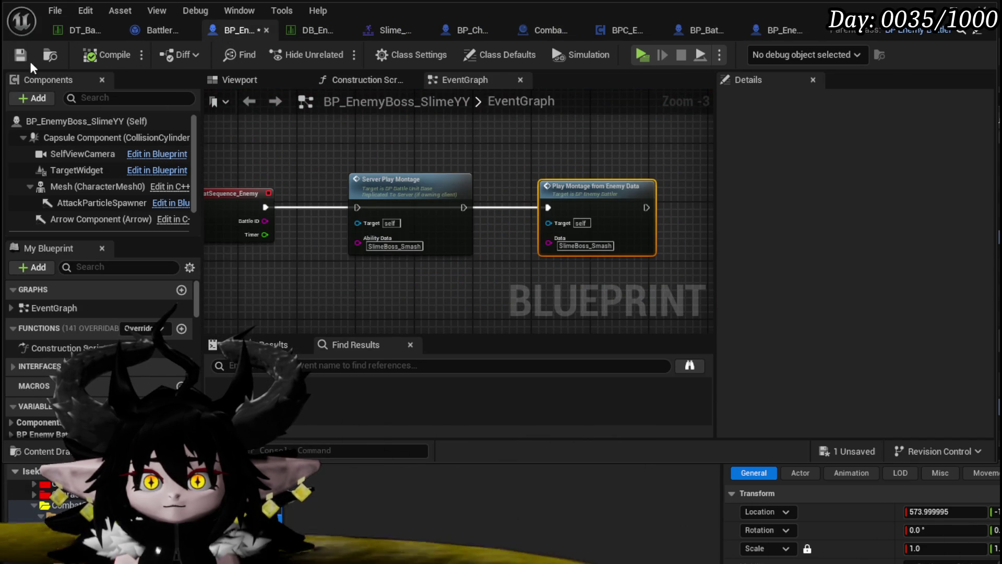
pyautogui.click(466, 175)
pyautogui.press('Delete')
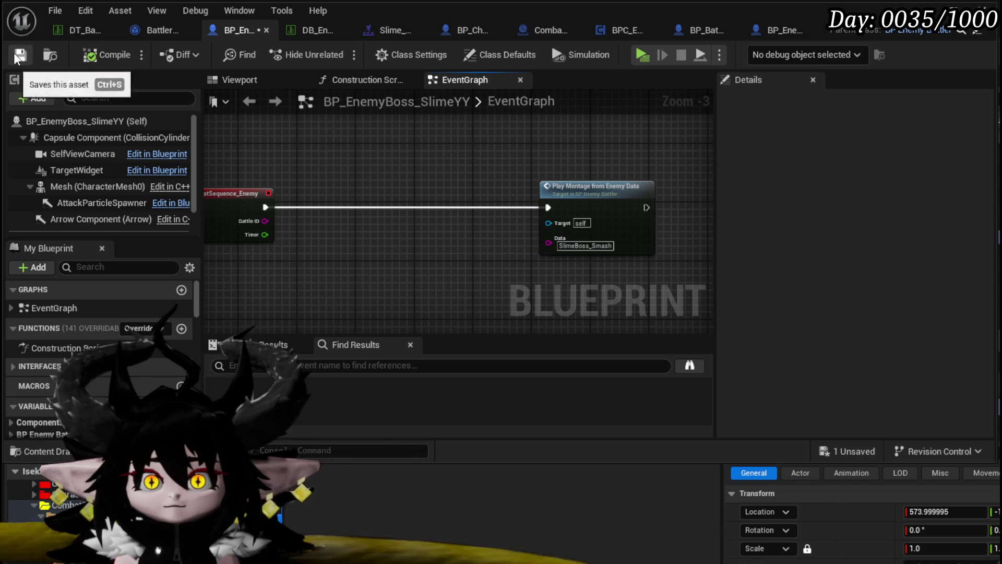
pyautogui.click(20, 55)
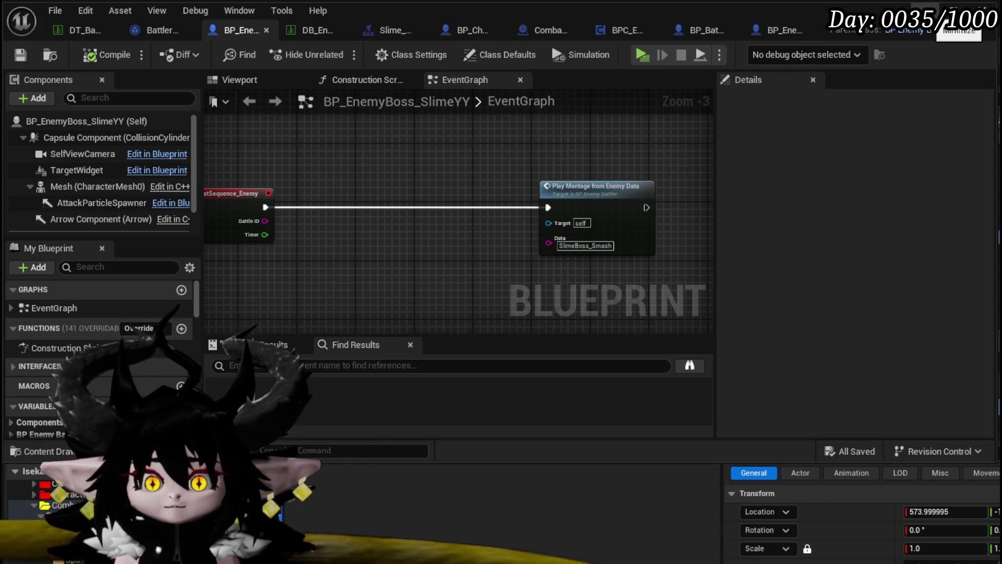
pyautogui.click(957, 11)
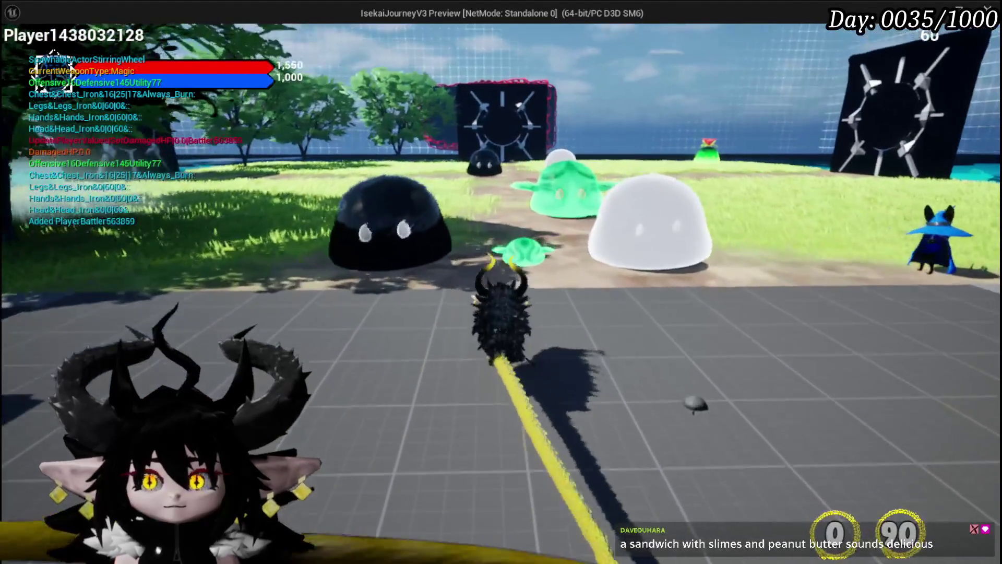
# Step: Play-test the slime boss fight, then stop the session and save the L_DungeonCreationTest level
pyautogui.press('w')
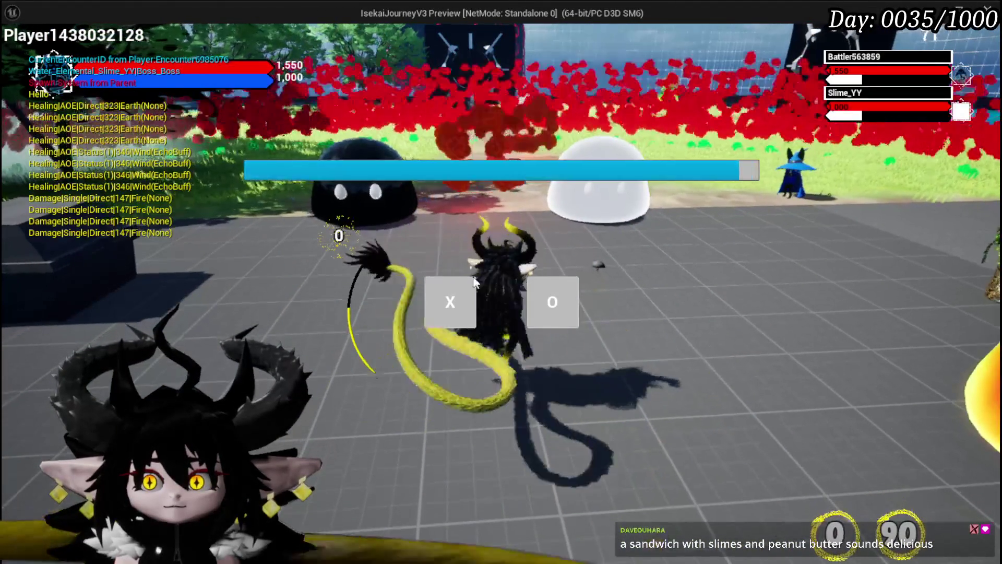
pyautogui.click(472, 284)
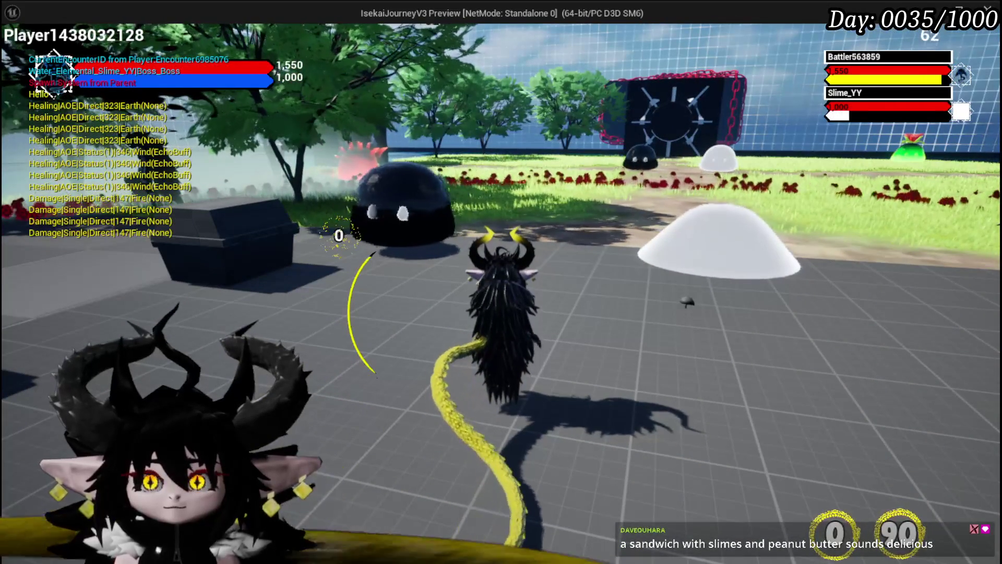
pyautogui.hotkey('shift', 'F1')
pyautogui.hotkey('alt', 'Tab')
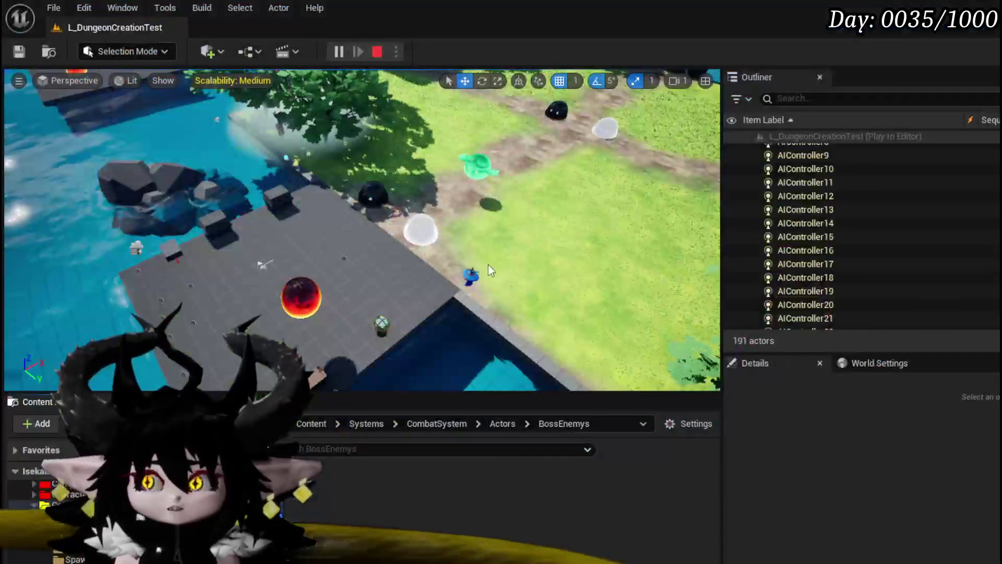
pyautogui.press('Escape')
pyautogui.click(18, 52)
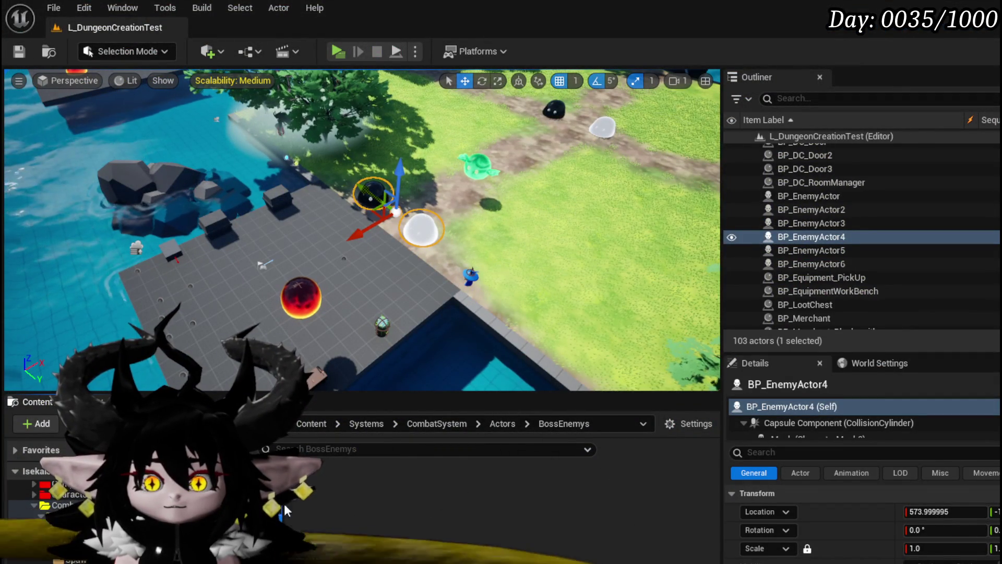
pyautogui.doubleClick(405, 508)
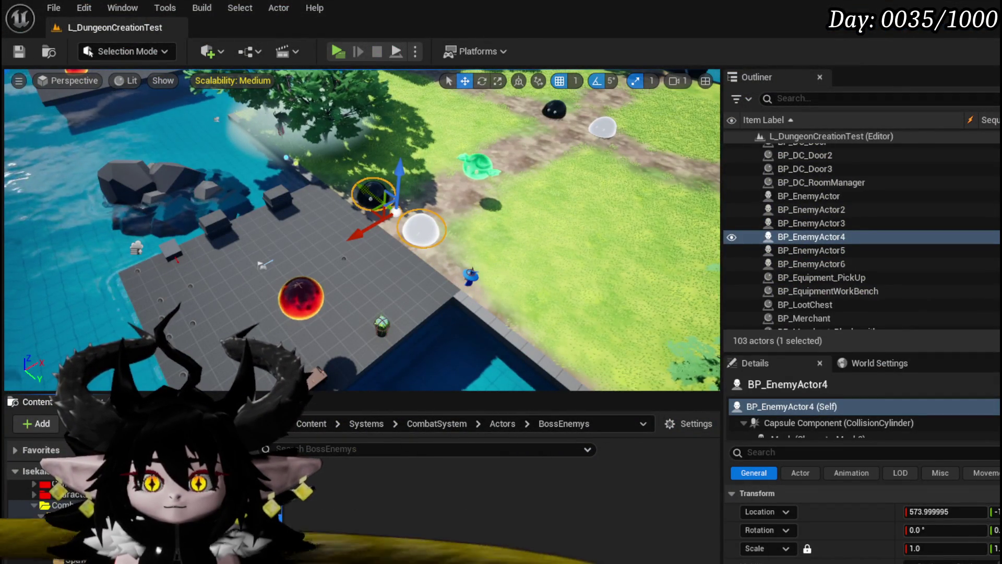
# Step: Insert a Do Once node between the boss event and Play Montage from Enemy Data, then compile
pyautogui.moveTo(264, 206); pyautogui.dragTo(324, 211)
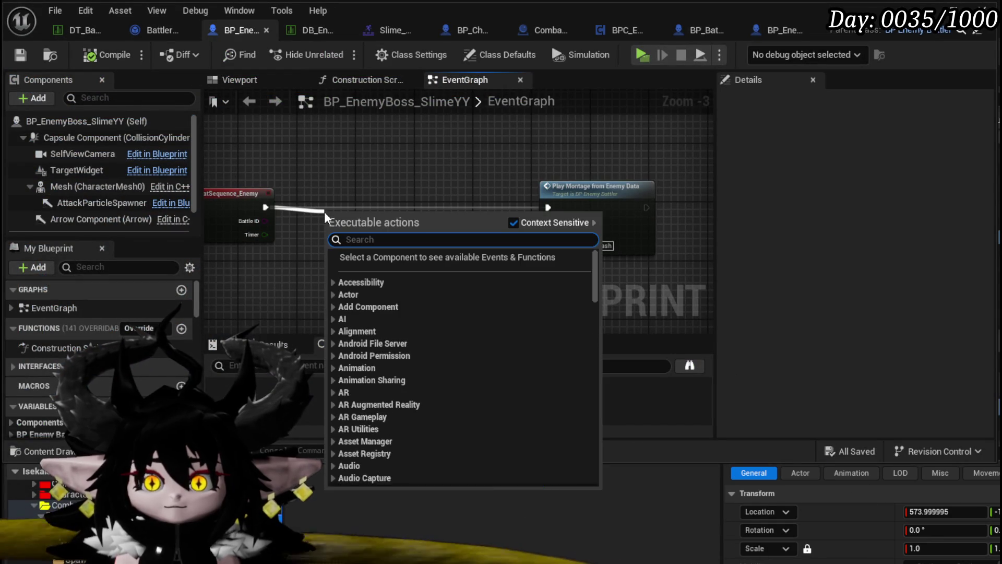
pyautogui.write('Do Once')
pyautogui.press('Return')
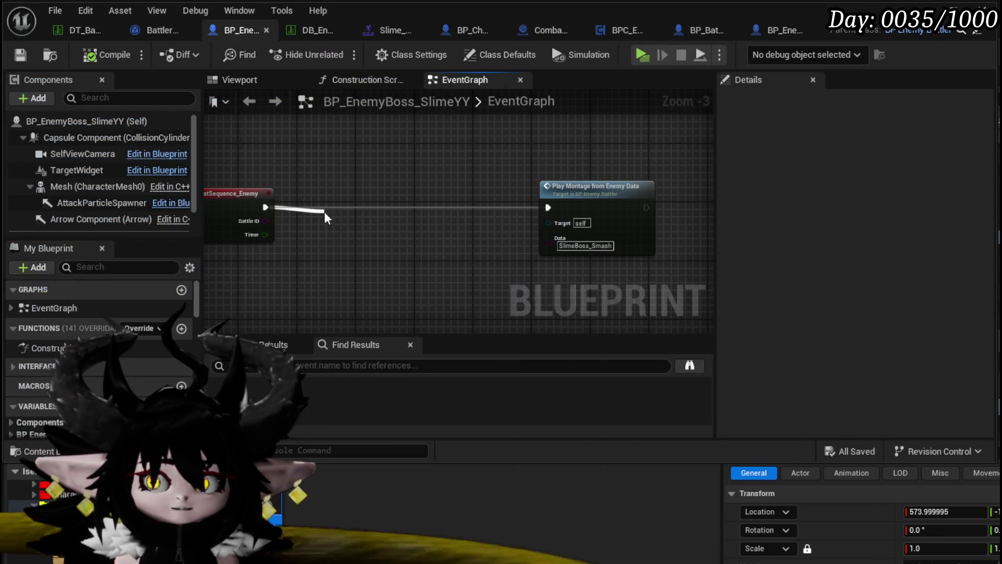
pyautogui.moveTo(325, 211)
pyautogui.mouseDown()
pyautogui.moveTo(332, 189)
pyautogui.moveTo(407, 193)
pyautogui.mouseUp()
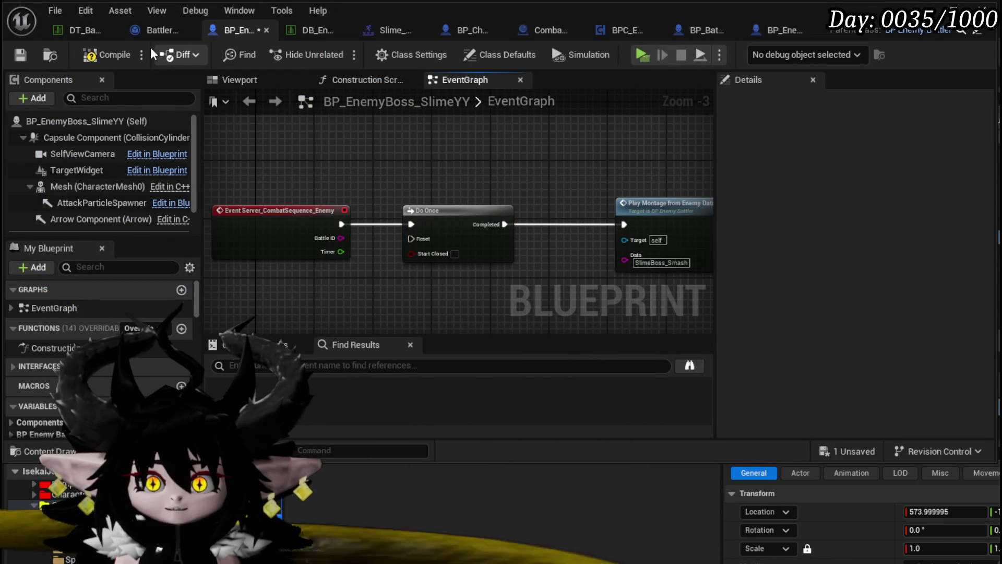
pyautogui.click(108, 55)
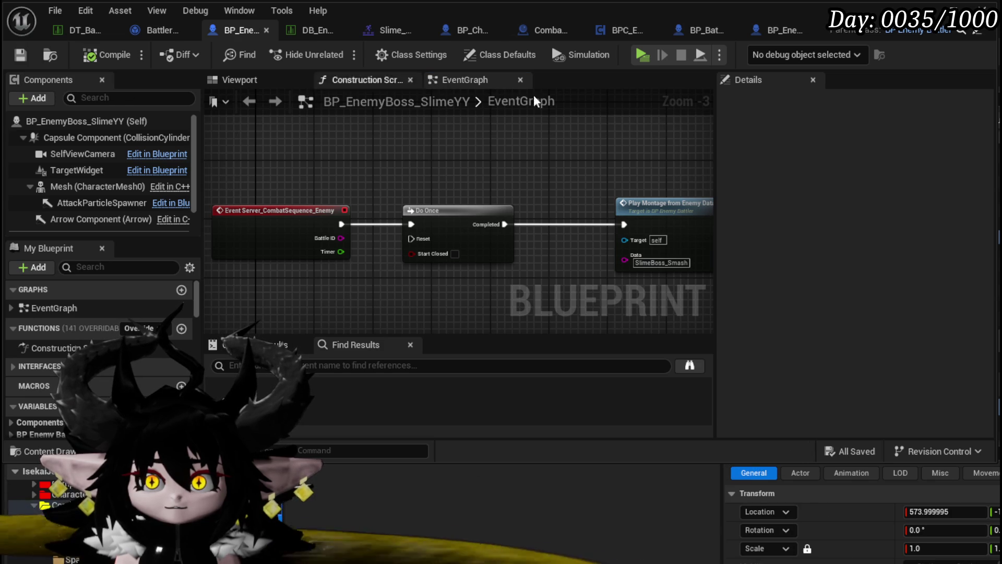
pyautogui.hotkey('alt', 'Tab')
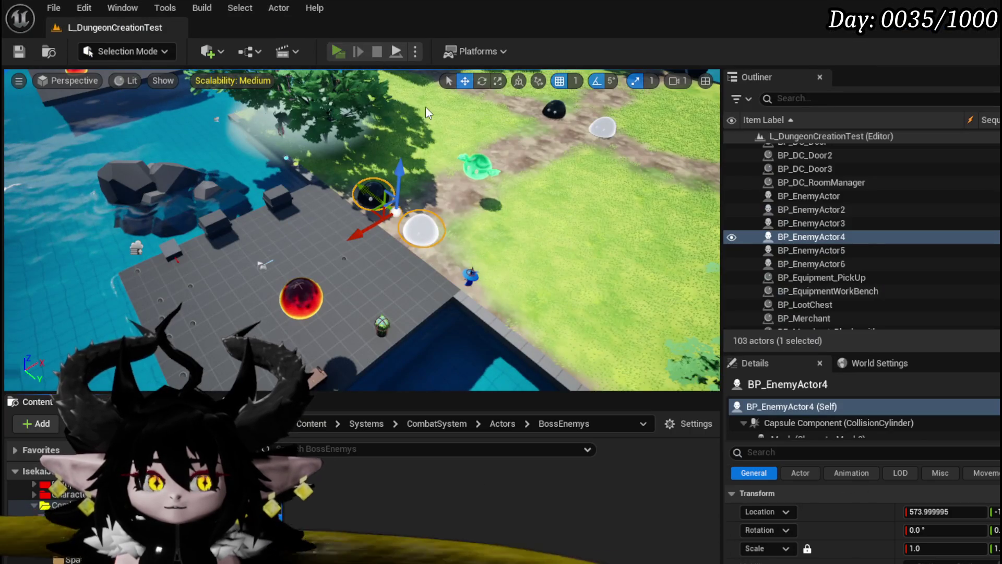
# Step: Run another play test against the slimes, stop it, and reopen BP_EnemyBoss_SlimeYY
pyautogui.hotkey('alt', 'p')
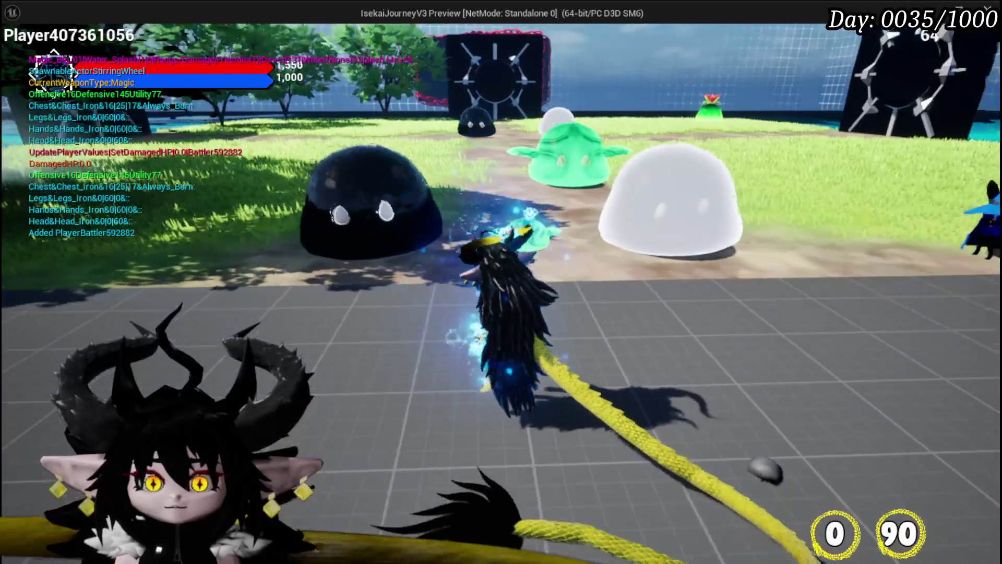
pyautogui.click(501, 282)
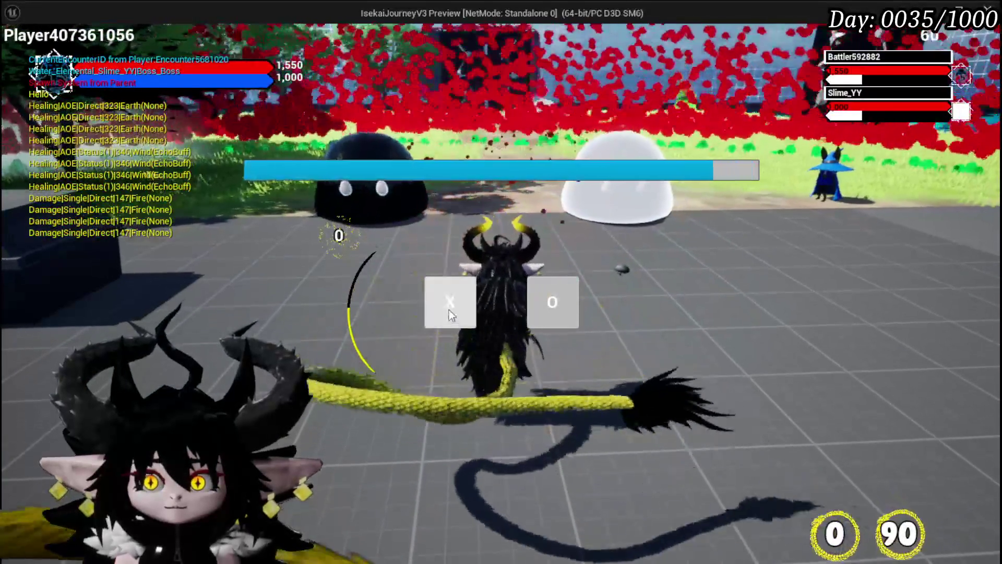
pyautogui.click(449, 309)
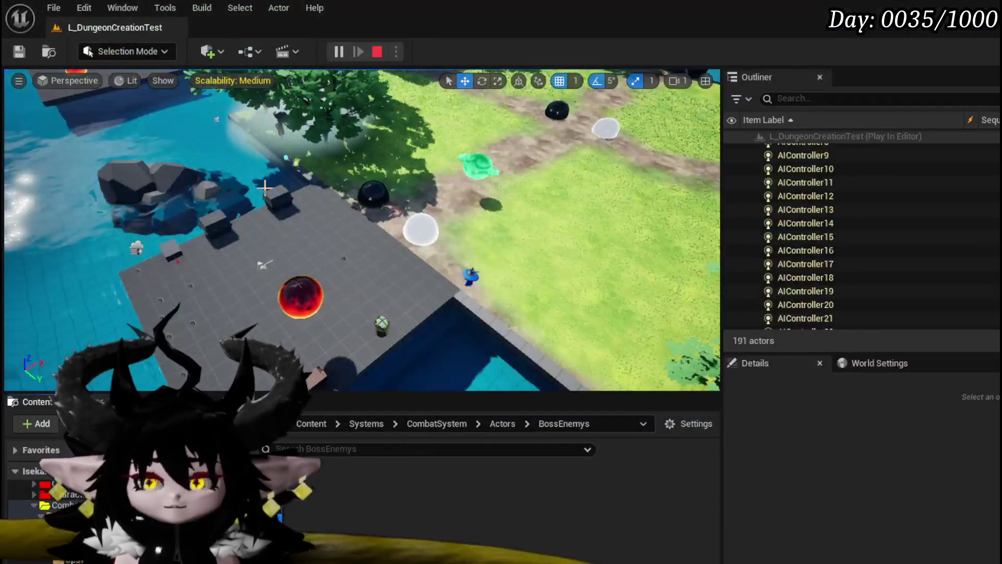
pyautogui.press('Escape')
pyautogui.hotkey('ctrl', 's')
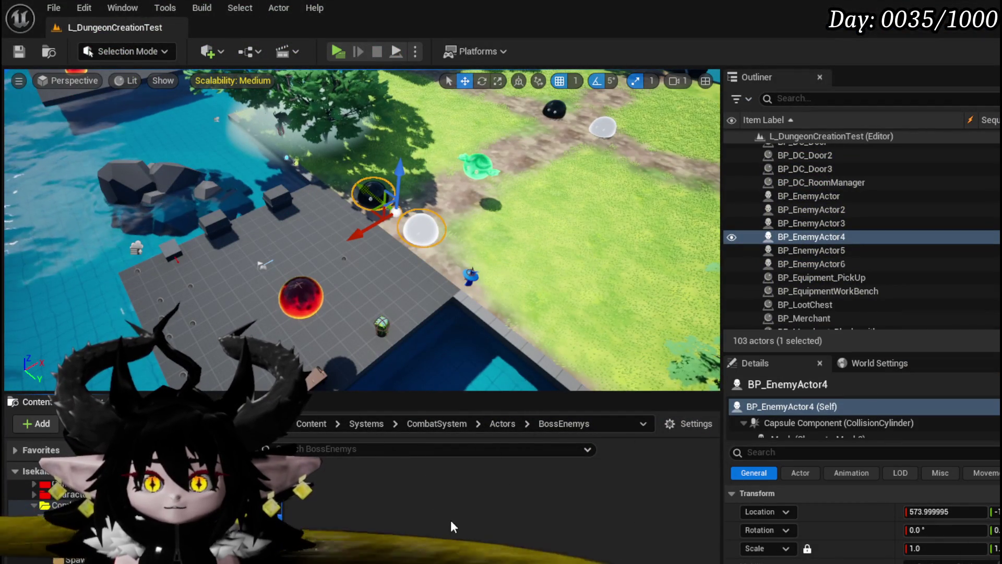
pyautogui.doubleClick(465, 510)
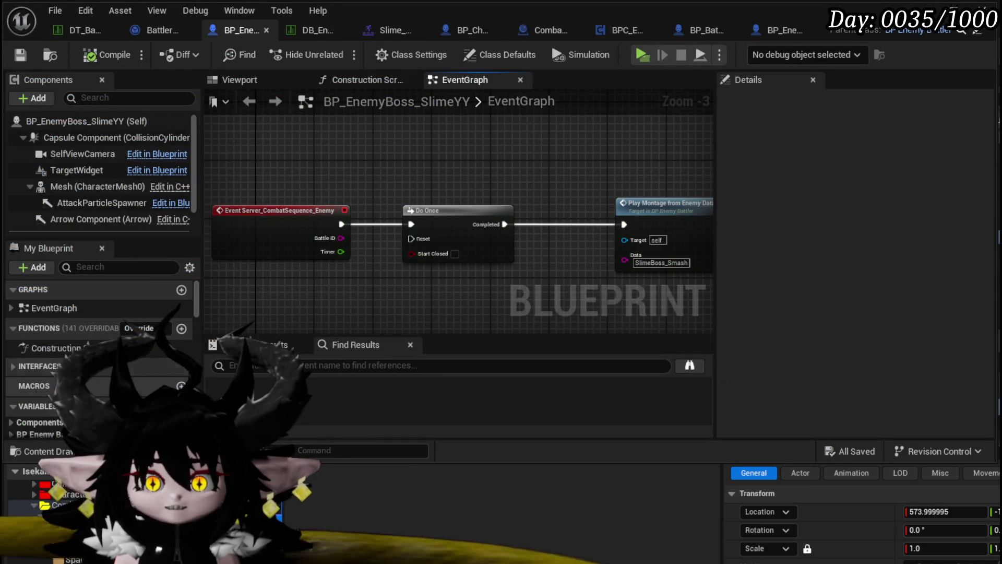
# Step: Add a new function named ExecuteAction to the boss slime Blueprint
pyautogui.scroll(-10, 92, 377)
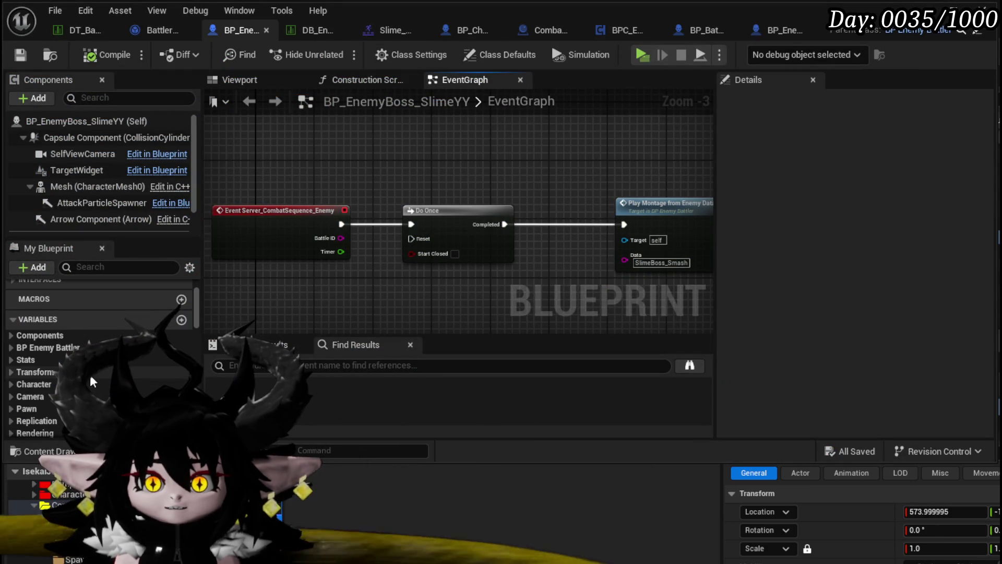
pyautogui.scroll(10, 94, 375)
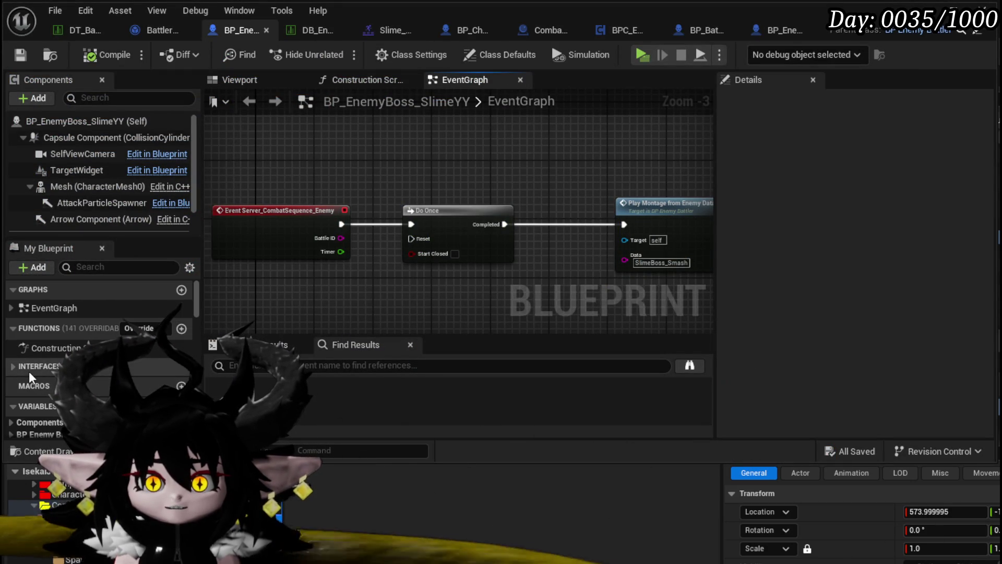
pyautogui.click(181, 328)
pyautogui.write('Ex')
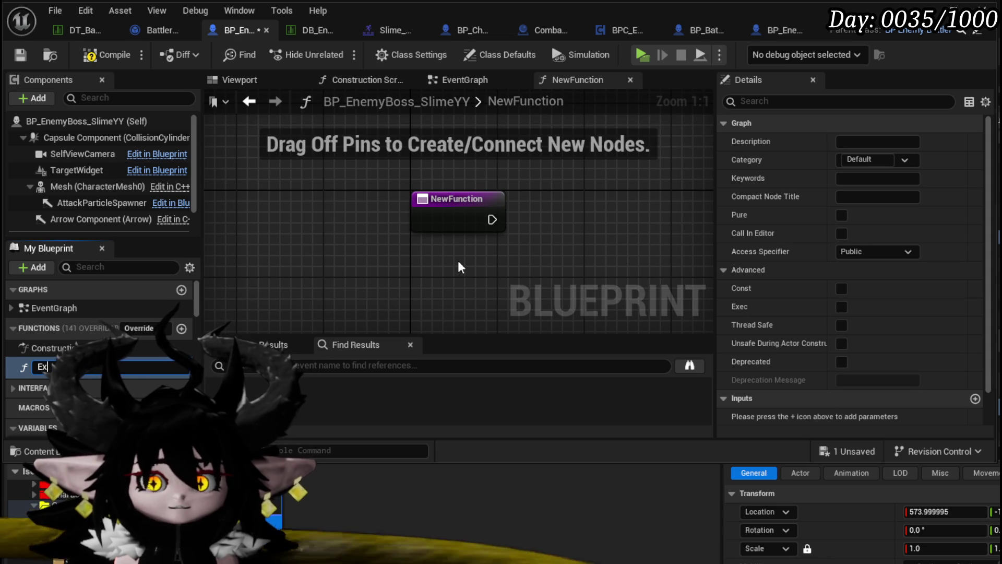
pyautogui.write('e')
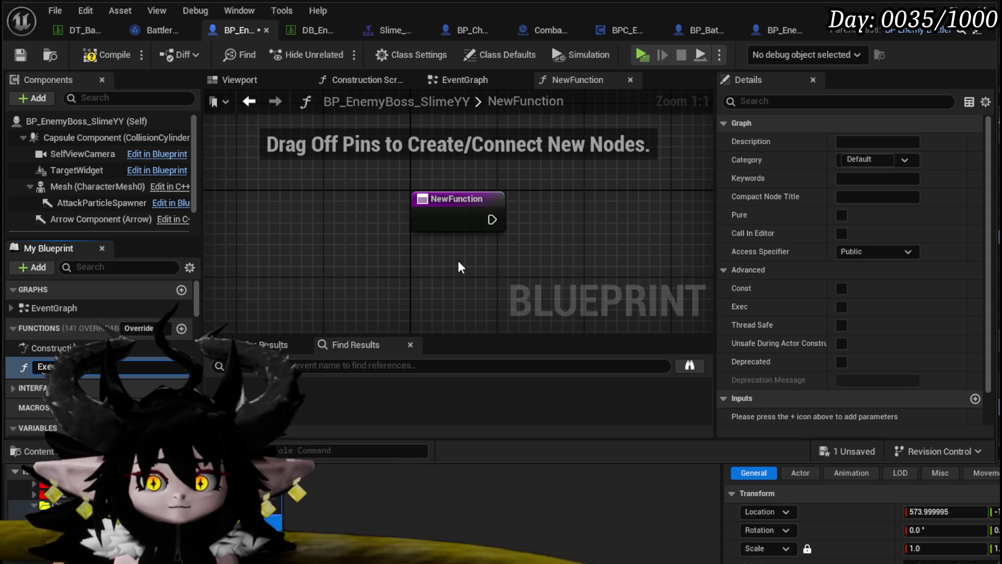
pyautogui.write('cuteAction')
pyautogui.press('Return')
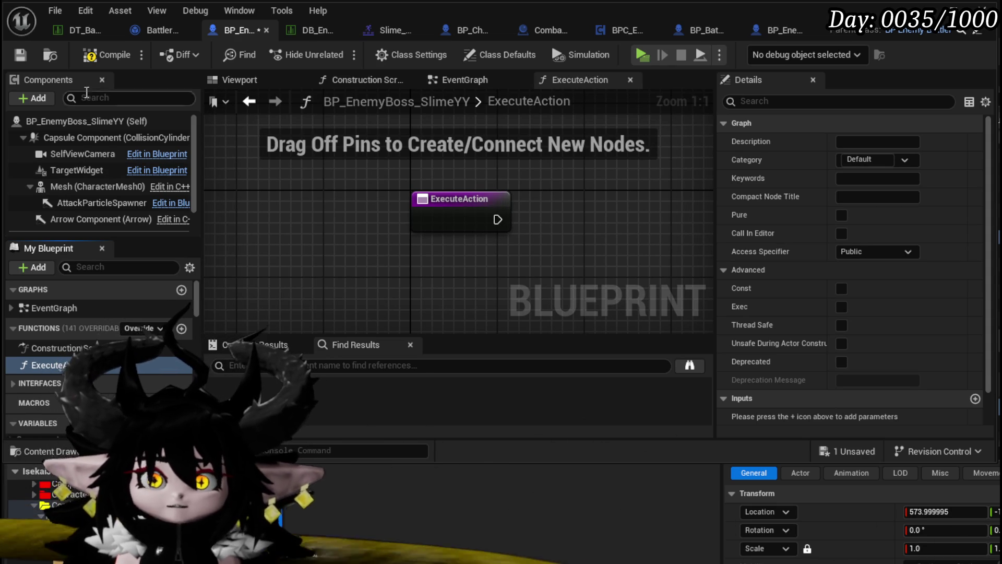
pyautogui.click(432, 213)
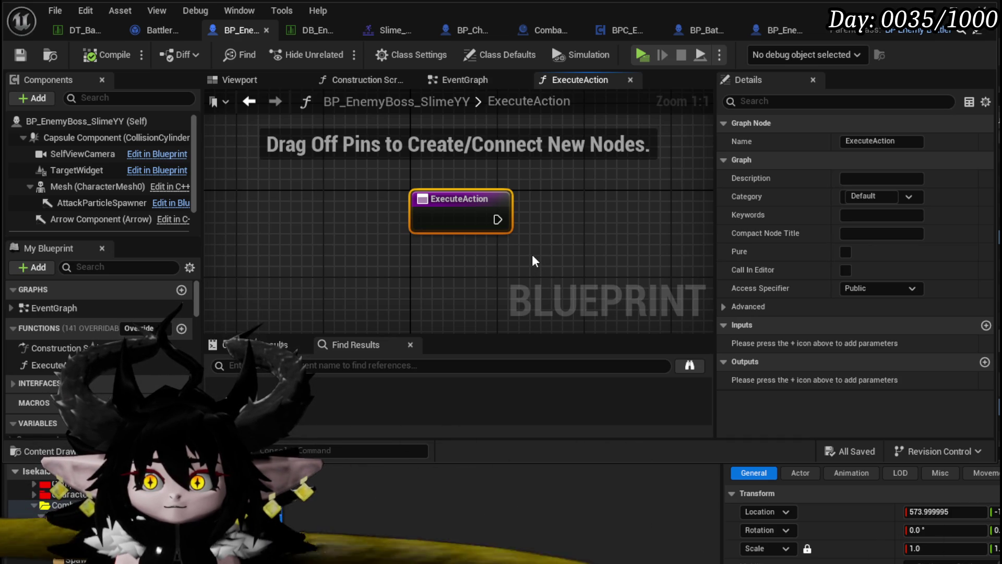
# Step: Connect a Print String node to ExecuteAction's entry and save the Blueprint
pyautogui.moveTo(494, 220); pyautogui.dragTo(567, 226)
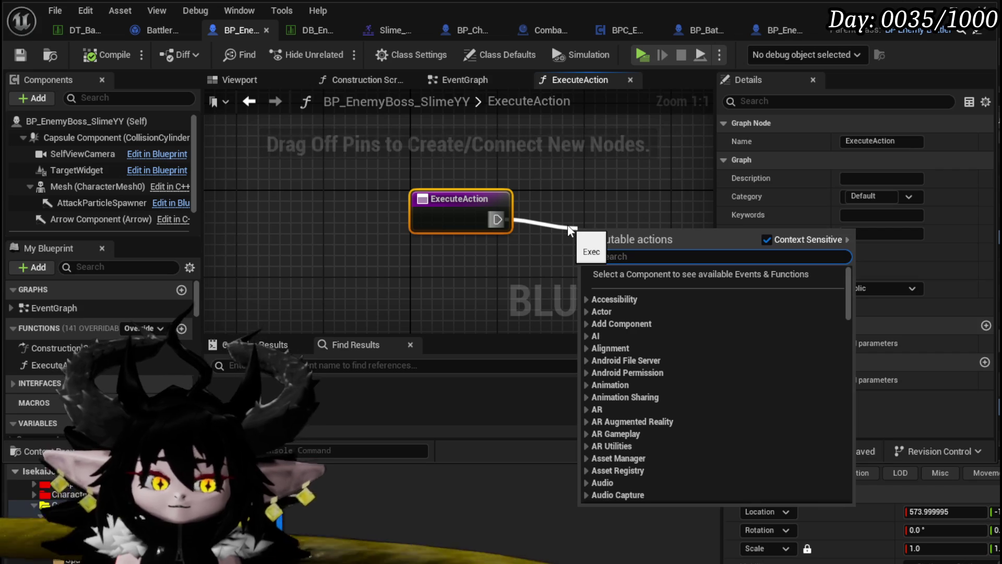
pyautogui.write('Print Stri')
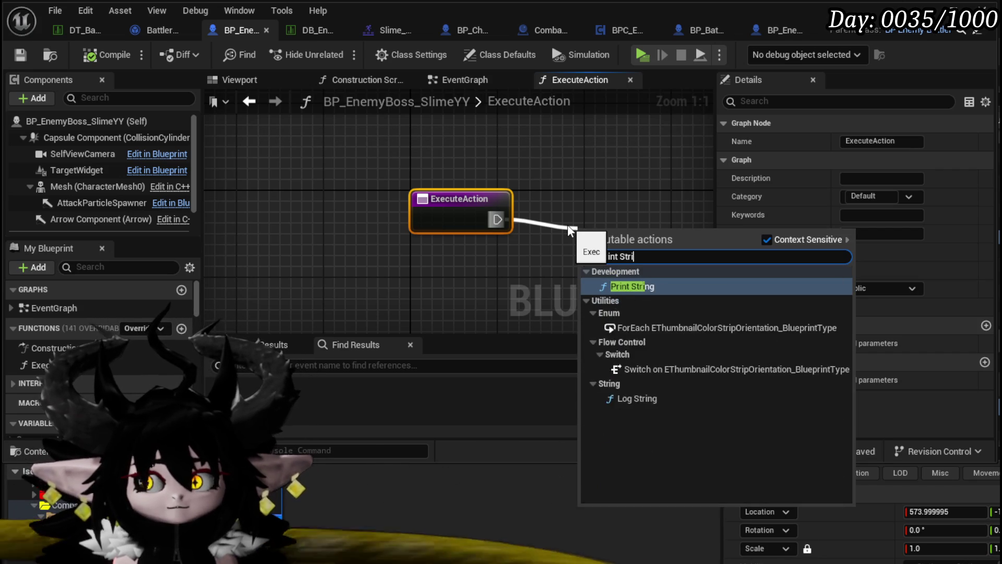
pyautogui.press('Return')
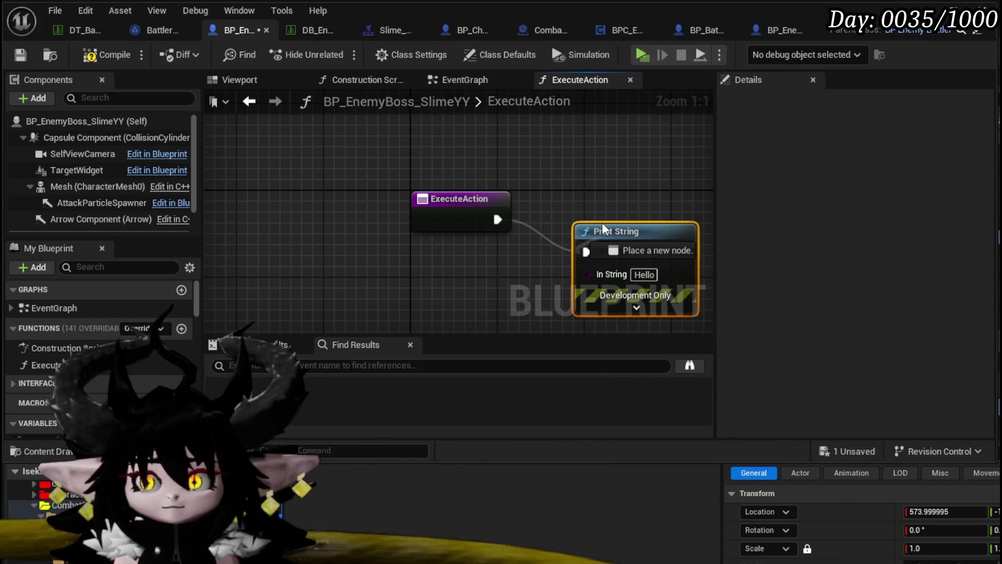
pyautogui.moveTo(542, 253); pyautogui.dragTo(560, 225)
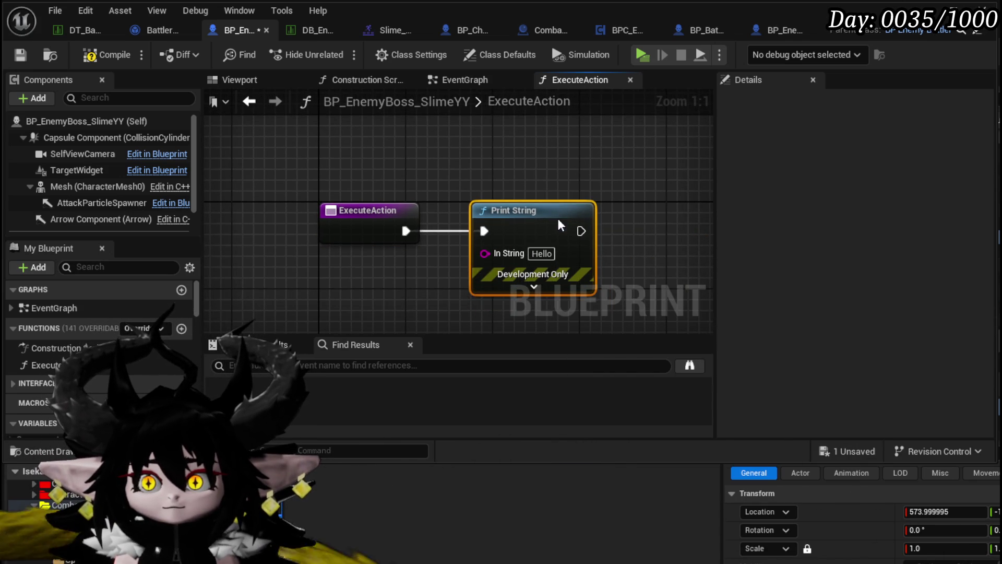
pyautogui.click(412, 257)
pyautogui.click(28, 55)
# Step: Search the graph actions for Set Timer by Event, then dismiss without adding a node
pyautogui.moveTo(508, 181); pyautogui.dragTo(414, 153)
pyautogui.rightClick(321, 242)
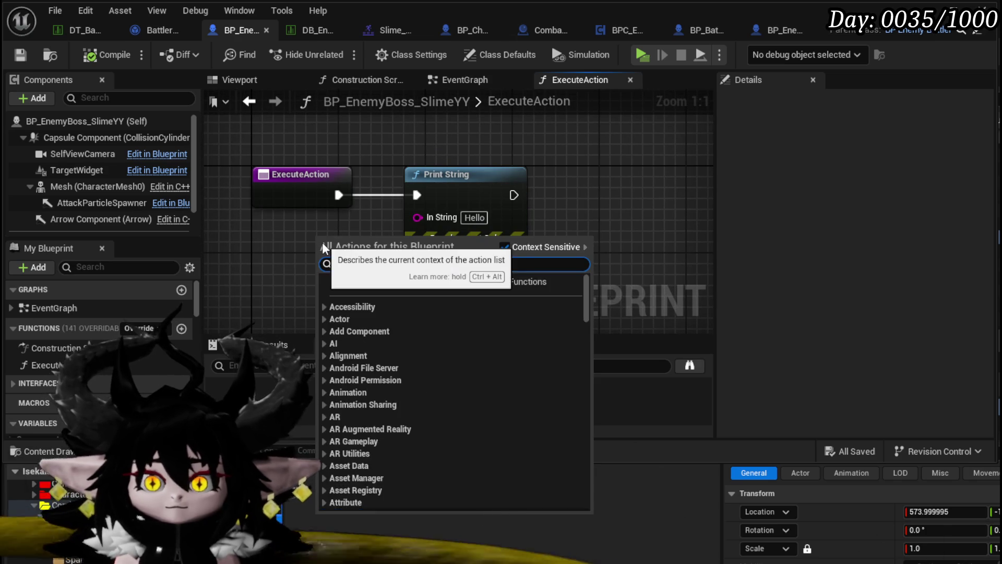
pyautogui.write('set timer')
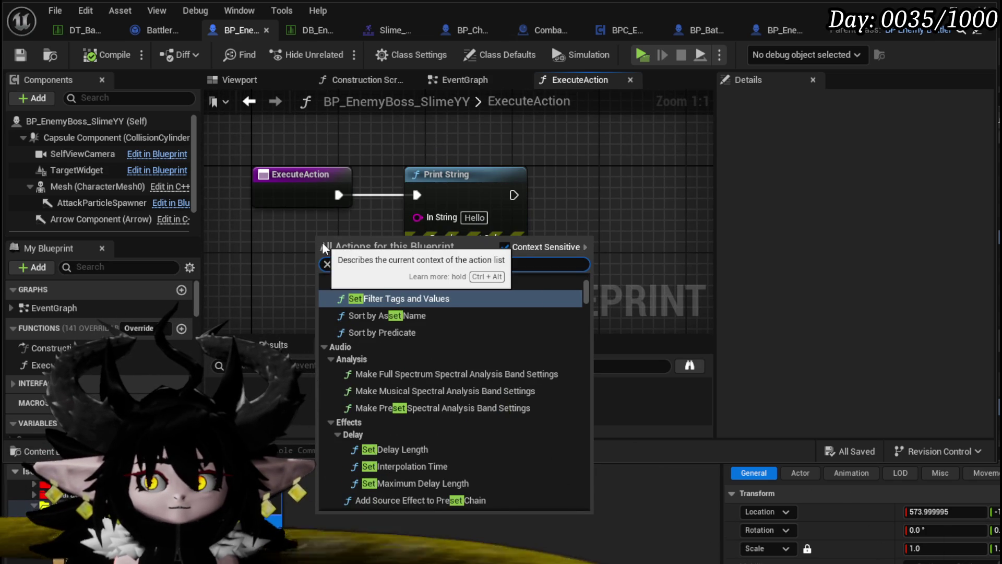
pyautogui.write(' by even')
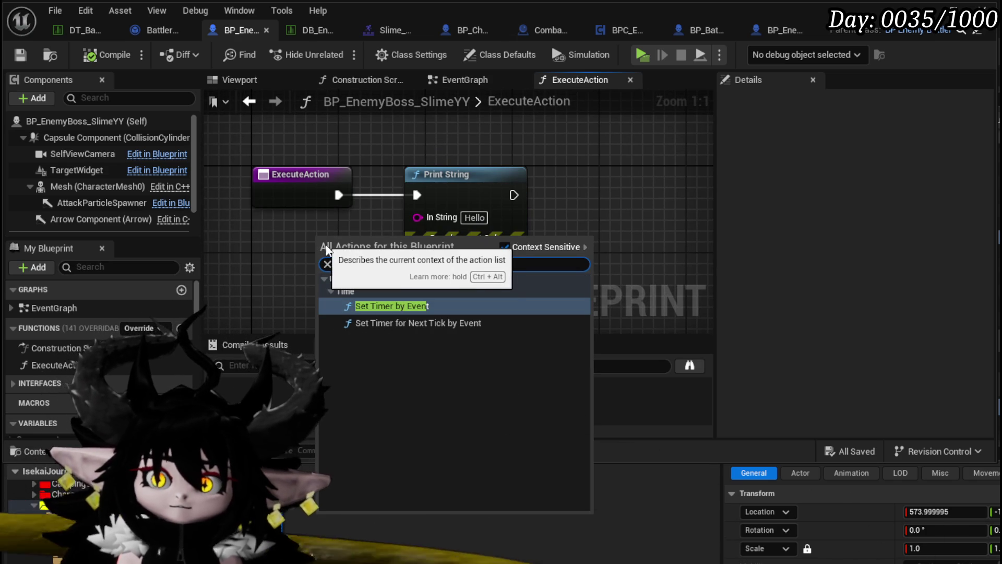
pyautogui.click(320, 223)
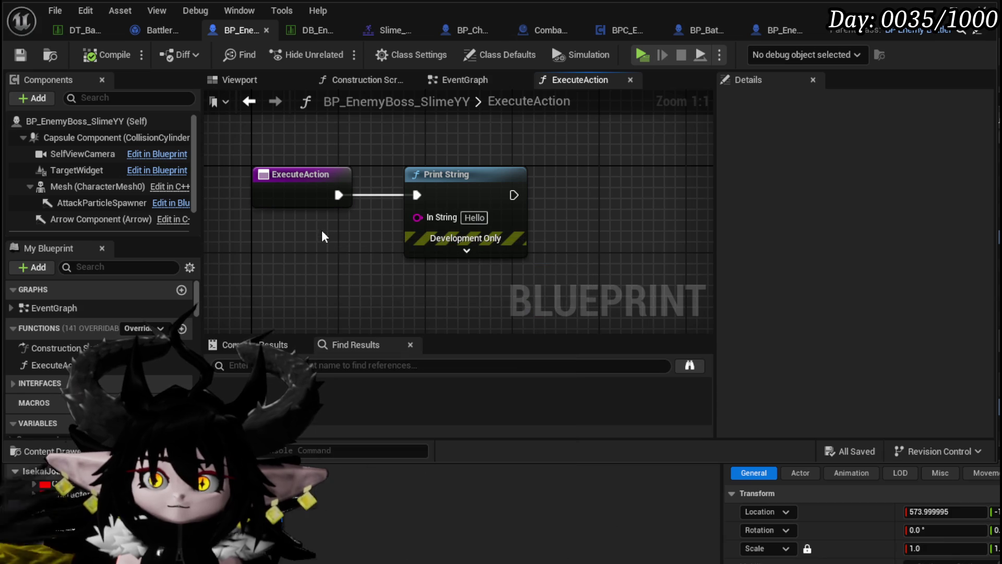
# Step: Replace Print String with Play Montage from Enemy Data, wired from ExecuteAction's entry
pyautogui.rightClick(558, 161)
pyautogui.write('Play')
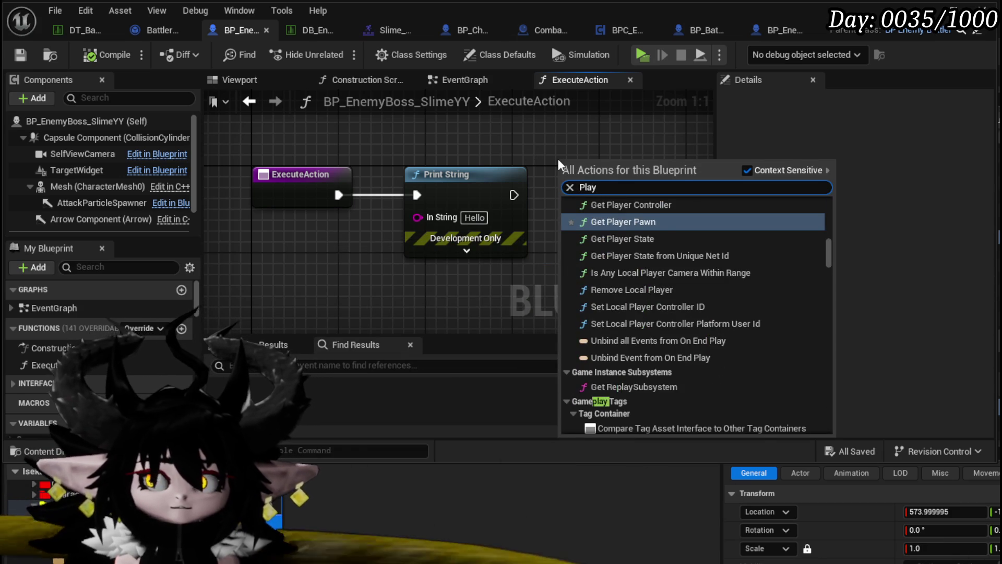
pyautogui.write(' Enemy')
pyautogui.press('Return')
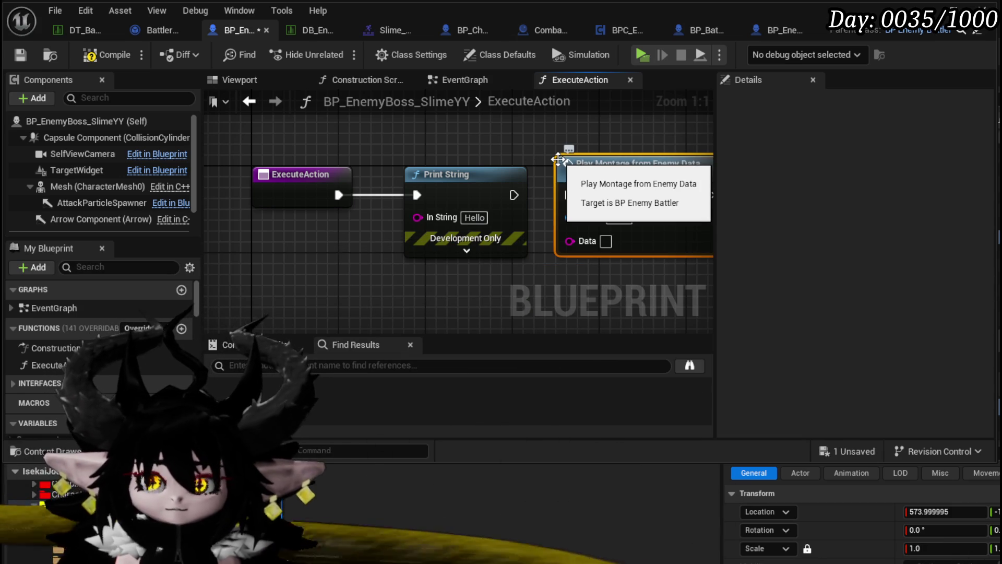
pyautogui.press('Delete')
pyautogui.moveTo(610, 190); pyautogui.dragTo(440, 190)
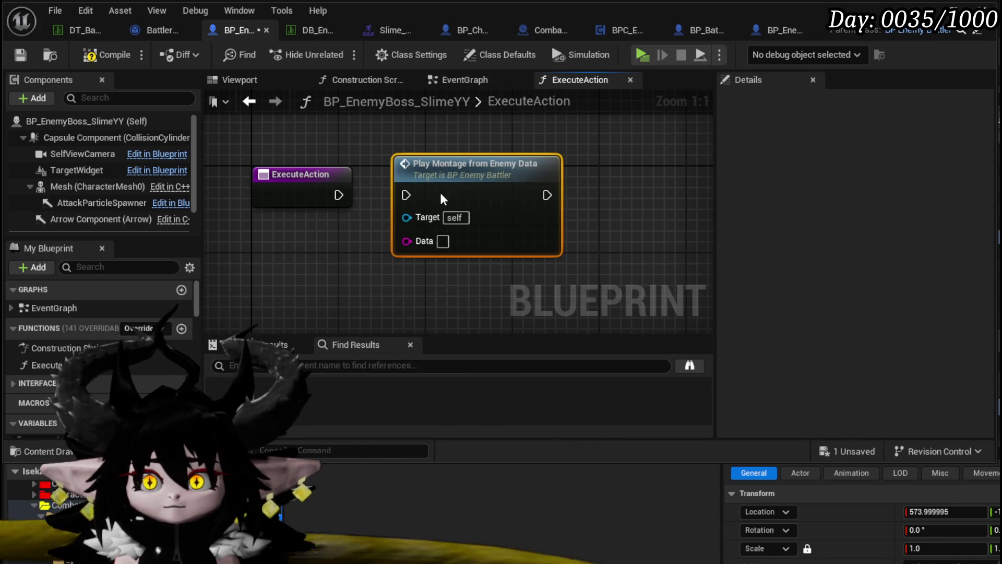
pyautogui.moveTo(338, 194); pyautogui.dragTo(394, 196)
pyautogui.moveTo(302, 255)
pyautogui.mouseDown()
pyautogui.moveTo(363, 215)
pyautogui.moveTo(341, 235)
pyautogui.mouseUp()
pyautogui.moveTo(443, 222)
pyautogui.mouseDown()
pyautogui.moveTo(361, 188)
pyautogui.moveTo(369, 241)
pyautogui.mouseUp()
pyautogui.click(324, 178)
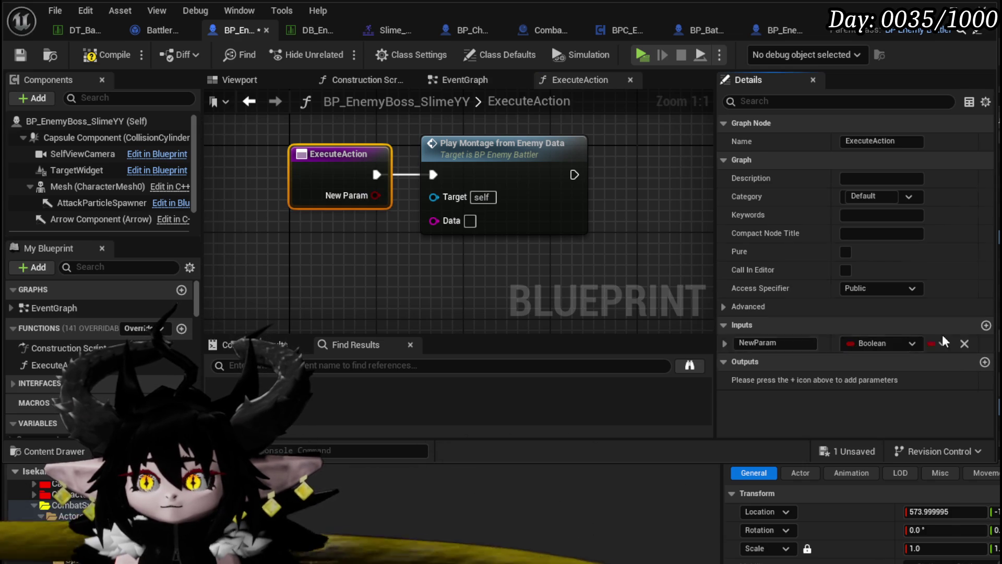
# Step: Make ExecuteAction's input a String named Montage and wire it into the Data pin
pyautogui.click(889, 344)
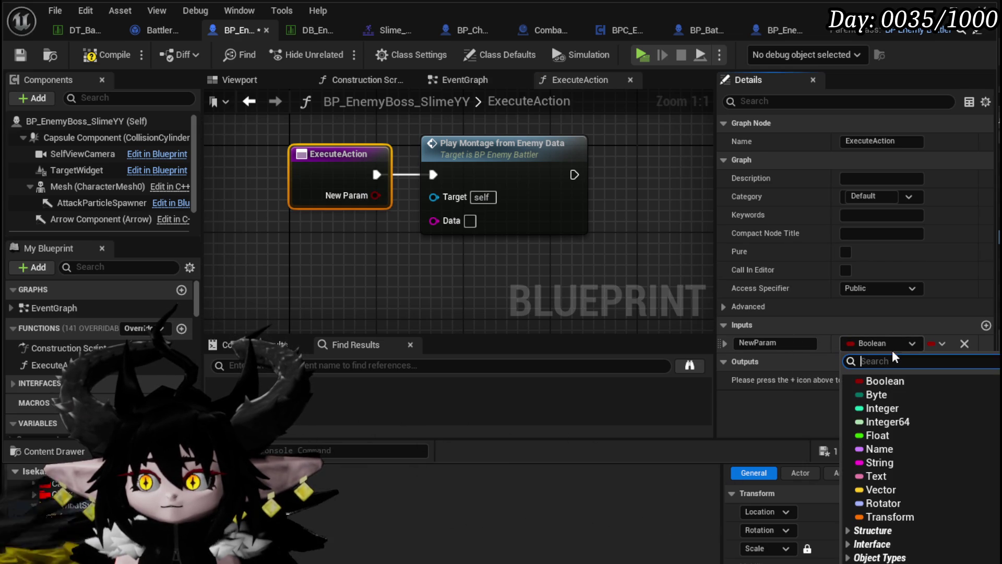
pyautogui.click(887, 462)
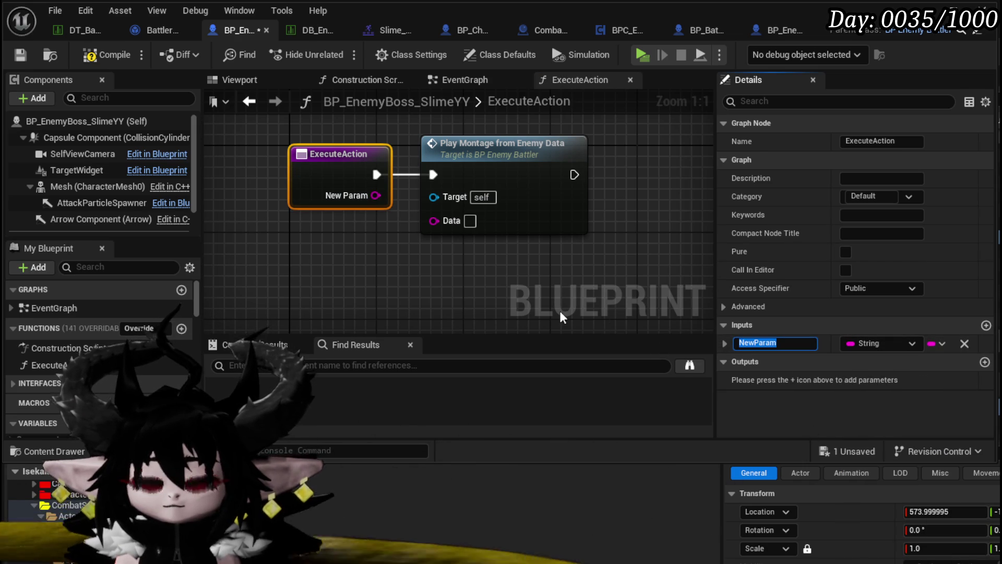
pyautogui.click(793, 339)
pyautogui.write('Montage')
pyautogui.press('Return')
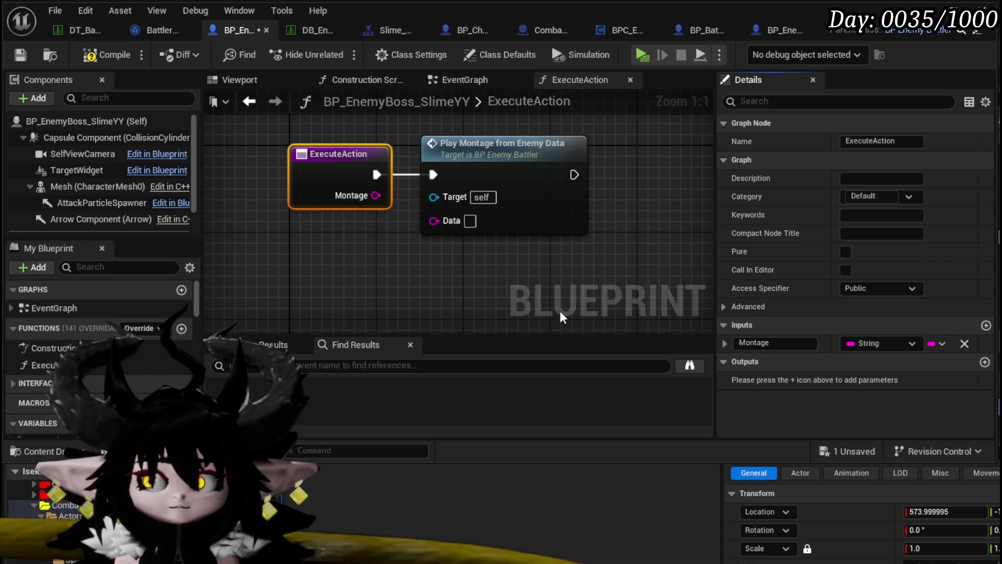
pyautogui.moveTo(434, 221); pyautogui.dragTo(356, 197)
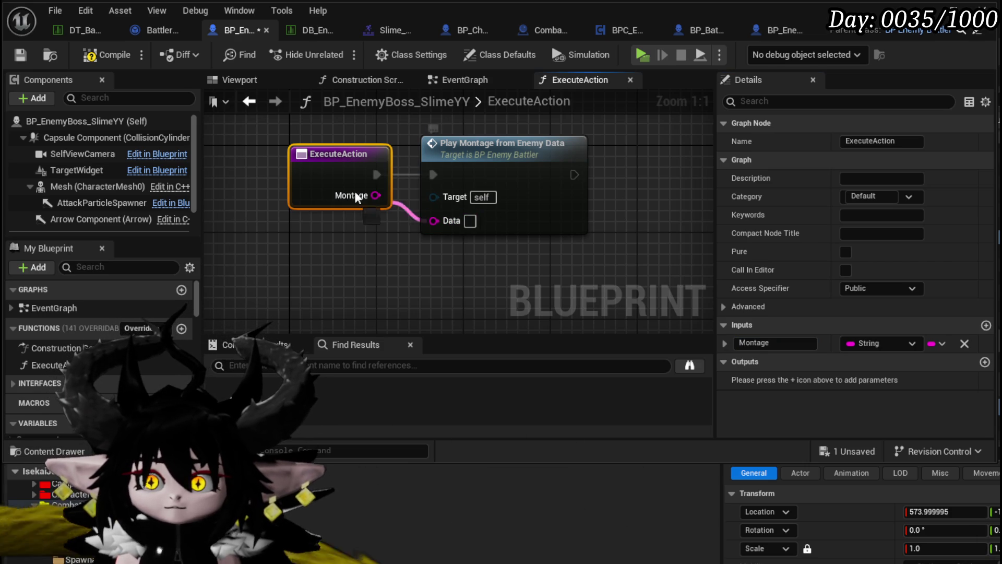
pyautogui.click(393, 271)
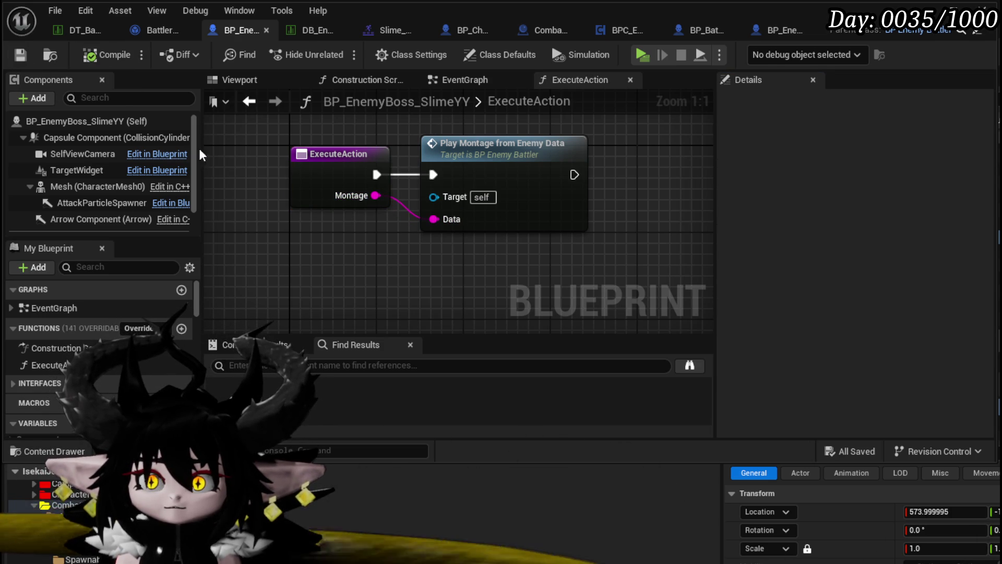
pyautogui.scroll(-3, 478, 253)
pyautogui.moveTo(290, 266); pyautogui.dragTo(173, 247)
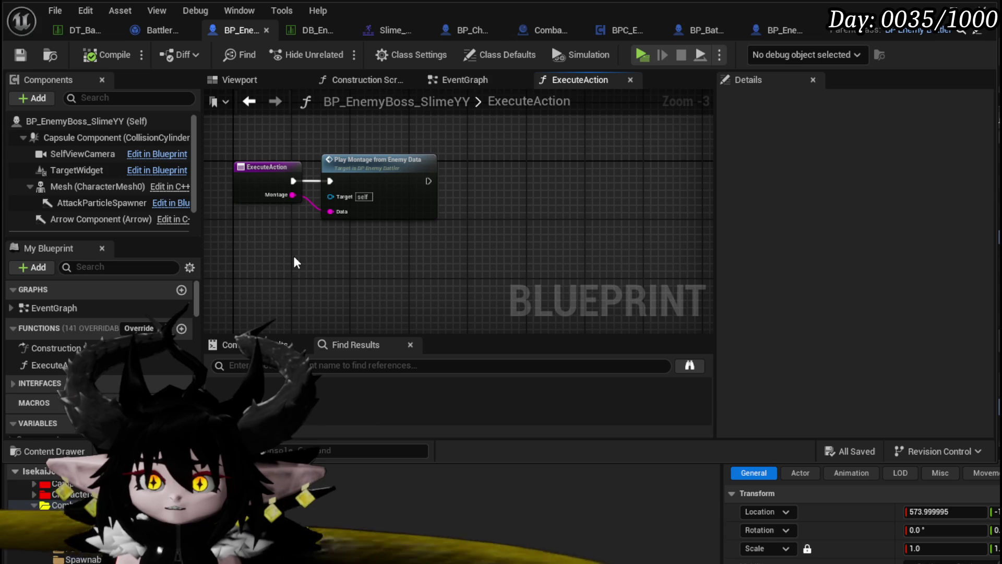
pyautogui.scroll(-3, 142, 301)
pyautogui.scroll(-3, 152, 302)
pyautogui.scroll(-2, 151, 293)
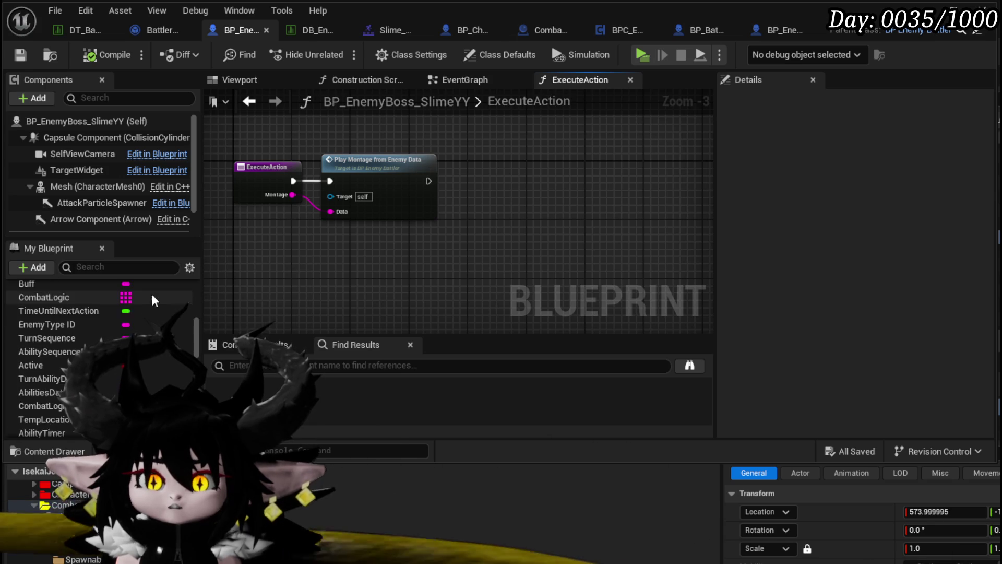
pyautogui.scroll(6, 151, 293)
pyautogui.moveTo(414, 280); pyautogui.dragTo(496, 327)
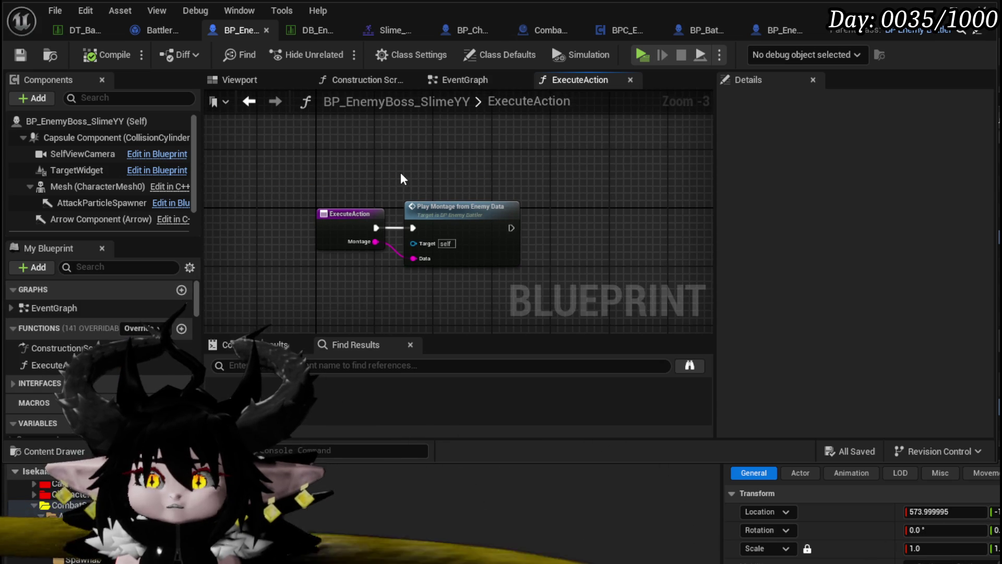
# Step: Add a Get Combat Manager node above ExecuteAction's nodes, then save and compile the blueprint
pyautogui.rightClick(400, 172)
pyautogui.write('get combat manager')
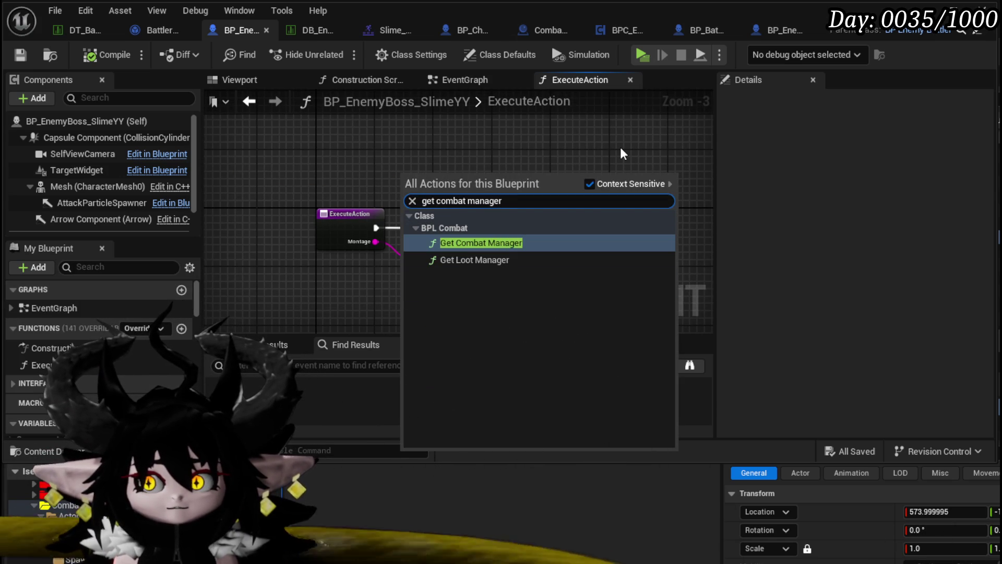
pyautogui.press('Return')
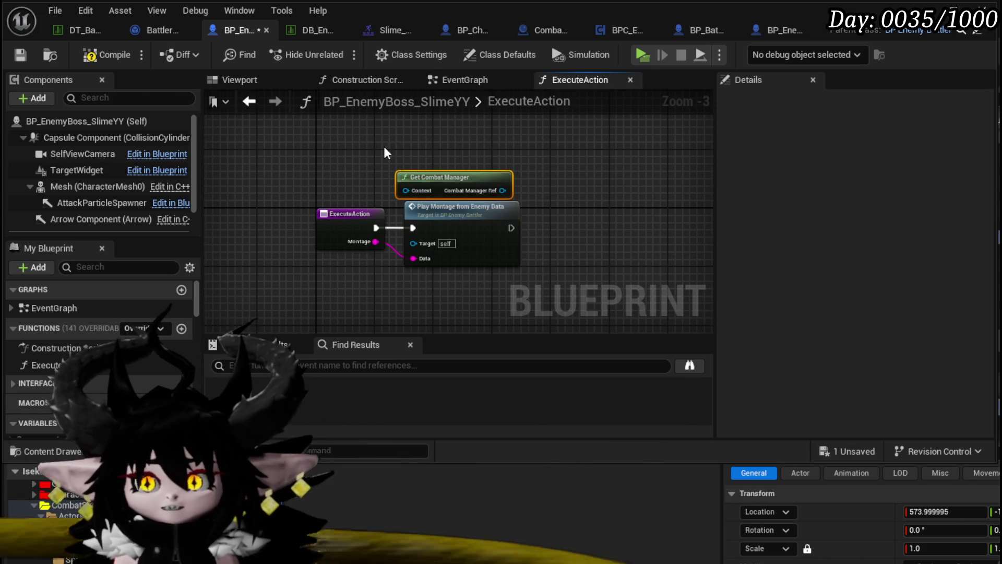
pyautogui.moveTo(443, 236); pyautogui.dragTo(414, 191)
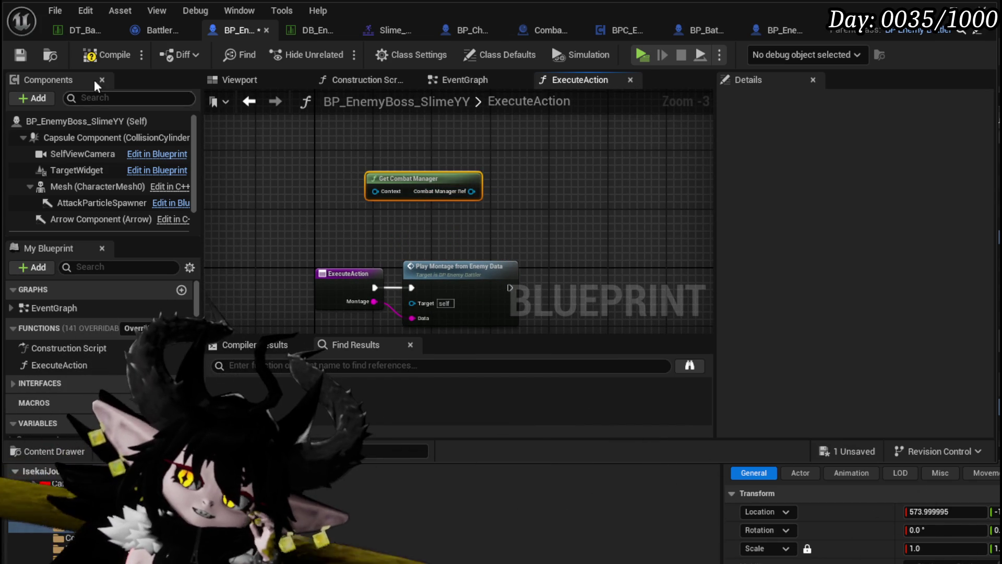
pyautogui.click(22, 55)
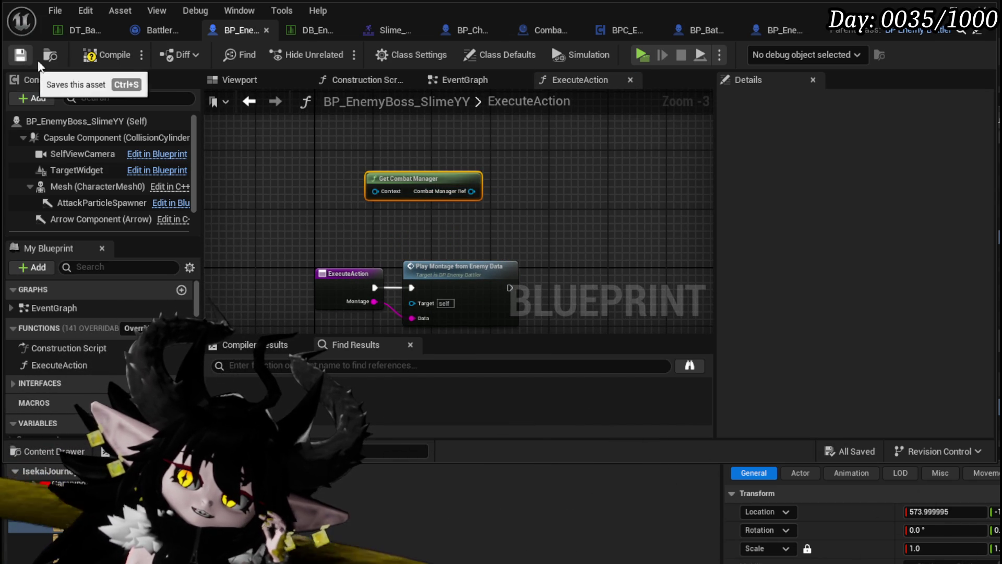
pyautogui.click(127, 54)
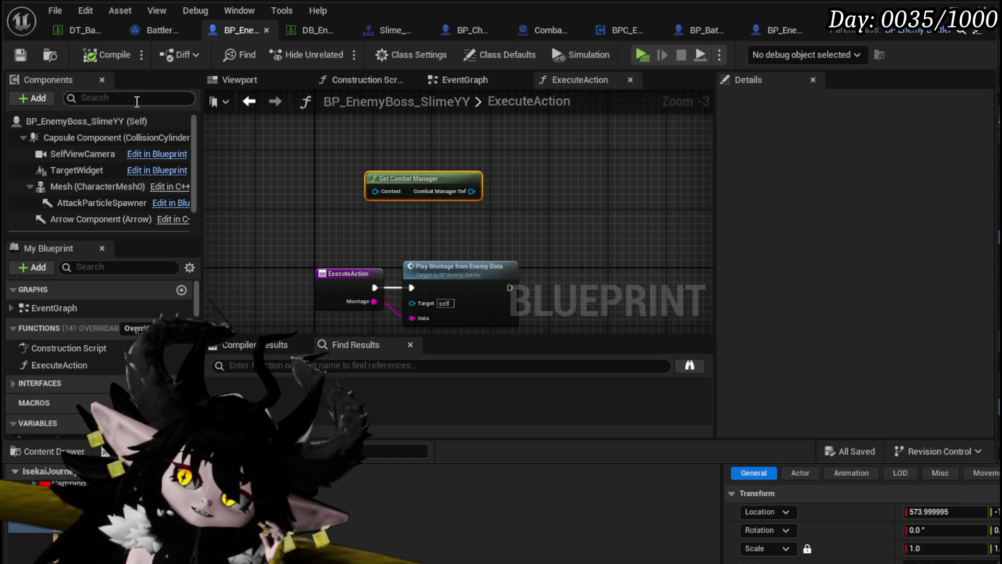
pyautogui.click(156, 29)
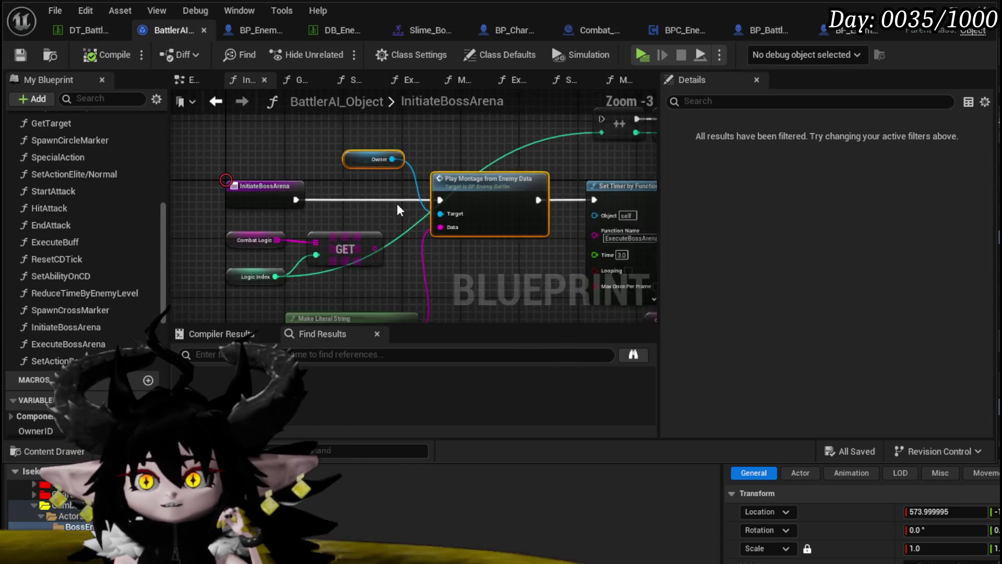
# Step: Look over the InitiateBossArena graph, including its lower nodes
pyautogui.scroll(-1, 396, 202)
pyautogui.moveTo(406, 235); pyautogui.dragTo(329, 223)
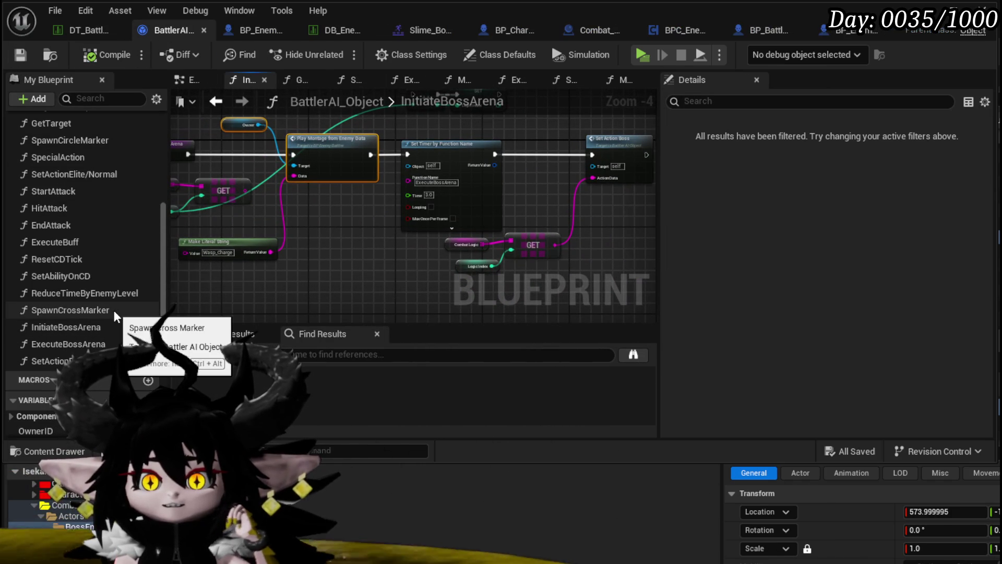
pyautogui.moveTo(318, 284); pyautogui.dragTo(317, 310)
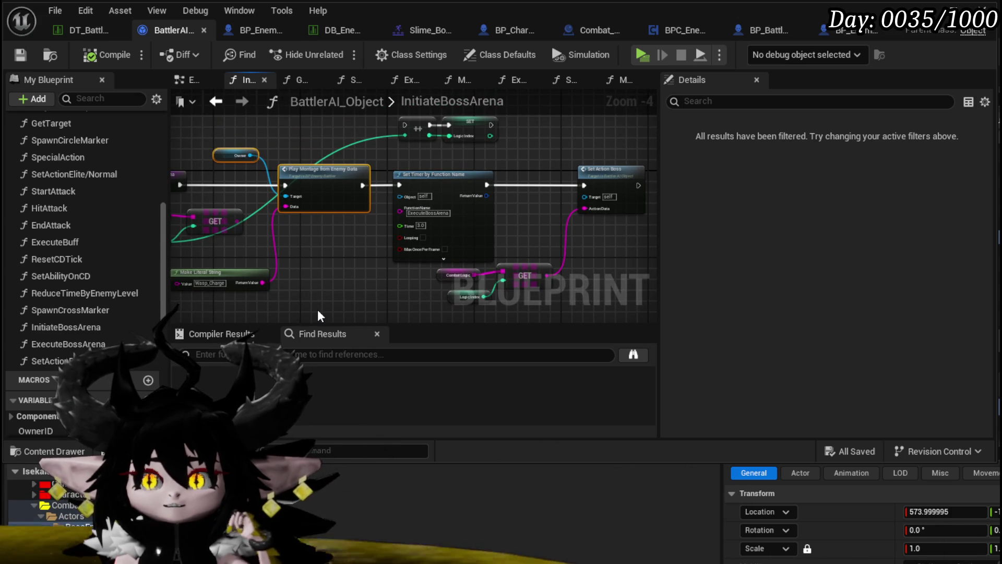
pyautogui.moveTo(318, 311); pyautogui.dragTo(344, 313)
pyautogui.scroll(5, 116, 292)
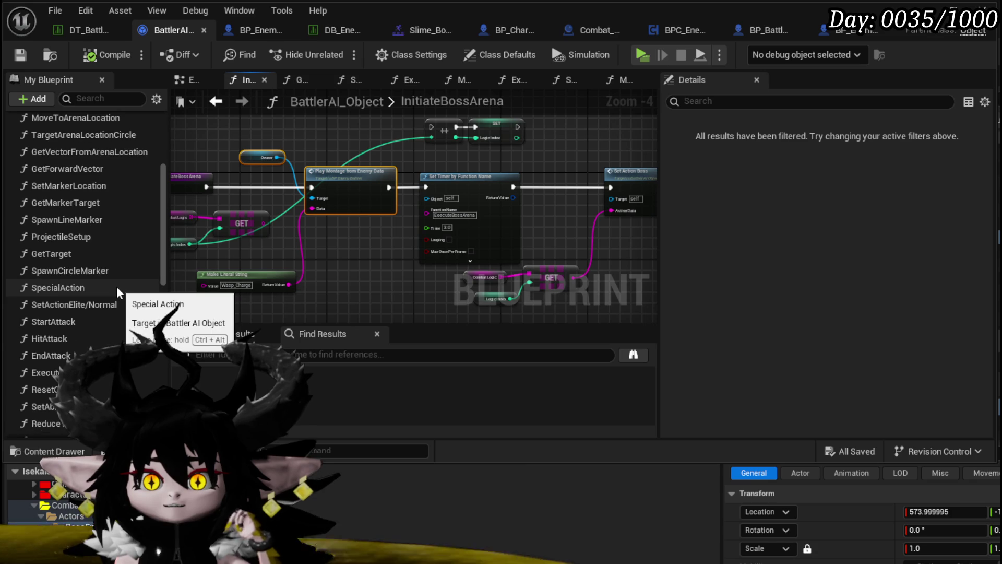
pyautogui.scroll(5, 117, 286)
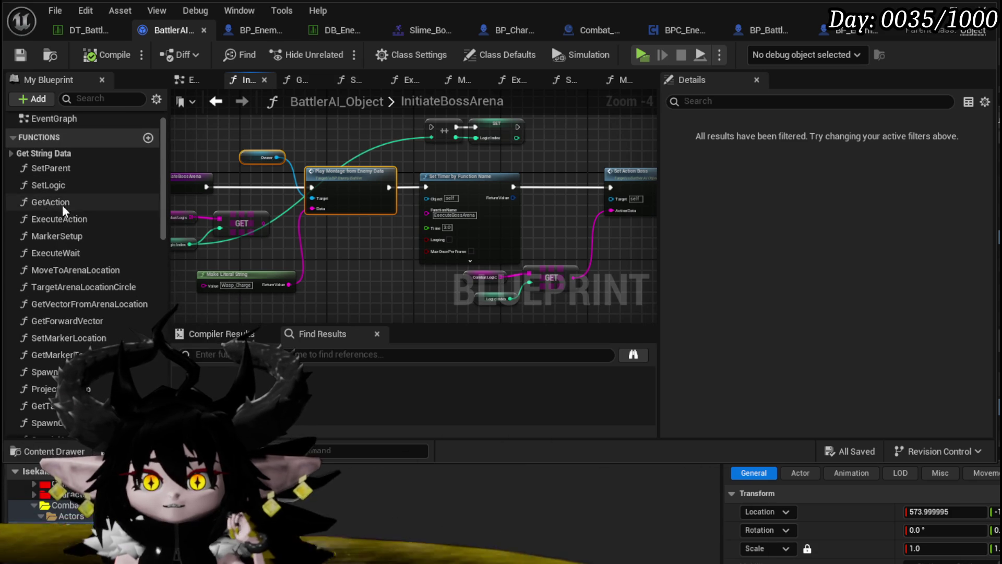
# Step: Open BattlerAI_Object's GetAction function and review its Disable Movement and Switch on String logic
pyautogui.doubleClick(45, 203)
pyautogui.scroll(4, 385, 205)
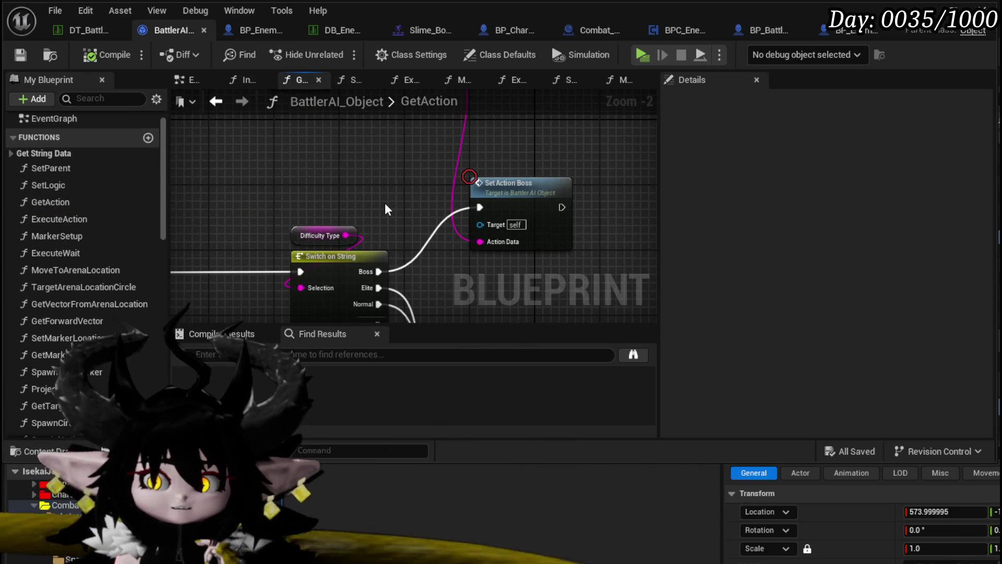
pyautogui.scroll(-2, 387, 209)
pyautogui.moveTo(386, 209)
pyautogui.mouseDown()
pyautogui.moveTo(554, 224)
pyautogui.moveTo(569, 214)
pyautogui.moveTo(432, 206)
pyautogui.mouseUp()
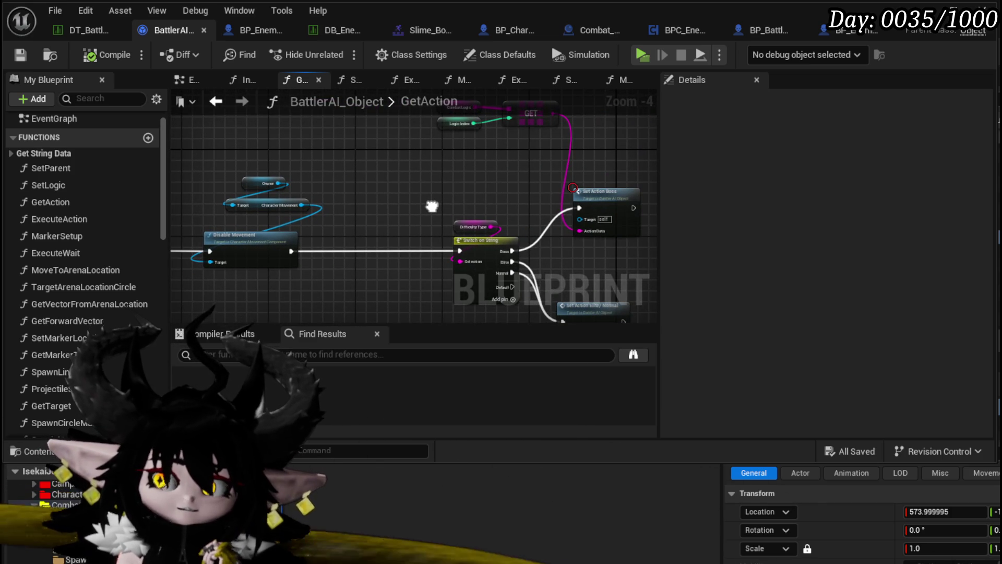
pyautogui.moveTo(431, 206); pyautogui.dragTo(356, 200)
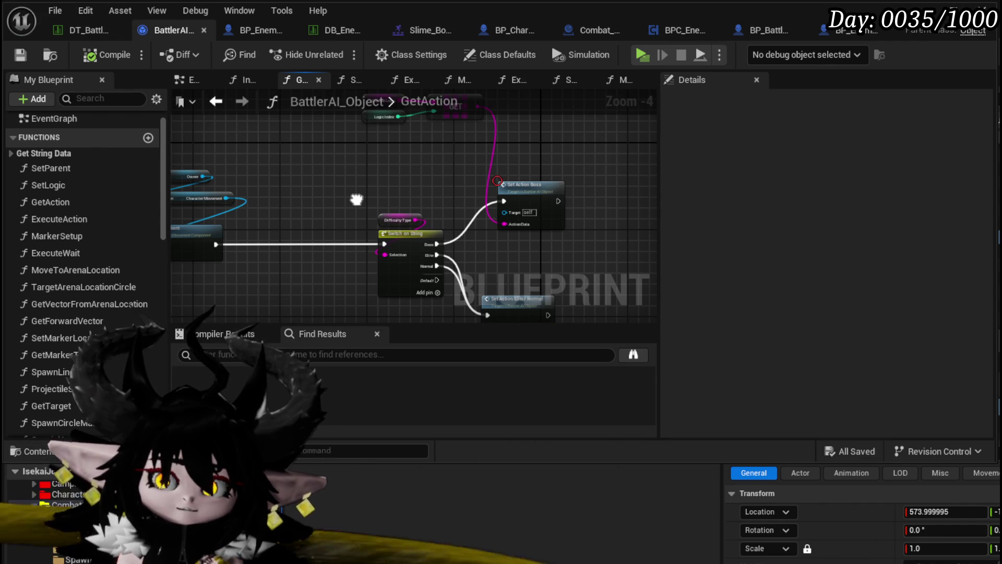
# Step: Return to the boss slime's ExecuteAction graph with the Get Combat Manager node in view
pyautogui.click(243, 29)
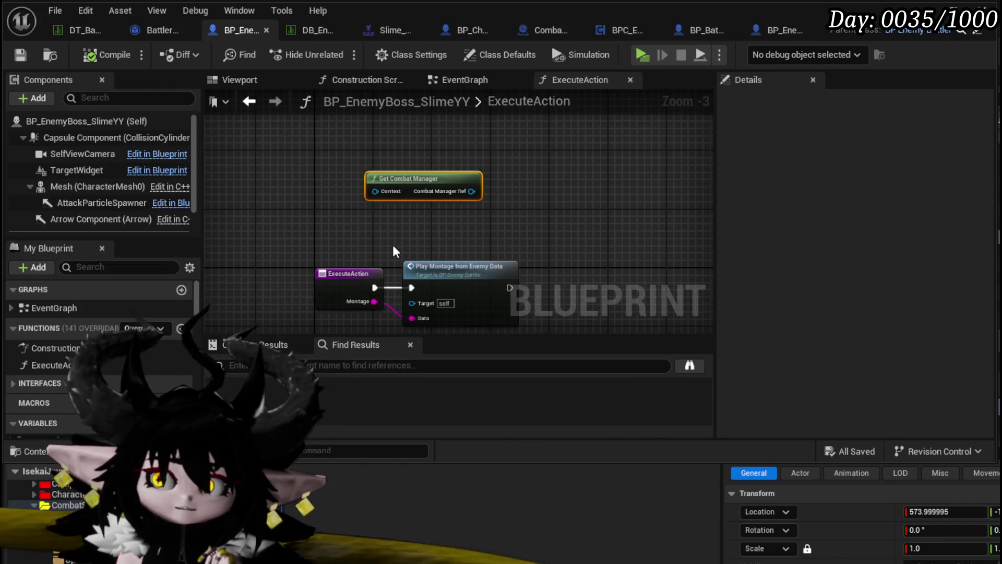
pyautogui.moveTo(393, 246); pyautogui.dragTo(369, 179)
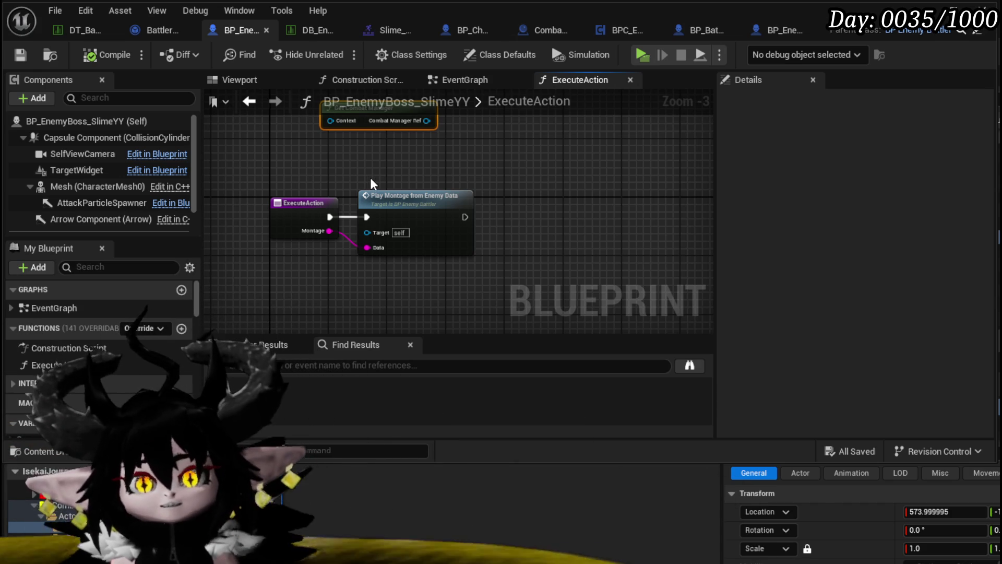
pyautogui.moveTo(371, 179); pyautogui.dragTo(363, 239)
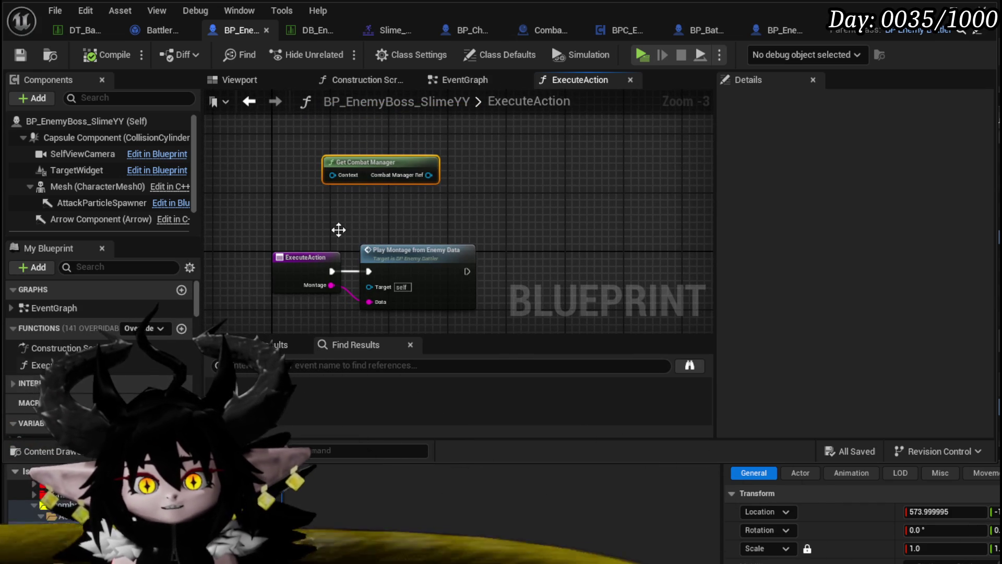
pyautogui.scroll(-3, 106, 313)
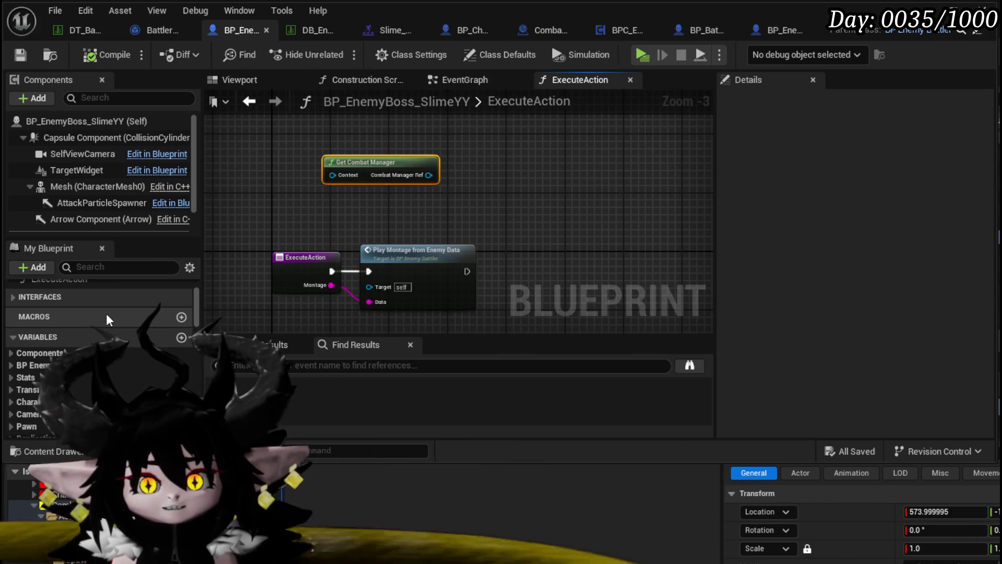
pyautogui.scroll(2, 105, 311)
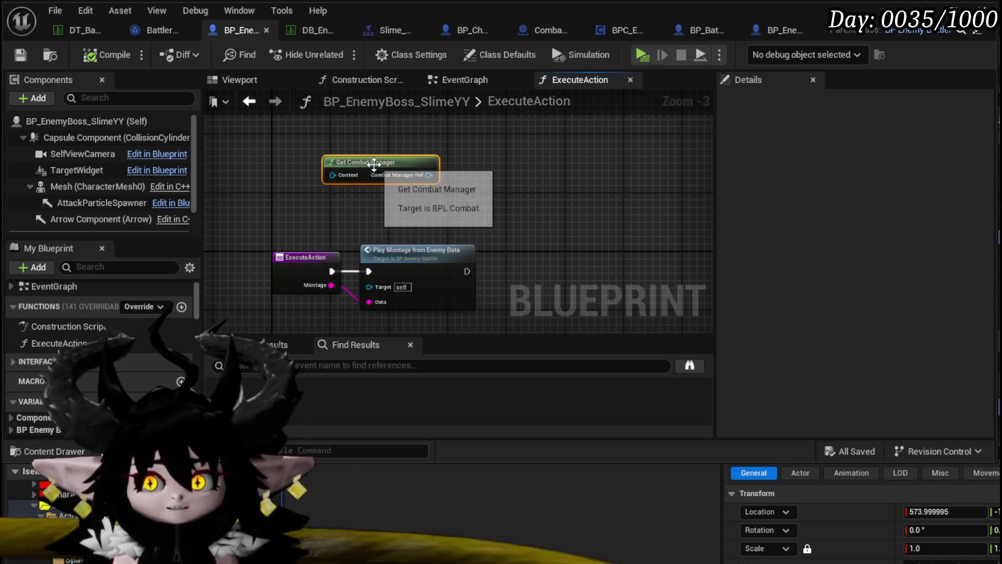
# Step: Move Get Combat Manager up and left, then save the boss slime blueprint
pyautogui.moveTo(384, 171); pyautogui.dragTo(355, 157)
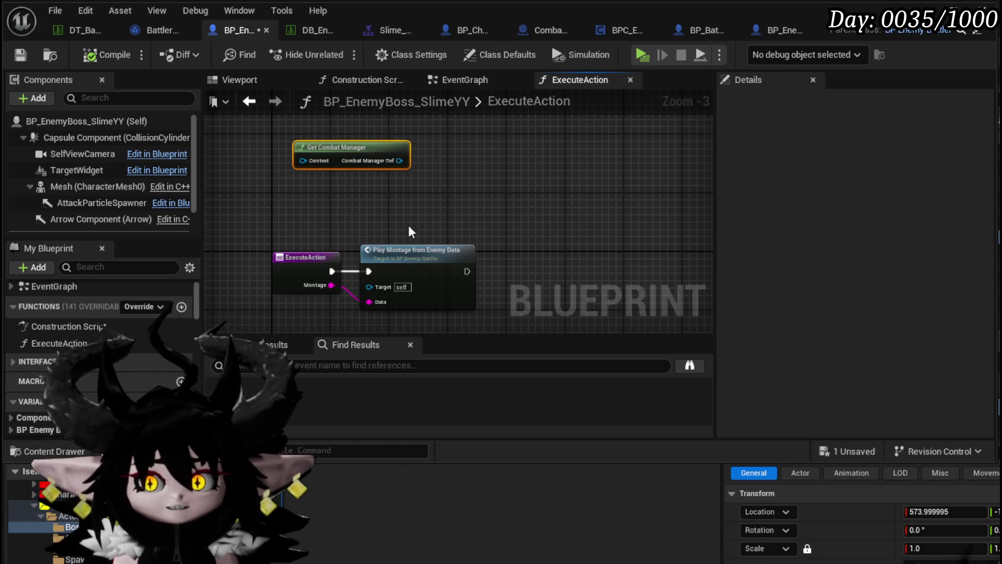
pyautogui.click(347, 234)
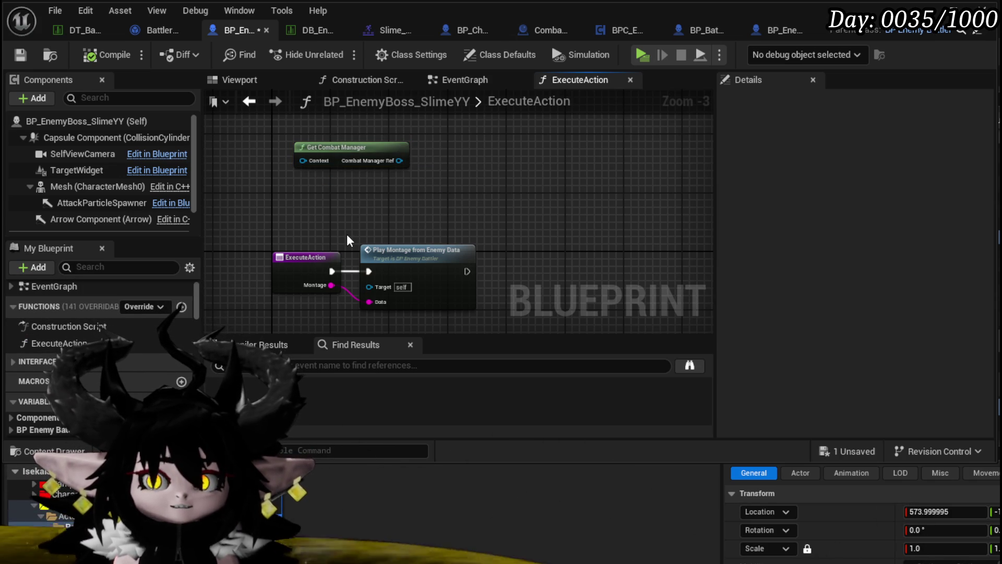
pyautogui.click(11, 56)
pyautogui.moveTo(309, 180)
pyautogui.mouseDown()
pyautogui.moveTo(352, 211)
pyautogui.moveTo(264, 211)
pyautogui.mouseUp()
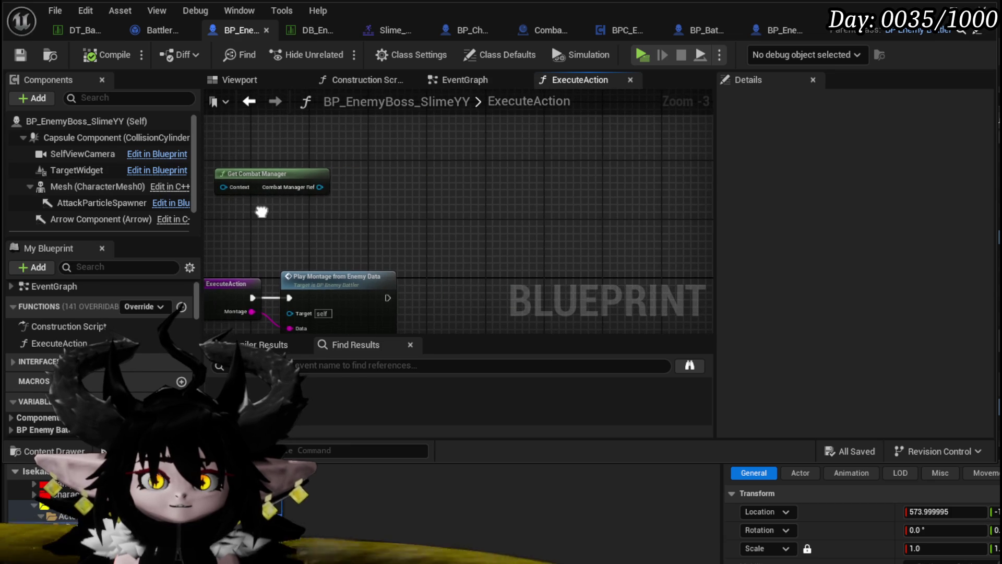
# Step: Add an Enemy Spawn Circle AOE node wired from Combat Manager Ref, found by searching 'Spawn enem'
pyautogui.moveTo(312, 189); pyautogui.dragTo(458, 201)
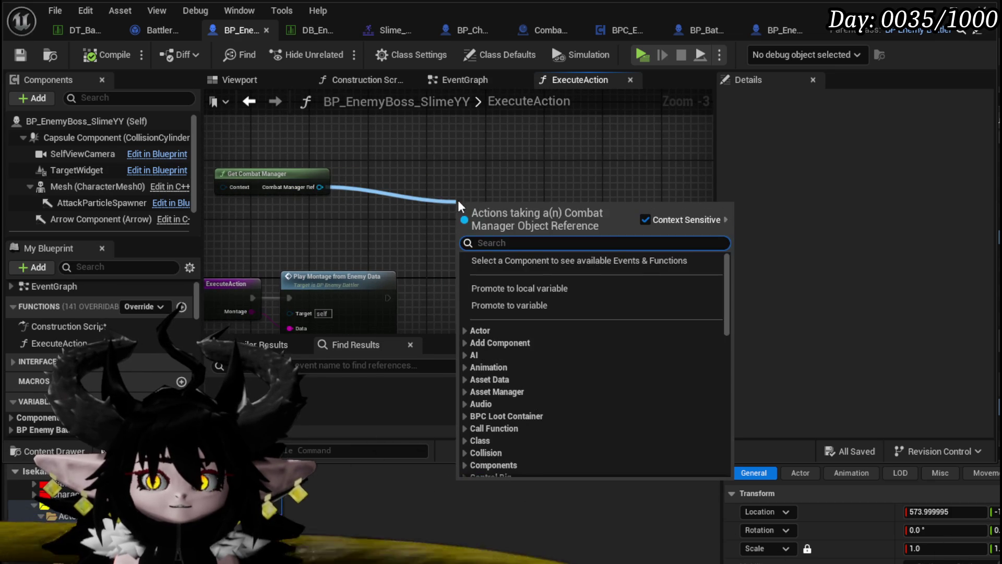
pyautogui.write('Spawn')
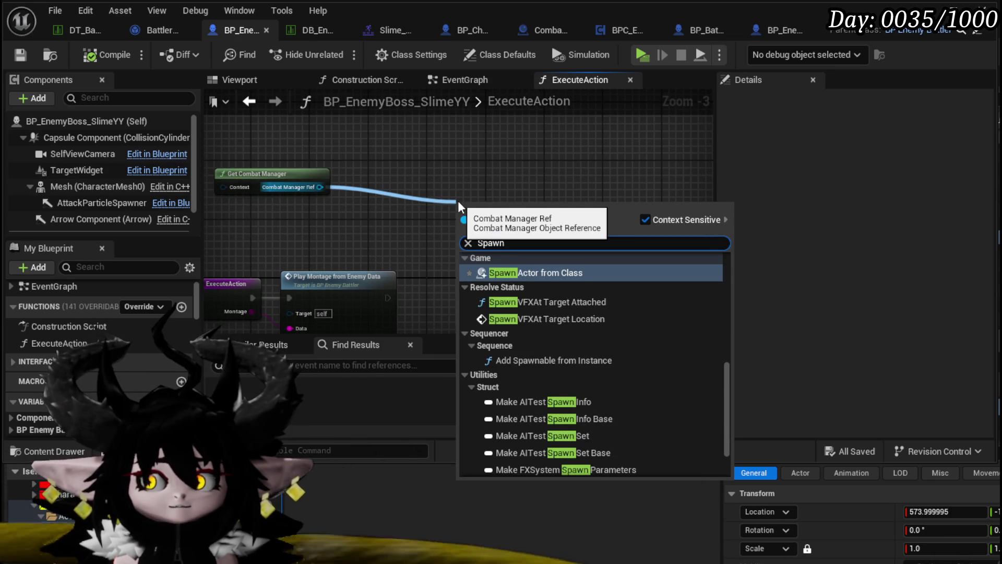
pyautogui.write(' enem')
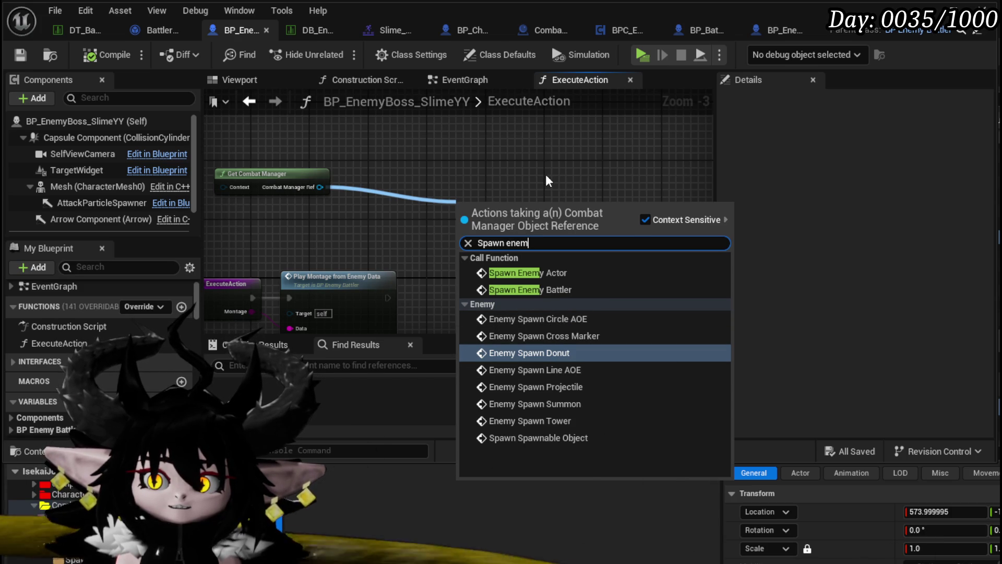
pyautogui.click(585, 318)
# Step: Place Get Combat Manager directly above the Enemy Spawn Circle AOE node
pyautogui.moveTo(540, 230); pyautogui.dragTo(653, 208)
pyautogui.moveTo(448, 269)
pyautogui.mouseDown()
pyautogui.moveTo(434, 203)
pyautogui.moveTo(476, 234)
pyautogui.mouseUp()
pyautogui.moveTo(311, 152); pyautogui.dragTo(628, 132)
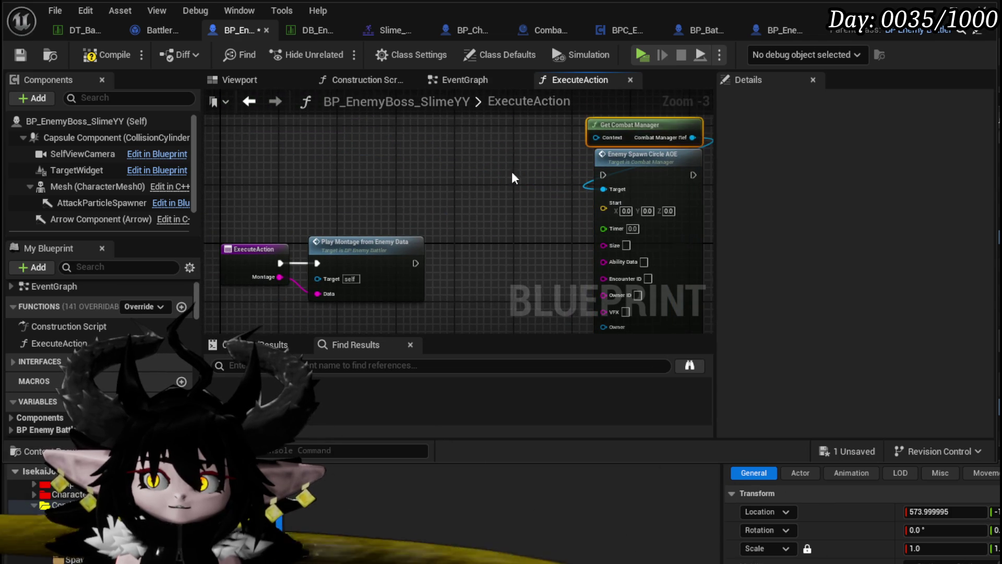
pyautogui.moveTo(511, 171)
pyautogui.mouseDown()
pyautogui.moveTo(298, 130)
pyautogui.moveTo(308, 157)
pyautogui.moveTo(412, 220)
pyautogui.moveTo(379, 224)
pyautogui.moveTo(389, 271)
pyautogui.moveTo(501, 264)
pyautogui.mouseUp()
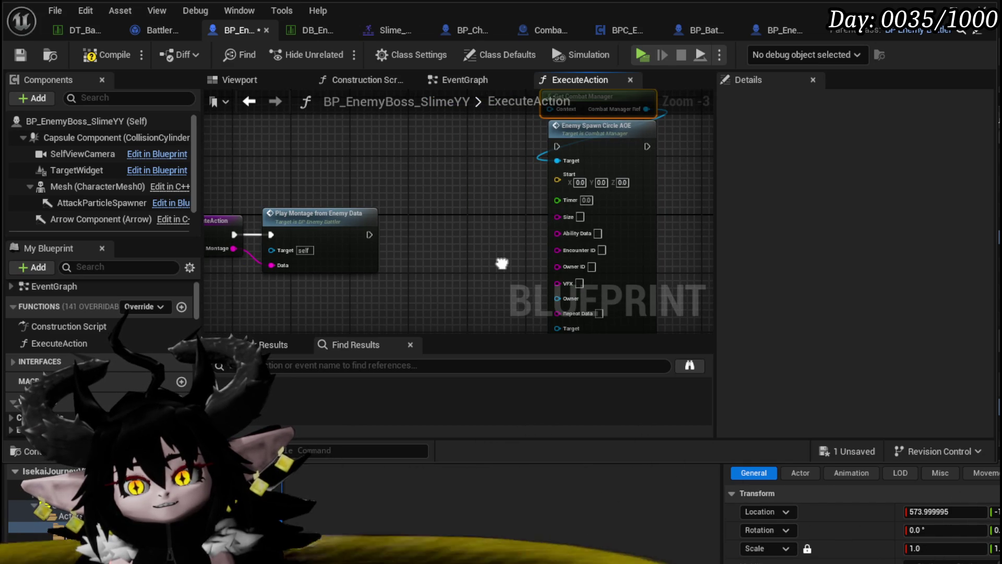
pyautogui.moveTo(488, 257); pyautogui.dragTo(522, 263)
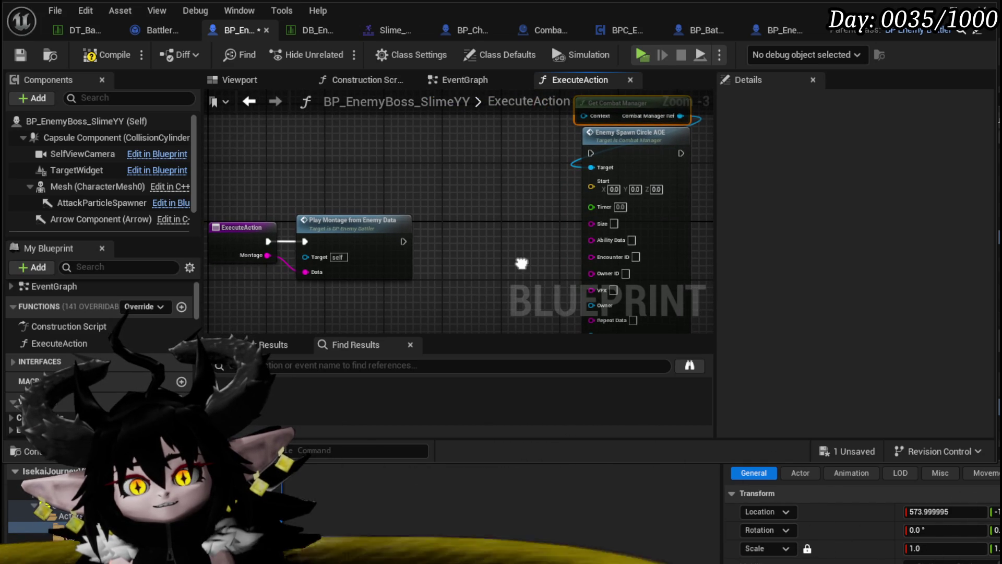
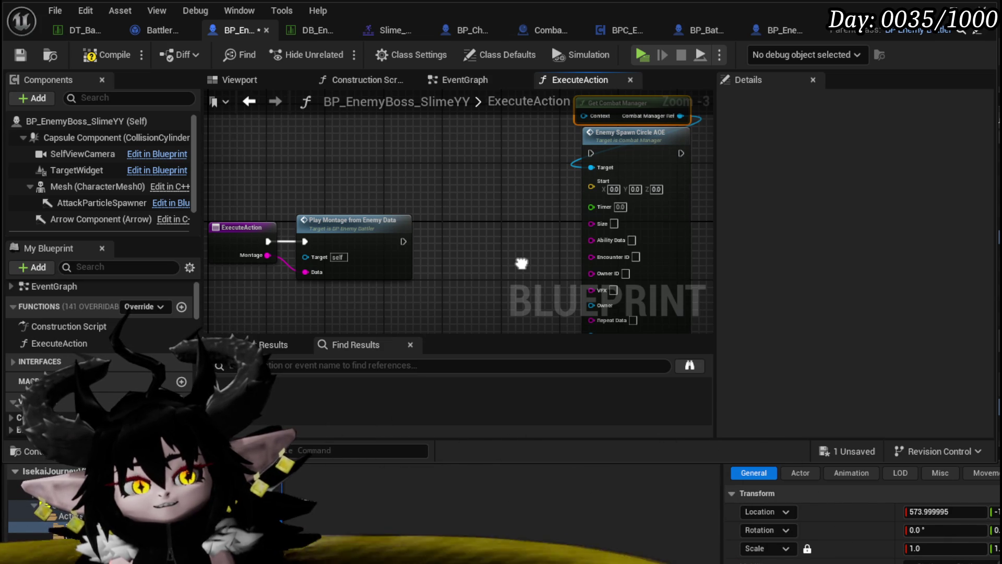
# Step: Plug a Self reference into Get Combat Manager's Context input
pyautogui.moveTo(522, 263)
pyautogui.mouseDown()
pyautogui.moveTo(454, 207)
pyautogui.moveTo(428, 310)
pyautogui.moveTo(453, 284)
pyautogui.mouseUp()
pyautogui.moveTo(463, 250); pyautogui.dragTo(505, 204)
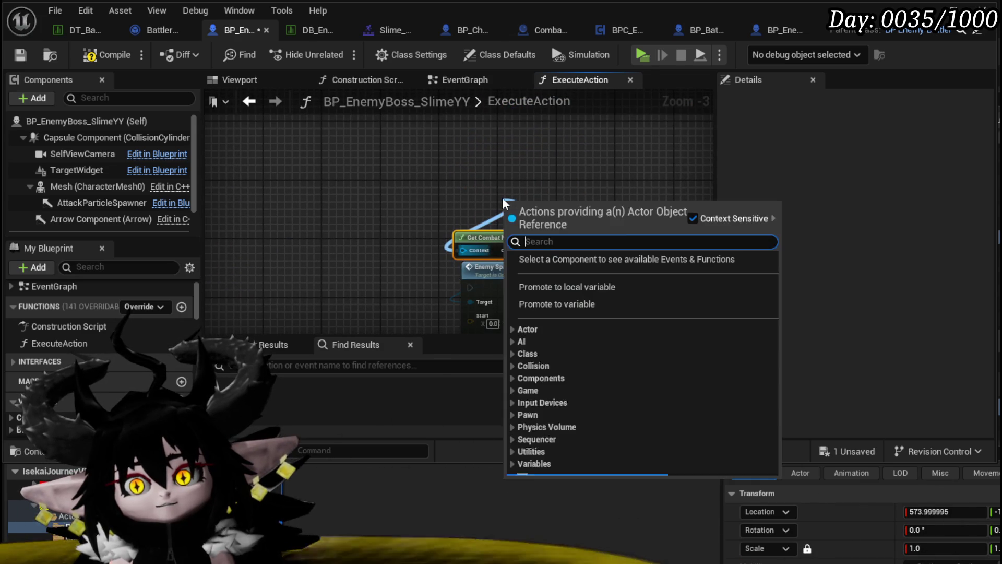
pyautogui.write('Self')
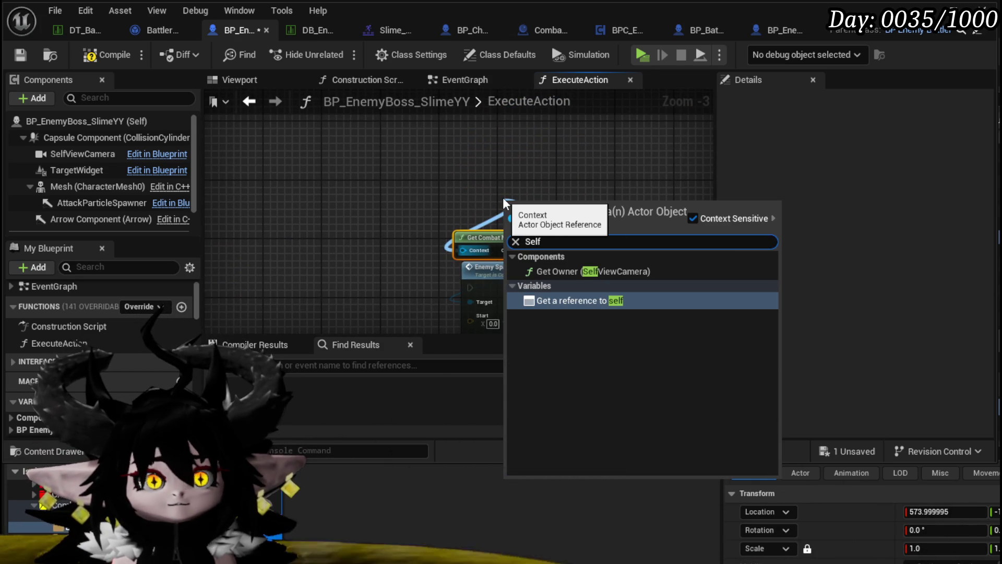
pyautogui.press('Return')
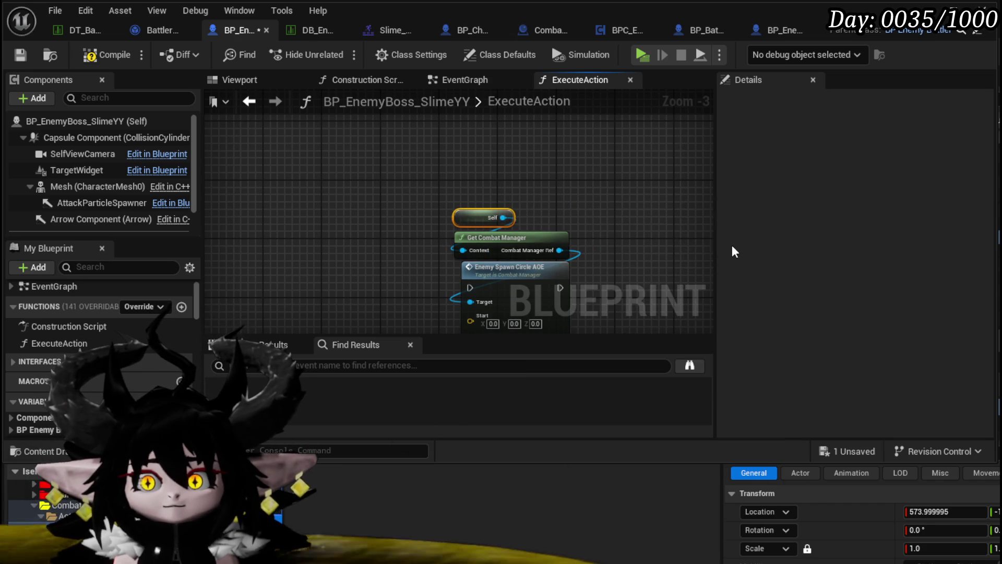
pyautogui.click(653, 222)
# Step: Add a second Enemy Spawn Circle AOE call off Combat Manager Ref, beside the first
pyautogui.moveTo(652, 222); pyautogui.dragTo(522, 170)
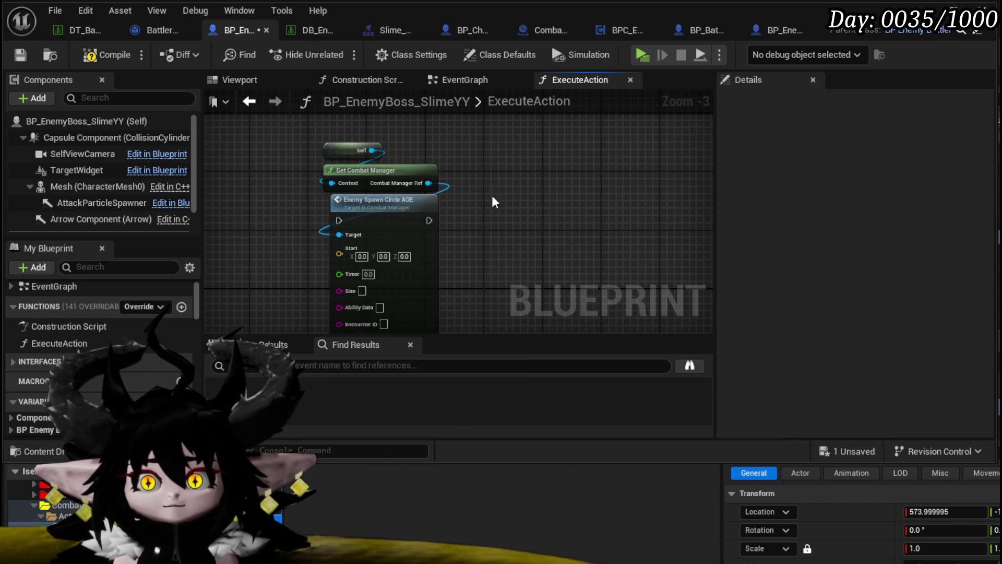
pyautogui.moveTo(428, 182); pyautogui.dragTo(563, 193)
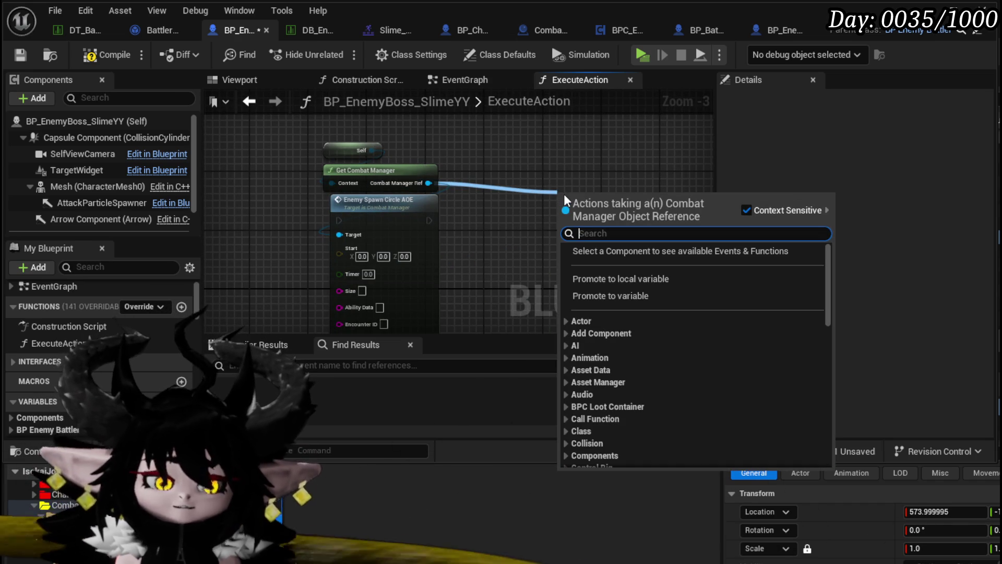
pyautogui.write('Spawn')
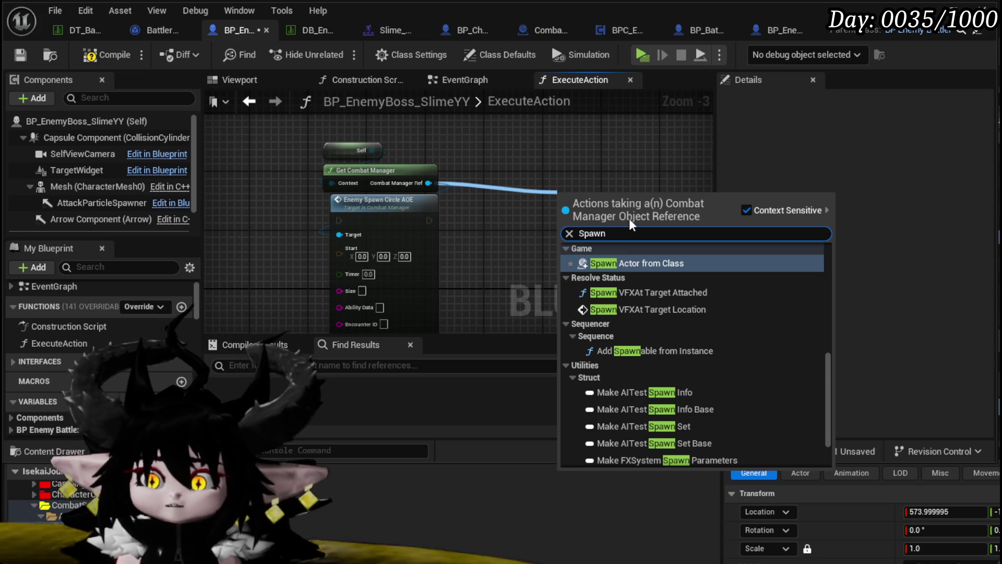
pyautogui.scroll(-2, 681, 282)
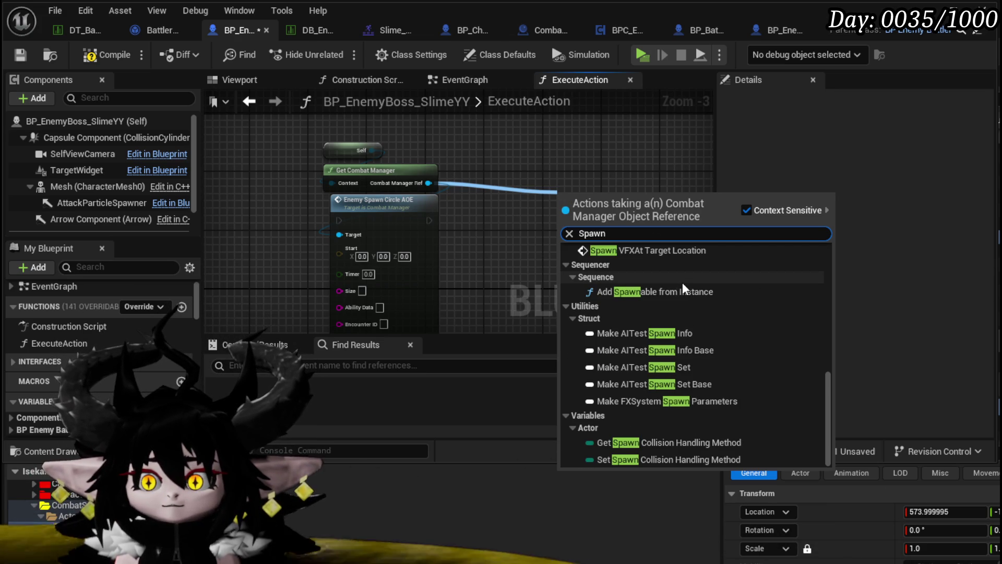
pyautogui.scroll(5, 682, 285)
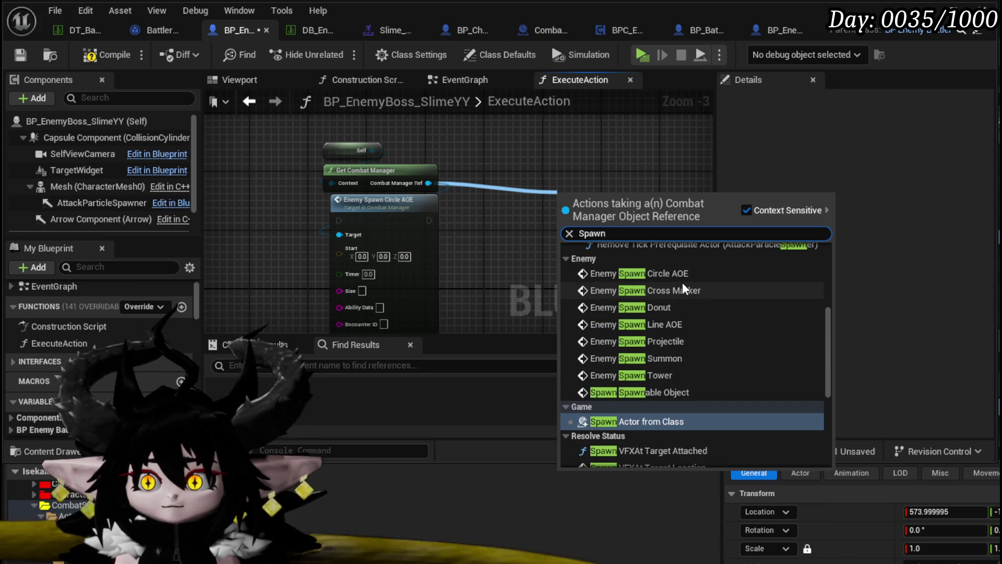
pyautogui.click(682, 274)
pyautogui.moveTo(583, 222)
pyautogui.mouseDown()
pyautogui.moveTo(535, 219)
pyautogui.moveTo(510, 230)
pyautogui.moveTo(579, 184)
pyautogui.moveTo(669, 158)
pyautogui.moveTo(411, 157)
pyautogui.mouseUp()
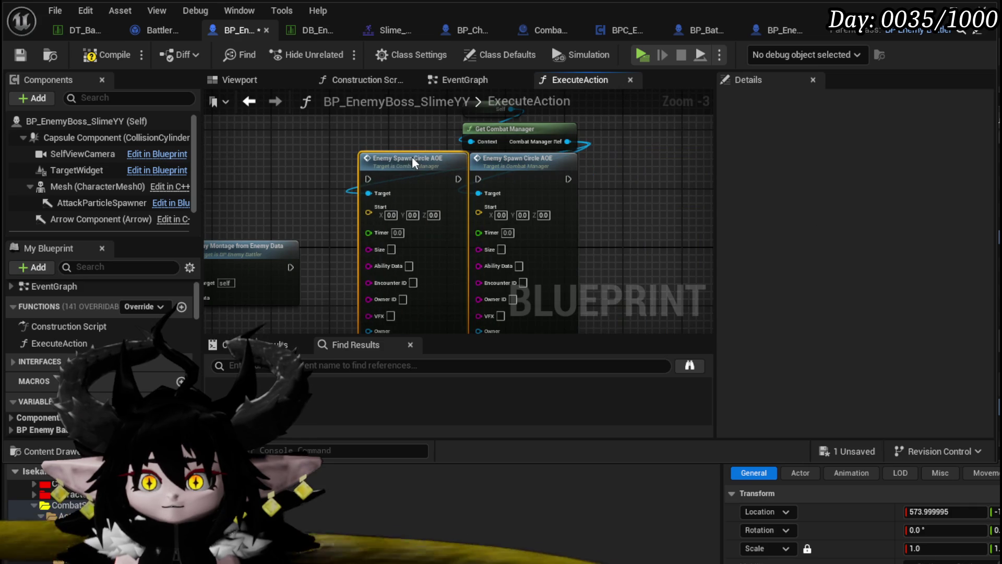
# Step: Wire Play Montage from Enemy Data into the first Enemy Spawn Circle AOE, then chain it into the second
pyautogui.moveTo(312, 105); pyautogui.dragTo(380, 157)
pyautogui.moveTo(497, 196); pyautogui.dragTo(542, 219)
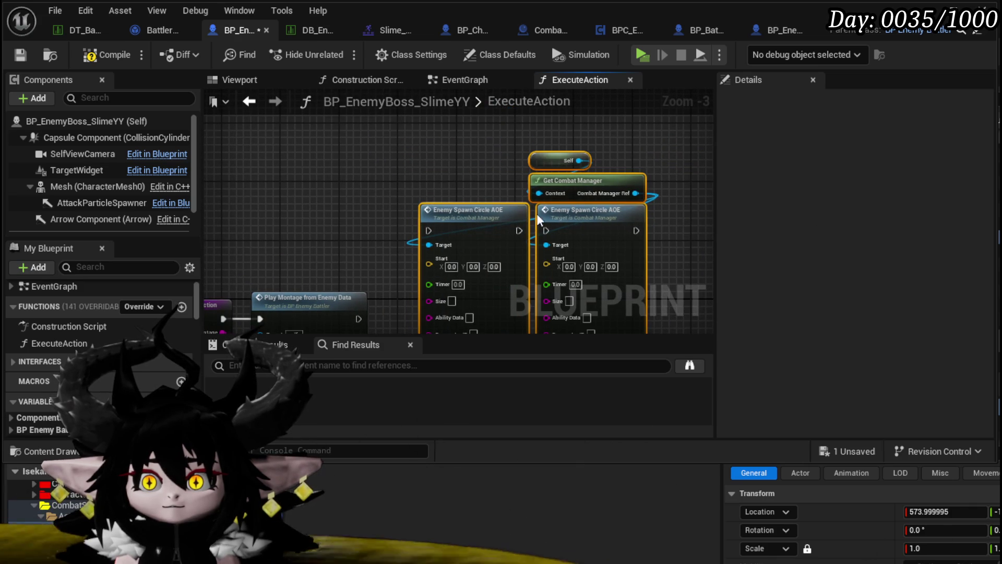
pyautogui.moveTo(478, 234)
pyautogui.mouseDown()
pyautogui.moveTo(518, 290)
pyautogui.moveTo(519, 188)
pyautogui.moveTo(525, 217)
pyautogui.mouseUp()
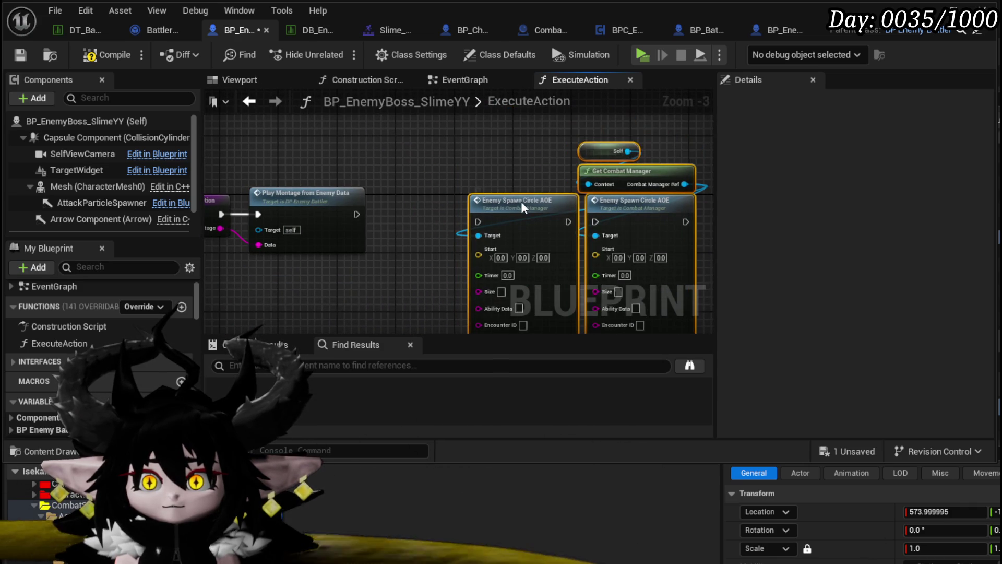
pyautogui.moveTo(356, 214); pyautogui.dragTo(478, 214)
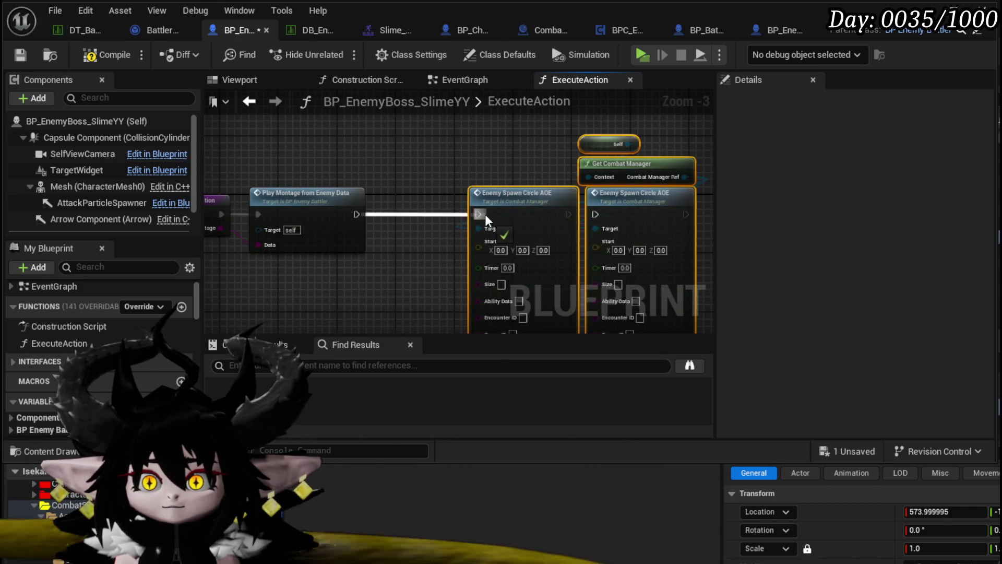
pyautogui.moveTo(568, 213); pyautogui.dragTo(595, 214)
# Step: Tidy the Self and Get Combat Manager nodes above the spawn chain, undoing the last move
pyautogui.moveTo(428, 237); pyautogui.dragTo(531, 185)
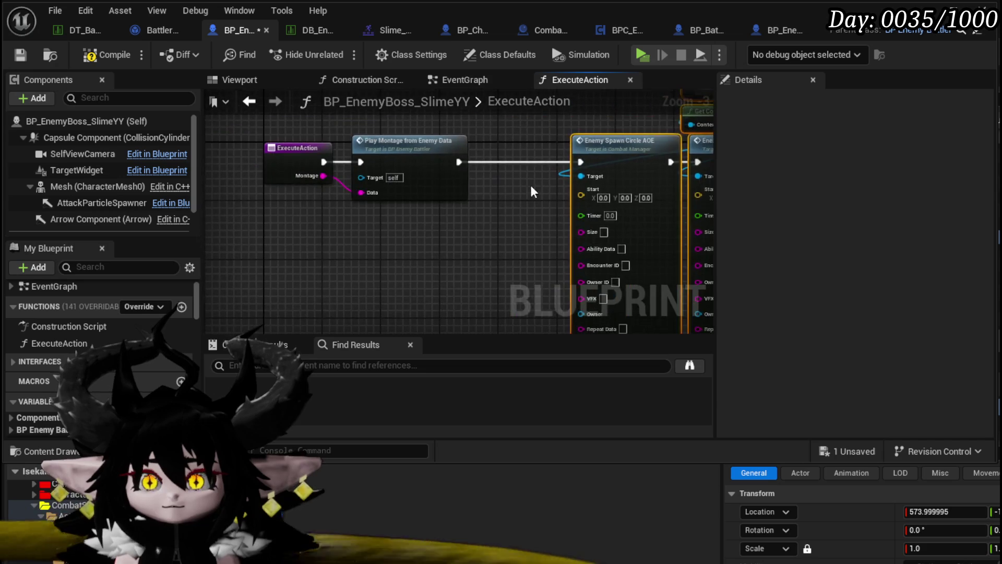
pyautogui.scroll(-1, 530, 185)
pyautogui.scroll(-1, 418, 182)
pyautogui.scroll(3, 418, 181)
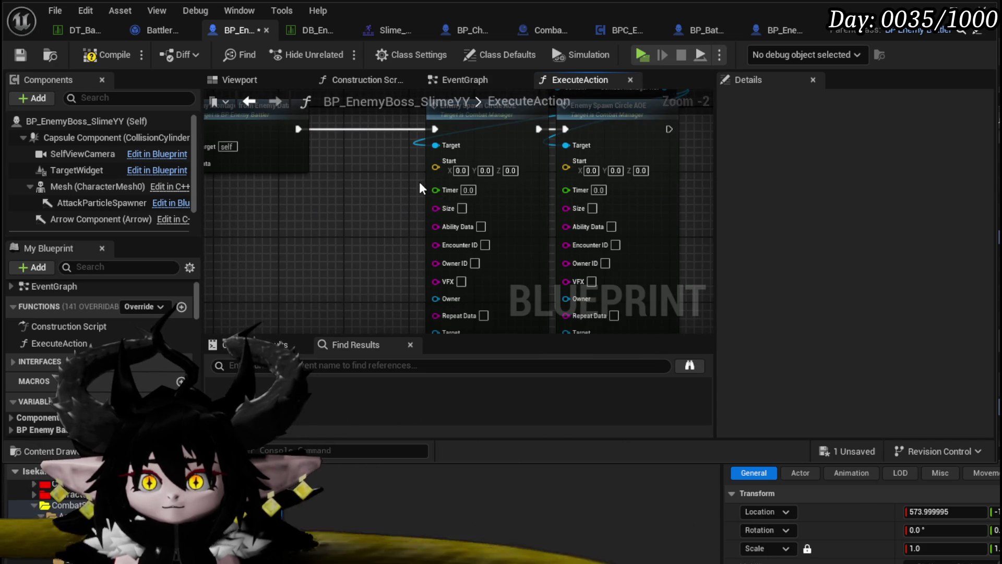
pyautogui.moveTo(419, 181); pyautogui.dragTo(384, 174)
pyautogui.moveTo(644, 187)
pyautogui.mouseDown()
pyautogui.moveTo(464, 129)
pyautogui.moveTo(433, 135)
pyautogui.mouseUp()
pyautogui.scroll(-1, 353, 166)
pyautogui.moveTo(390, 294); pyautogui.dragTo(411, 247)
pyautogui.scroll(-4, 412, 247)
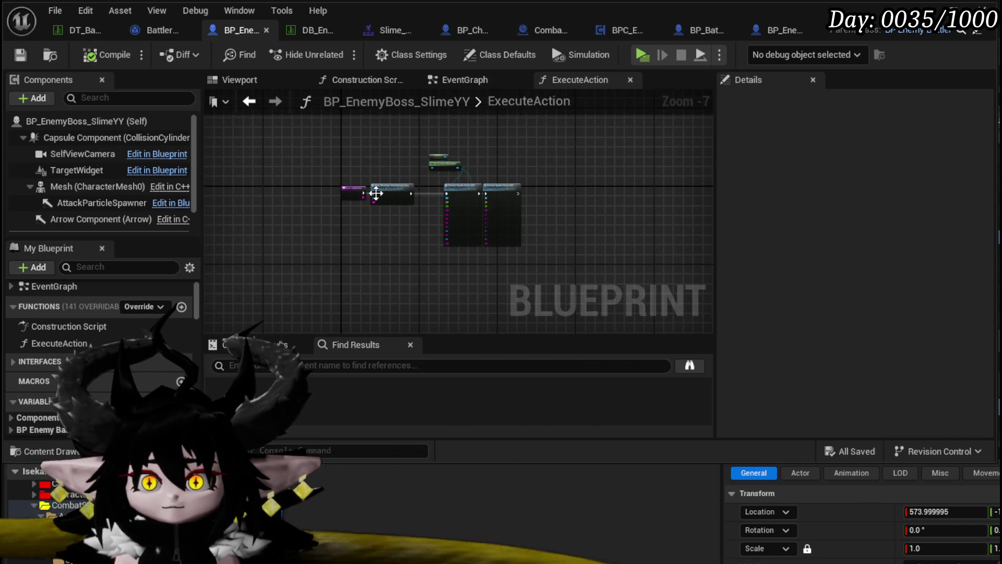
pyautogui.scroll(5, 376, 193)
pyautogui.scroll(-1, 381, 146)
pyautogui.moveTo(515, 230)
pyautogui.mouseDown()
pyautogui.moveTo(381, 146)
pyautogui.moveTo(368, 168)
pyautogui.moveTo(290, 200)
pyautogui.moveTo(343, 139)
pyautogui.mouseUp()
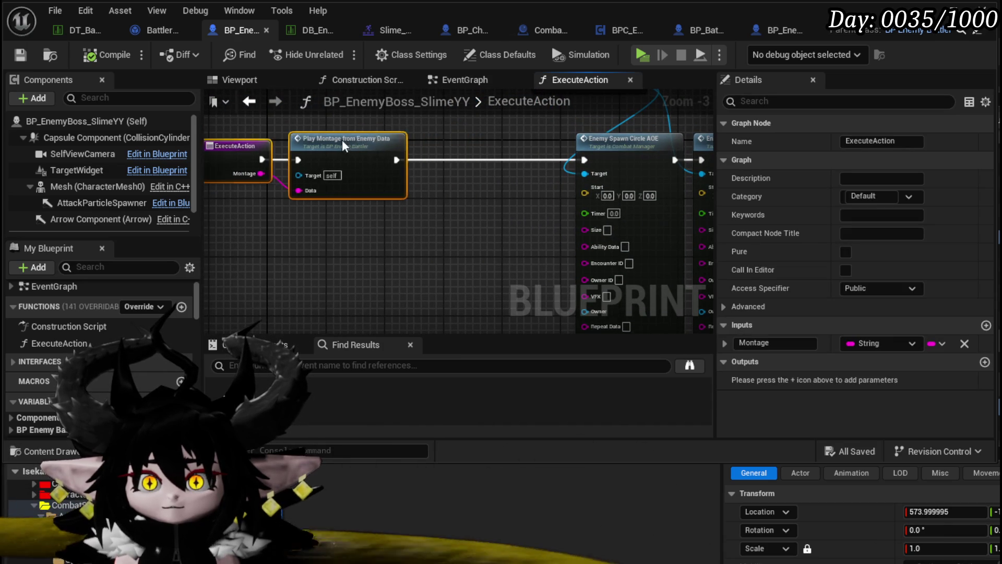
pyautogui.hotkey('ctrl', 'z')
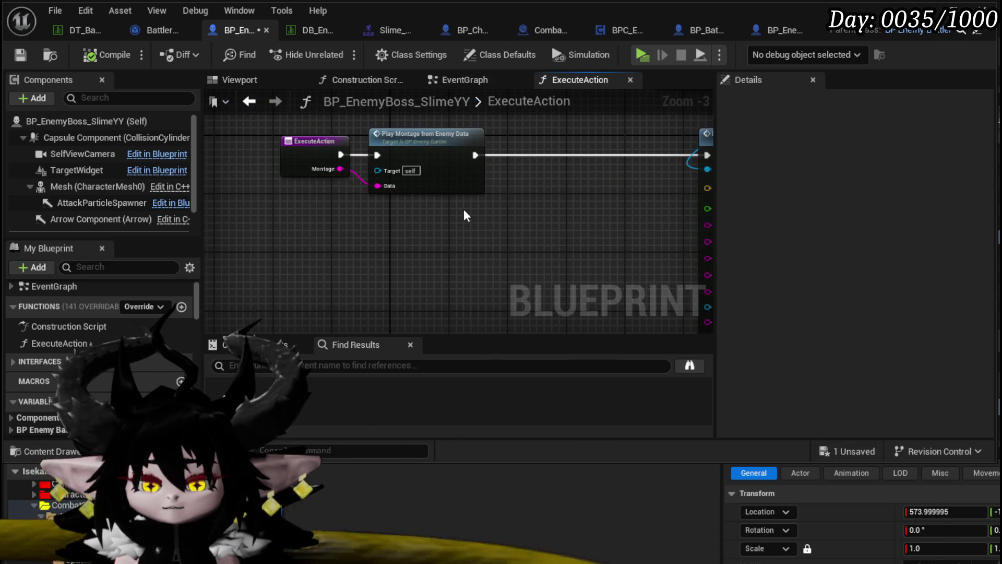
# Step: Open Play Montage from Enemy Data in BP_EnemyBattler's EventGraph
pyautogui.doubleClick(418, 171)
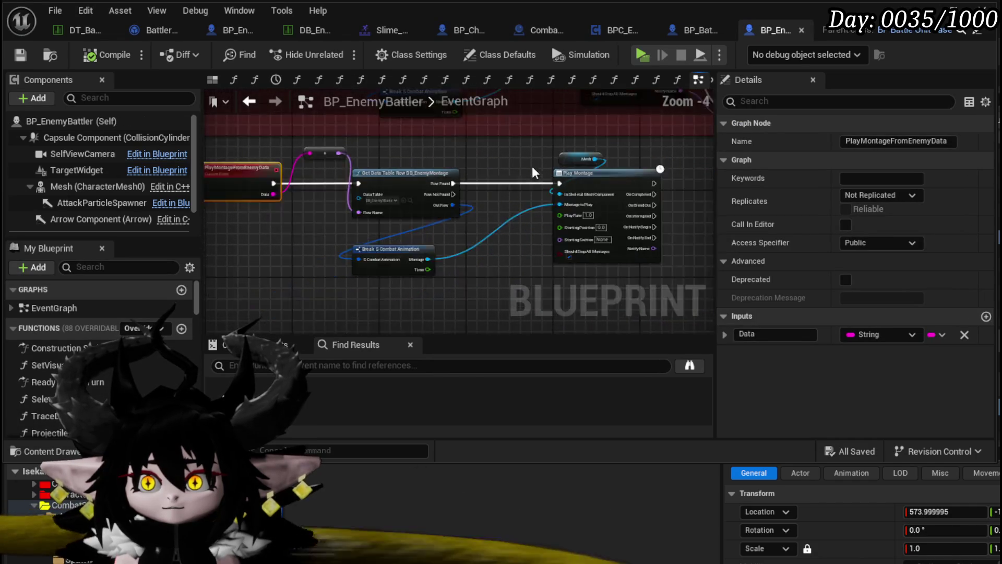
pyautogui.scroll(3, 533, 173)
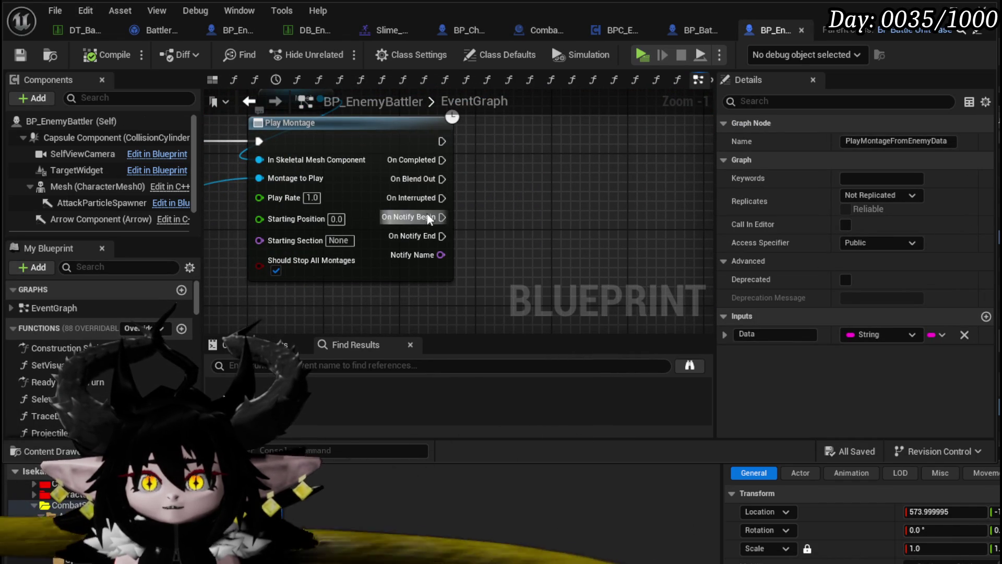
pyautogui.moveTo(428, 218)
pyautogui.mouseDown()
pyautogui.moveTo(522, 235)
pyautogui.moveTo(250, 198)
pyautogui.mouseUp()
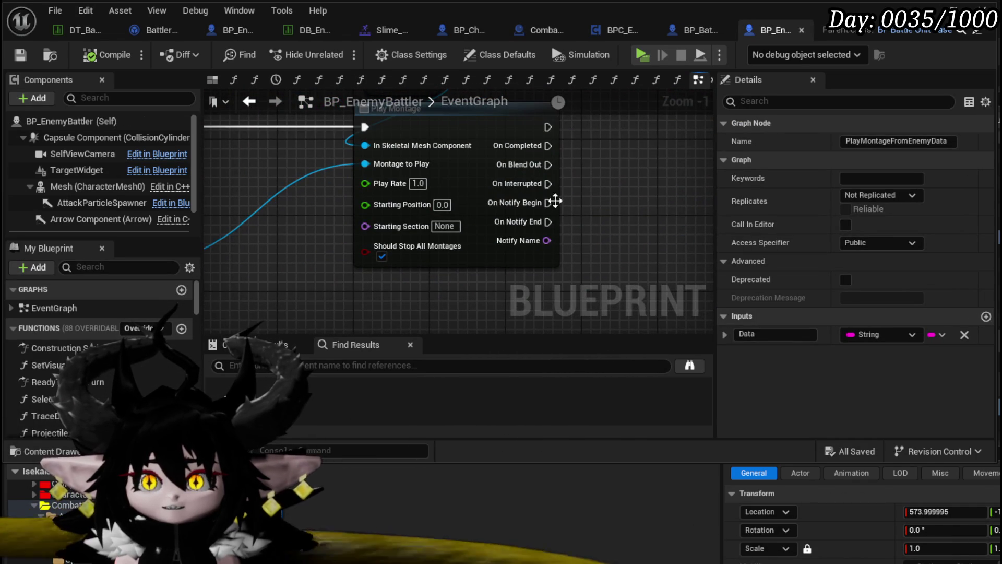
pyautogui.moveTo(555, 201)
pyautogui.mouseDown()
pyautogui.moveTo(472, 230)
pyautogui.moveTo(317, 240)
pyautogui.moveTo(522, 229)
pyautogui.moveTo(480, 225)
pyautogui.moveTo(465, 230)
pyautogui.moveTo(483, 254)
pyautogui.moveTo(523, 248)
pyautogui.mouseUp()
# Step: Add a Switch on Name off Notify Name, driven by On Notify Begin
pyautogui.write('Swi')
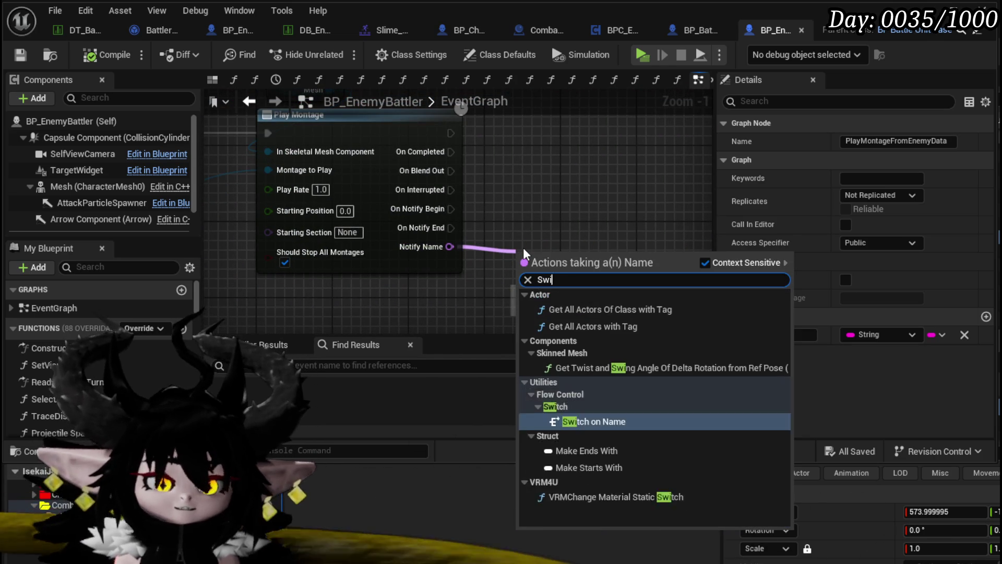
pyautogui.write('tch')
pyautogui.press('Return')
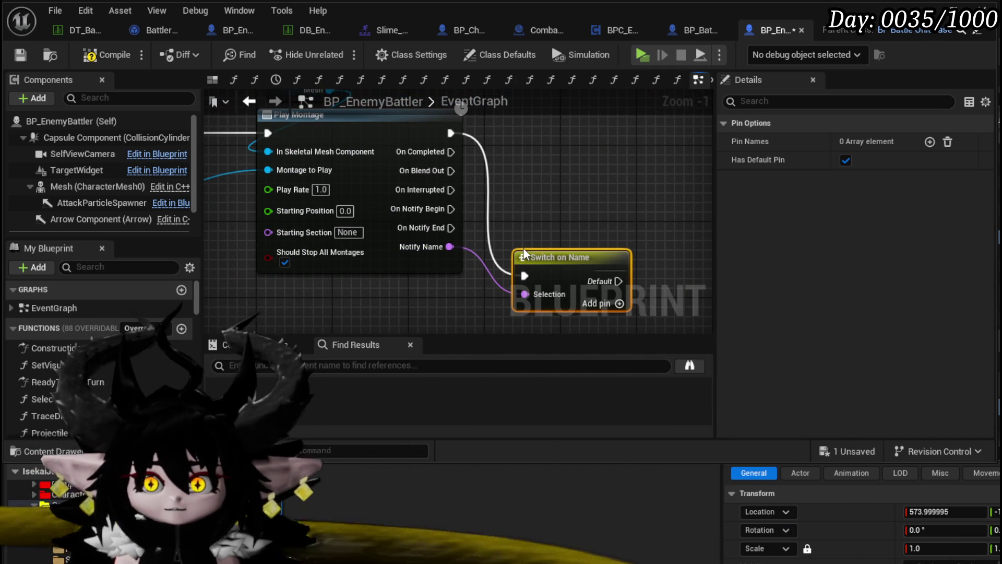
pyautogui.moveTo(451, 208); pyautogui.dragTo(533, 268)
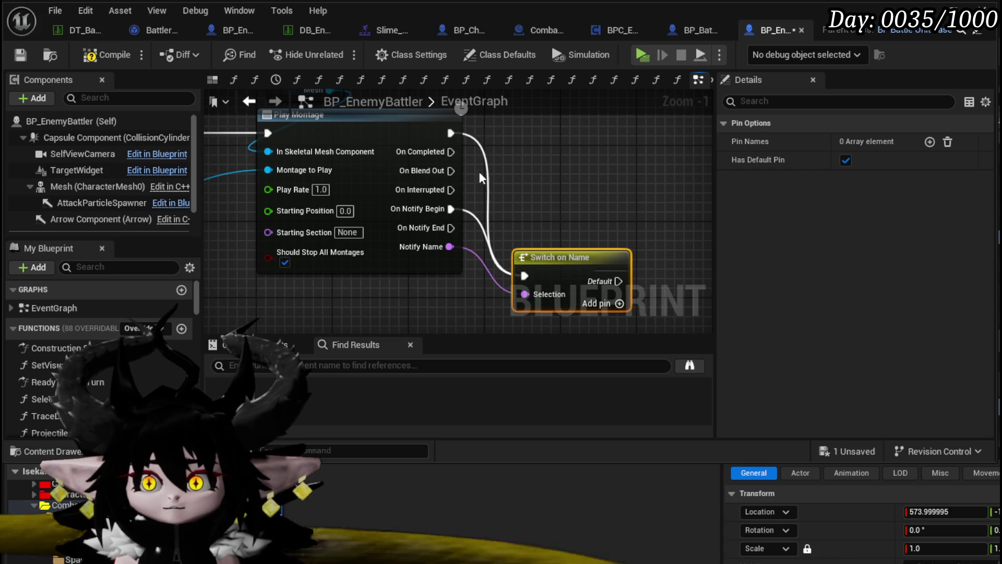
pyautogui.moveTo(481, 178); pyautogui.dragTo(375, 134)
pyautogui.moveTo(464, 214); pyautogui.dragTo(444, 164)
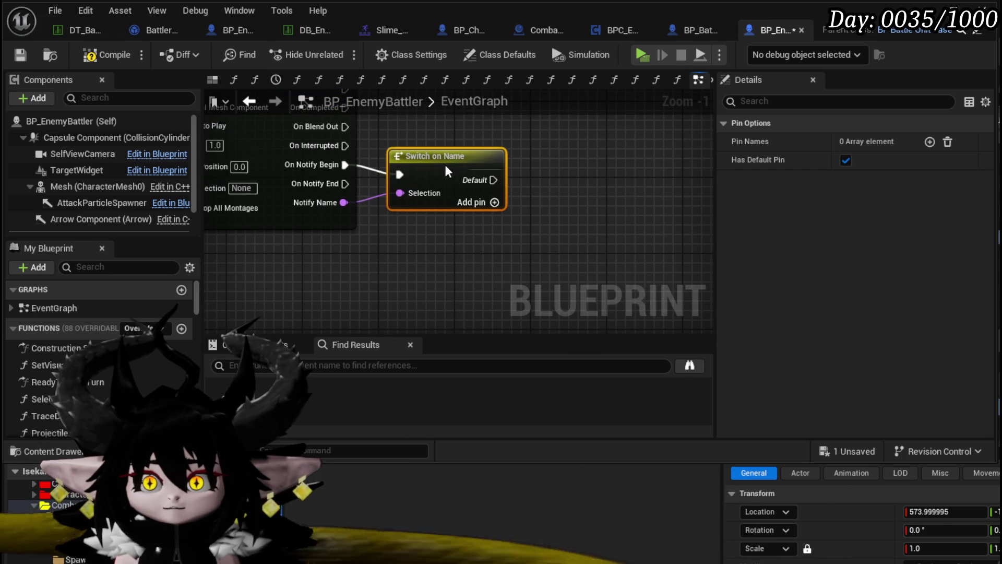
# Step: Delete the Switch on Name node, then compile and save BP_EnemyBattler
pyautogui.press('Delete')
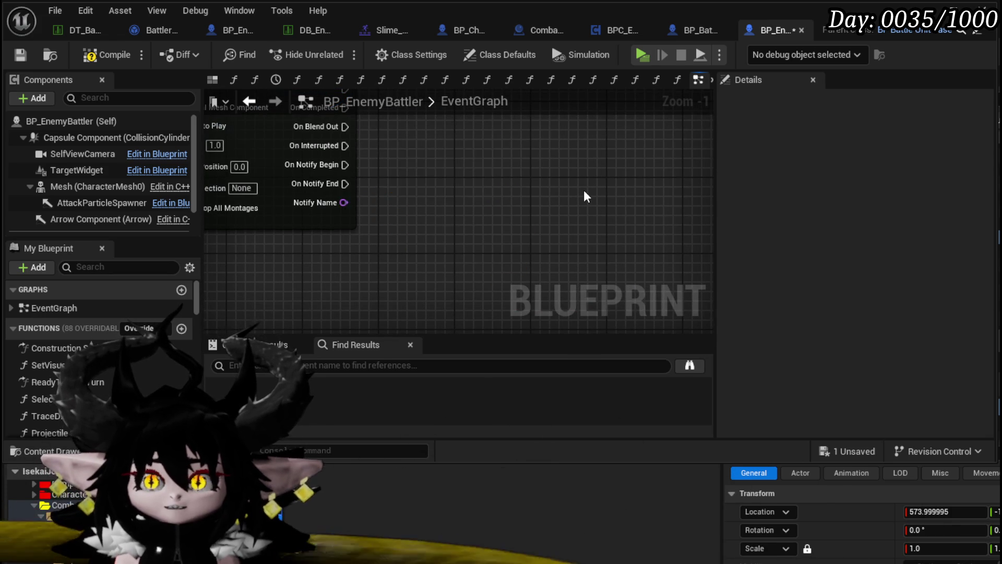
pyautogui.scroll(-3, 583, 189)
pyautogui.click(109, 55)
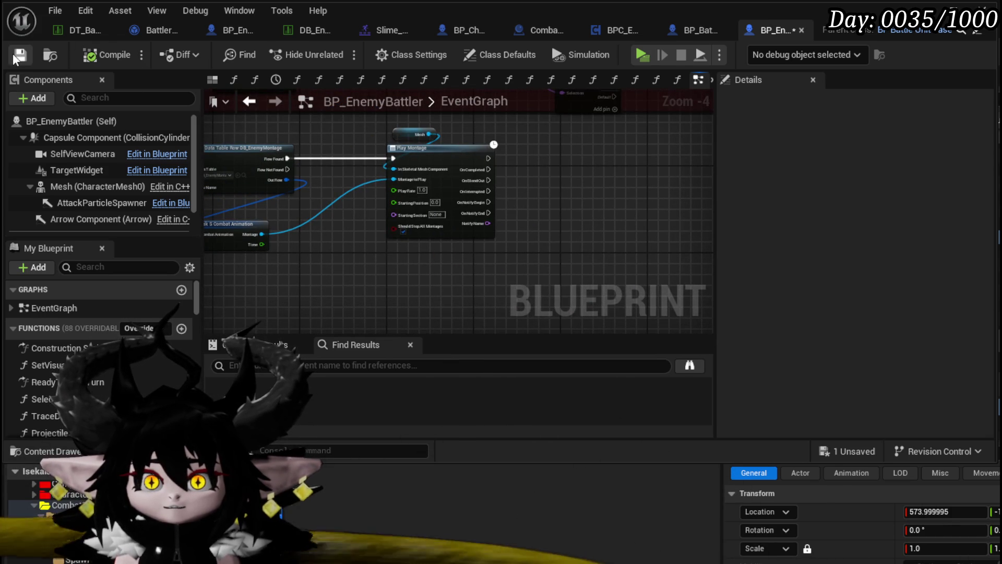
pyautogui.click(15, 57)
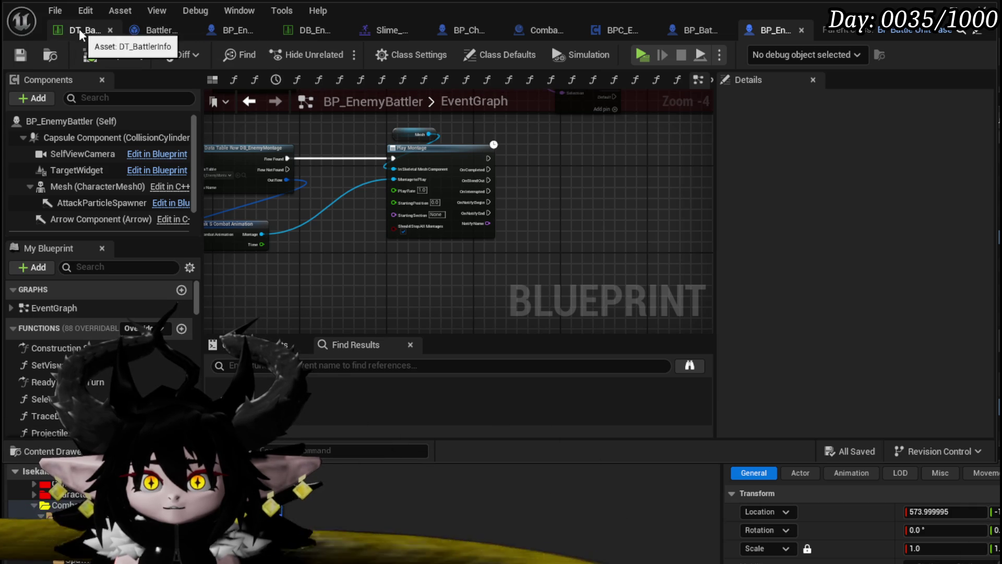
# Step: Return to the boss slime's ExecuteAction graph and review the spawn nodes and Get Combat Manager
pyautogui.click(79, 29)
pyautogui.click(149, 31)
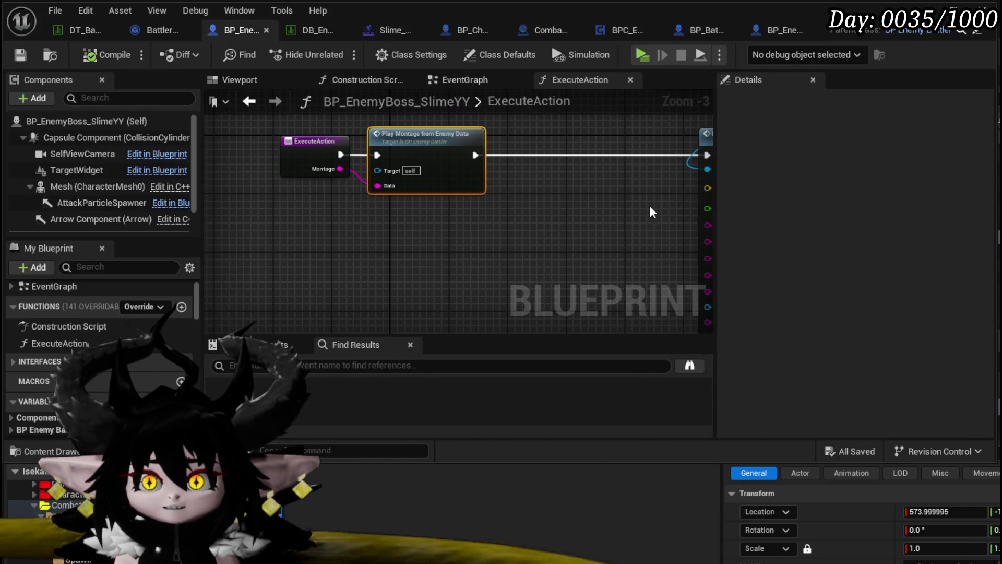
pyautogui.moveTo(369, 219)
pyautogui.mouseDown()
pyautogui.moveTo(648, 91)
pyautogui.moveTo(637, 99)
pyautogui.mouseUp()
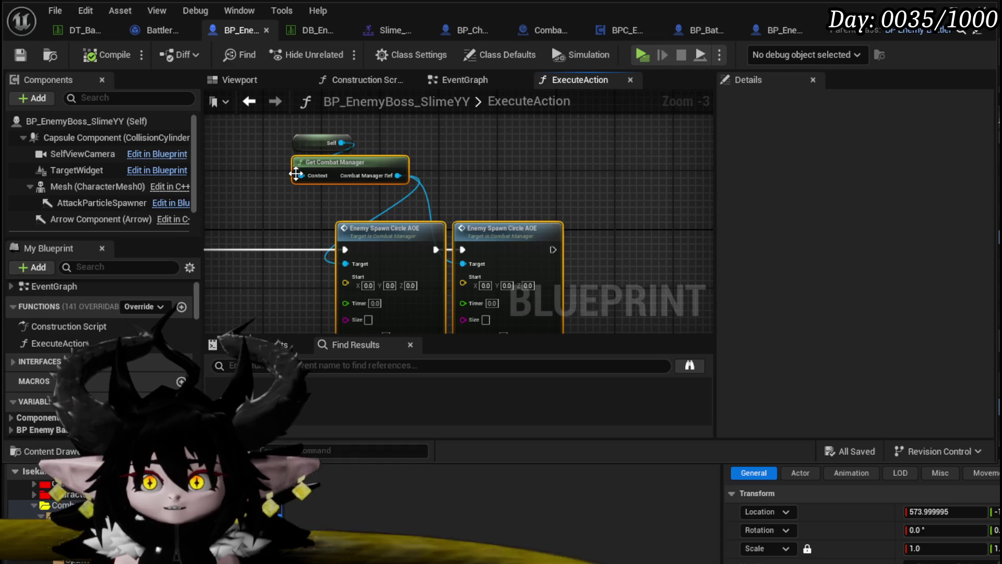
pyautogui.moveTo(296, 174)
pyautogui.mouseDown()
pyautogui.moveTo(381, 168)
pyautogui.moveTo(362, 170)
pyautogui.mouseUp()
pyautogui.scroll(3, 477, 198)
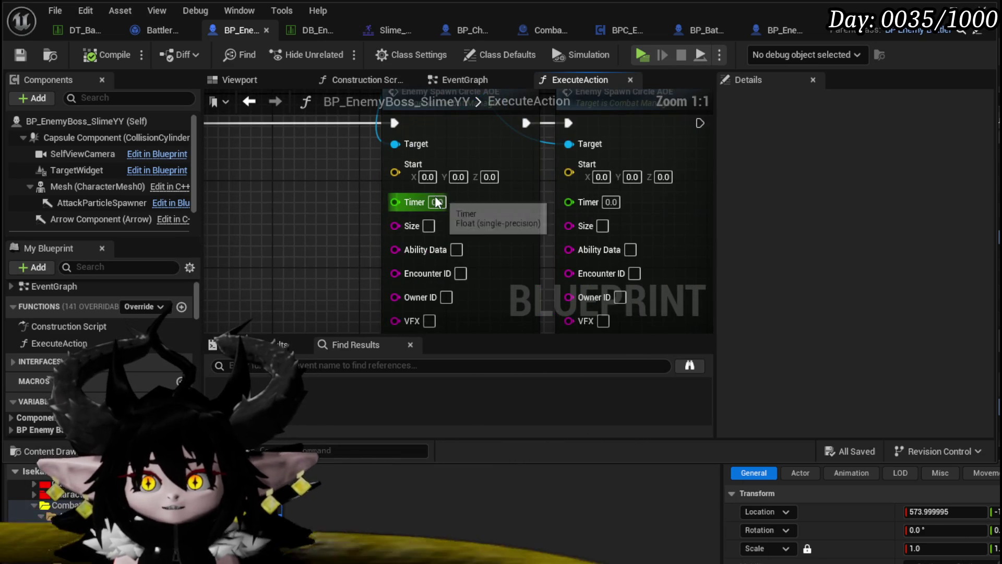
pyautogui.scroll(-3, 334, 206)
pyautogui.moveTo(336, 198); pyautogui.dragTo(591, 218)
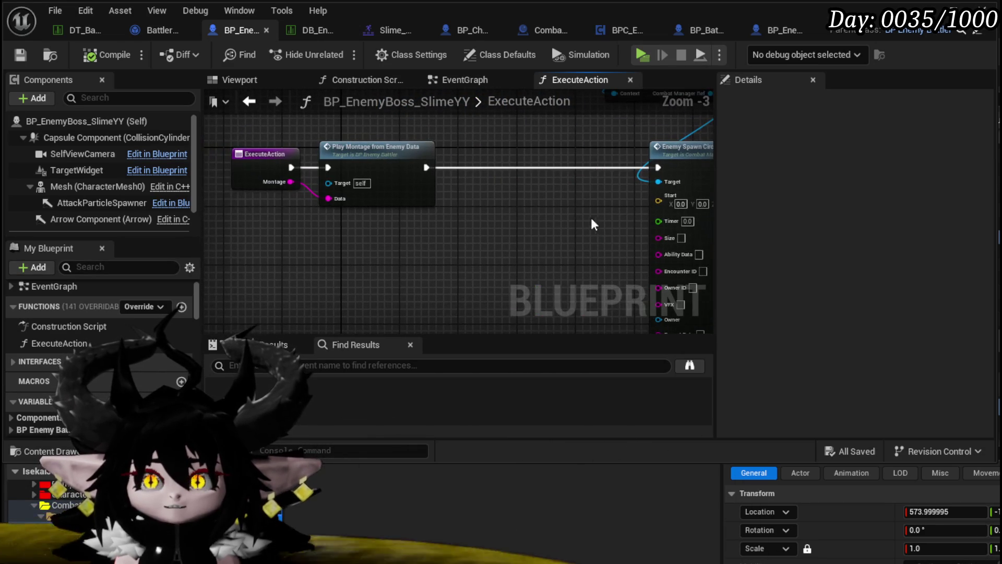
pyautogui.moveTo(514, 205)
pyautogui.mouseDown()
pyautogui.moveTo(313, 201)
pyautogui.moveTo(514, 208)
pyautogui.mouseUp()
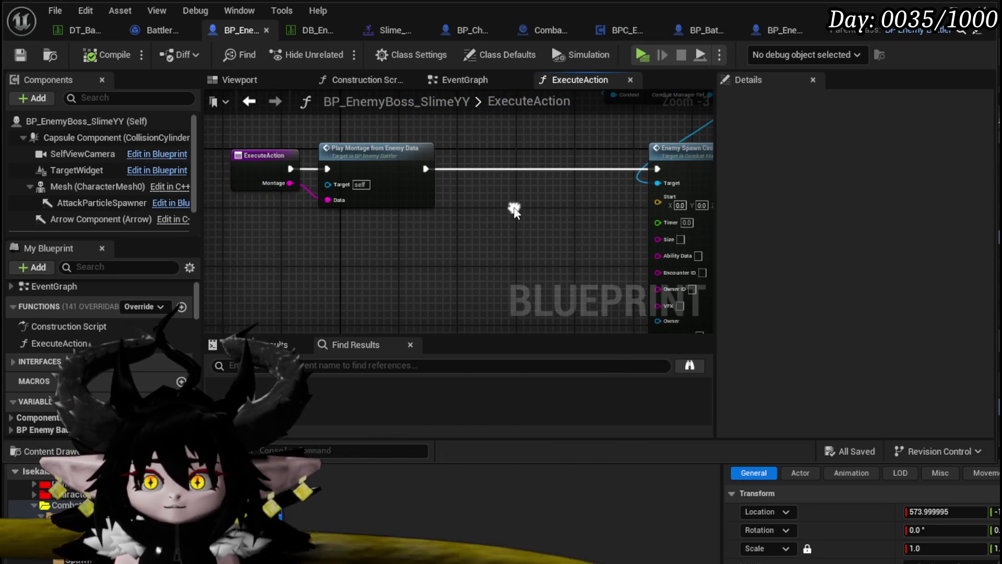
# Step: Open PlayMontageFromEnemyData, save, and select the reroute, Get Data Table Row and Break S Combat Animation nodes
pyautogui.doubleClick(375, 166)
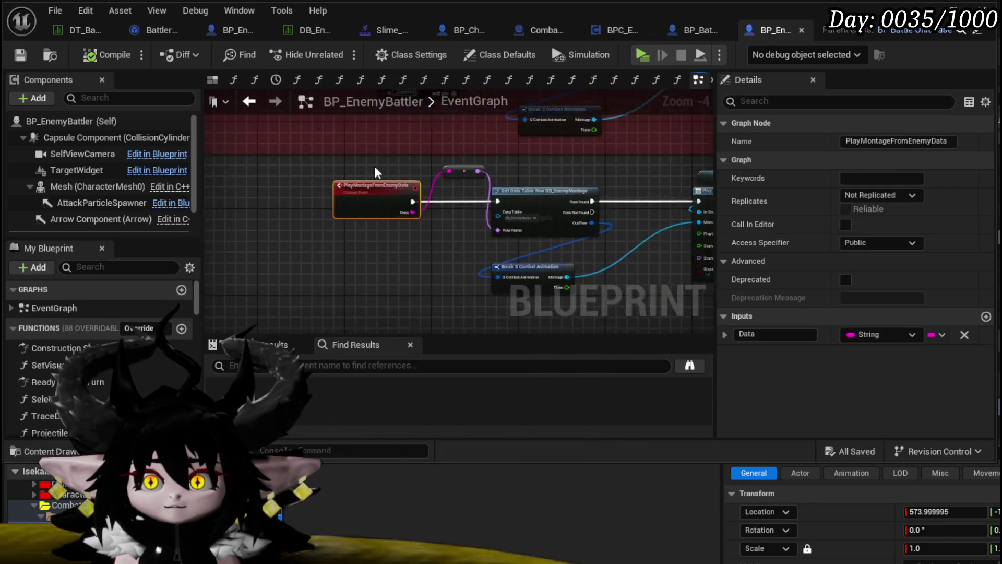
pyautogui.scroll(2, 386, 262)
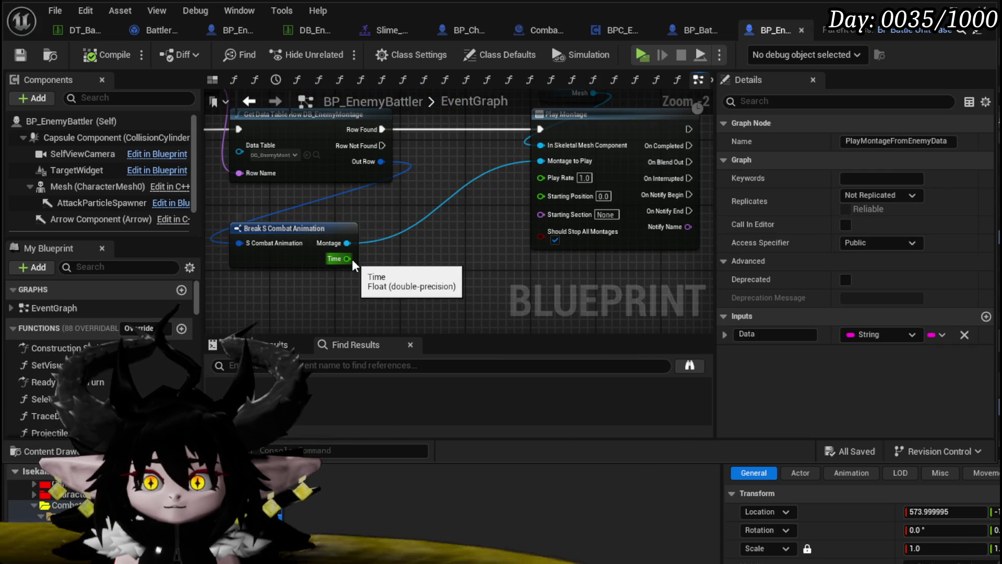
pyautogui.moveTo(352, 259)
pyautogui.mouseDown()
pyautogui.moveTo(574, 305)
pyautogui.moveTo(434, 268)
pyautogui.mouseUp()
pyautogui.scroll(-2, 574, 305)
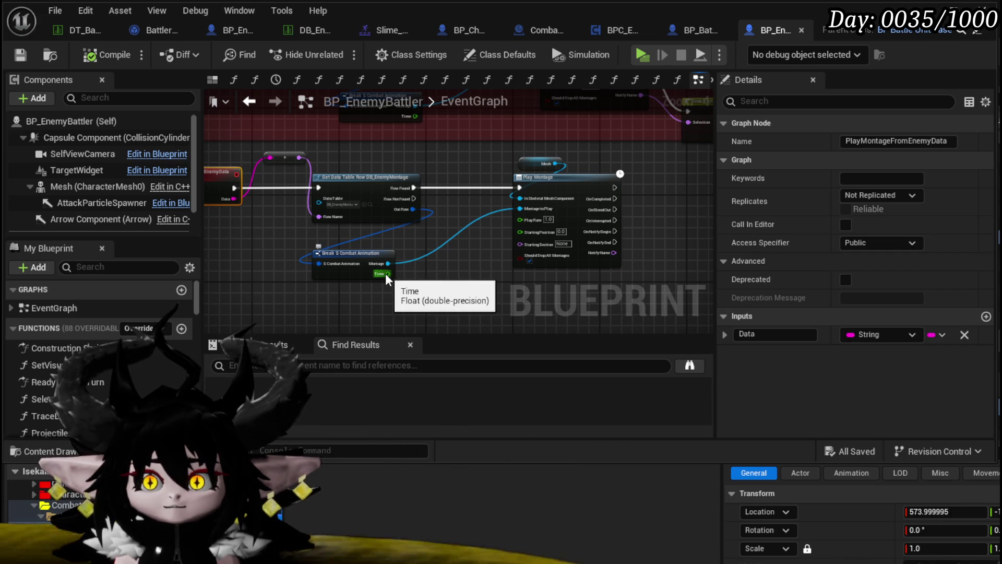
pyautogui.moveTo(389, 274)
pyautogui.mouseDown()
pyautogui.moveTo(429, 278)
pyautogui.moveTo(410, 282)
pyautogui.moveTo(398, 262)
pyautogui.moveTo(419, 282)
pyautogui.mouseUp()
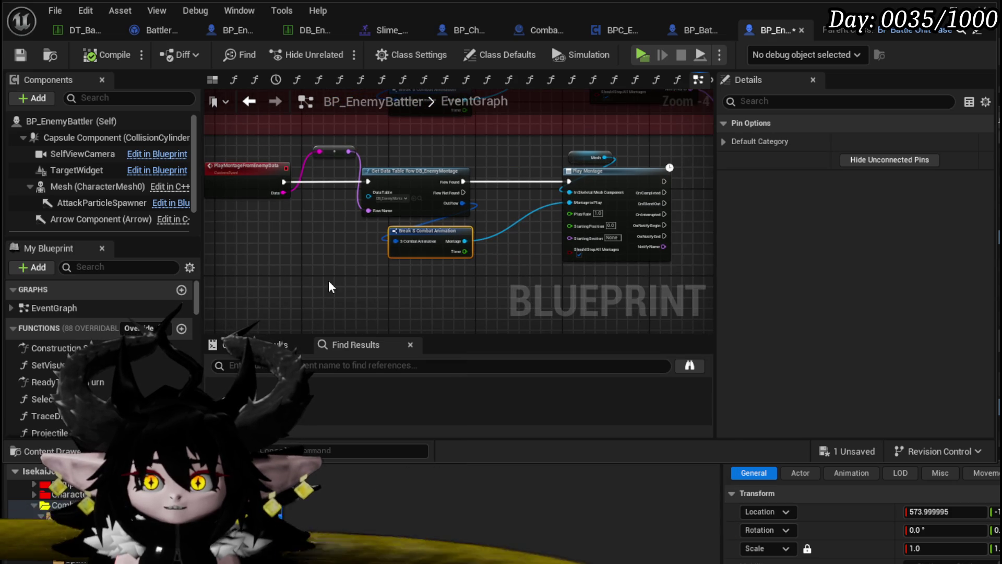
pyautogui.moveTo(327, 280); pyautogui.dragTo(620, 157)
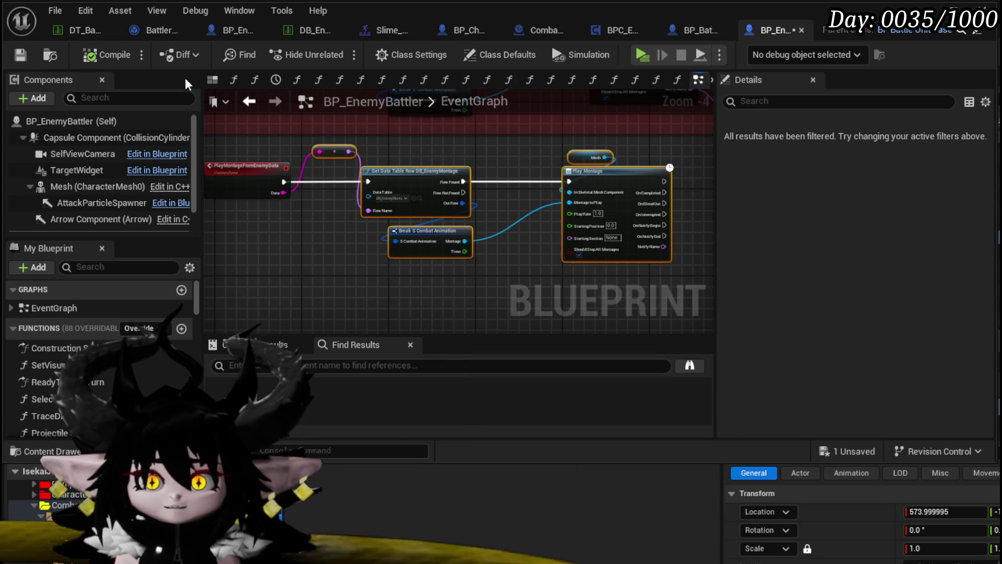
pyautogui.hotkey('ctrl', 's')
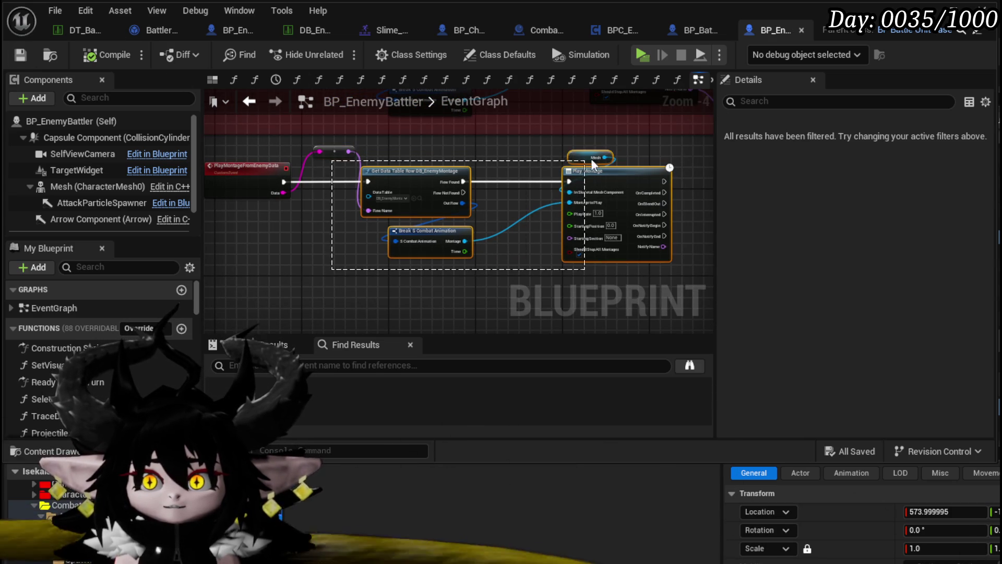
pyautogui.moveTo(591, 161); pyautogui.dragTo(590, 148)
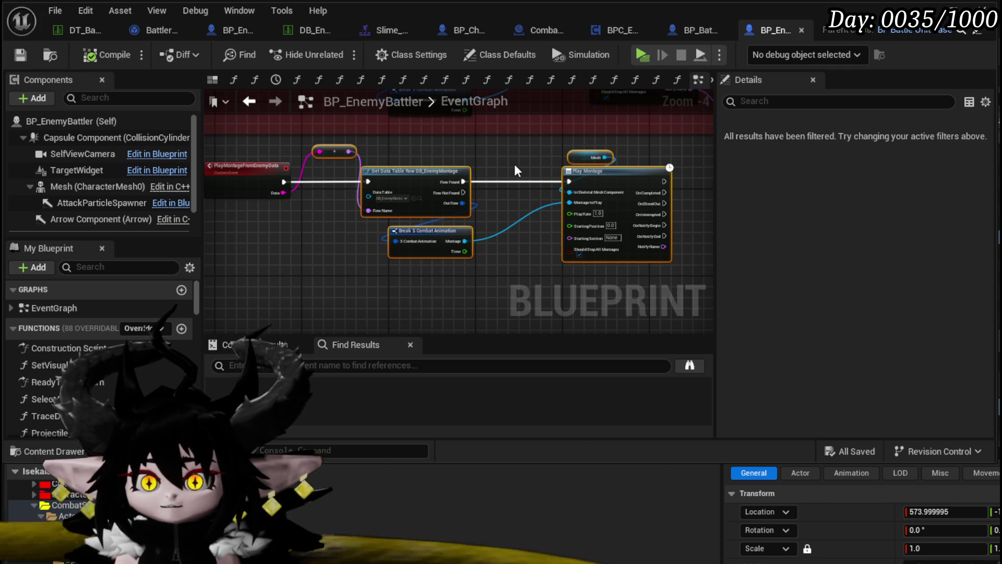
pyautogui.moveTo(307, 299)
pyautogui.mouseDown()
pyautogui.moveTo(470, 219)
pyautogui.moveTo(470, 157)
pyautogui.mouseUp()
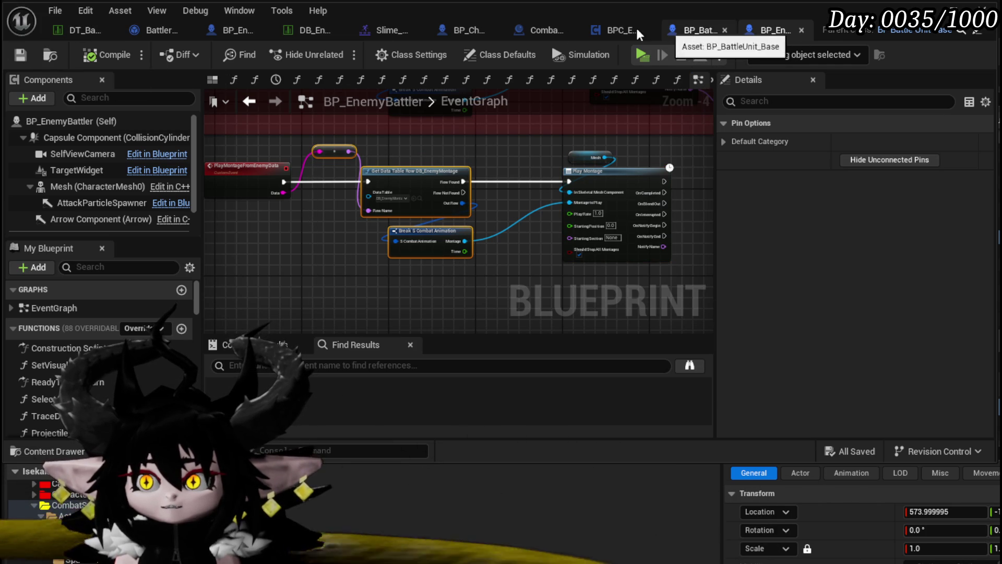
# Step: Paste the lookup nodes into the boss slime's ExecuteAction and wire the Montage pin to the reroute
pyautogui.click(225, 31)
pyautogui.hotkey('ctrl', 'v')
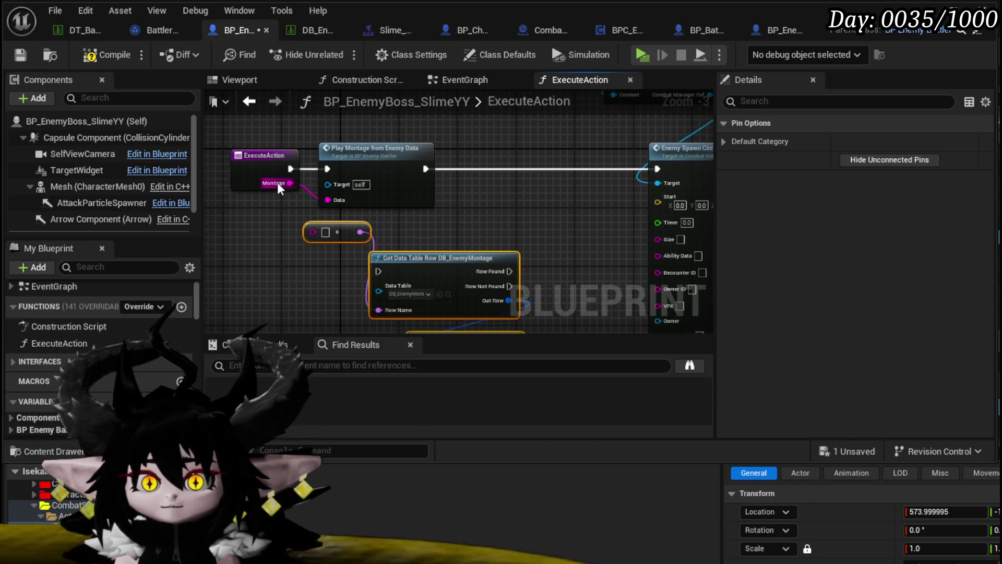
pyautogui.moveTo(277, 183); pyautogui.dragTo(312, 232)
pyautogui.moveTo(436, 224); pyautogui.dragTo(377, 172)
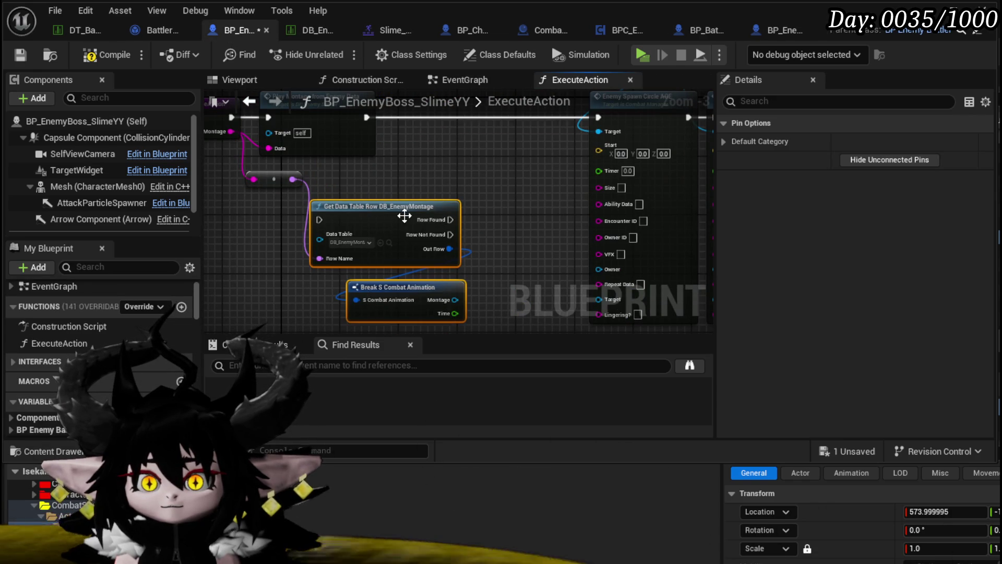
pyautogui.moveTo(404, 215); pyautogui.dragTo(488, 114)
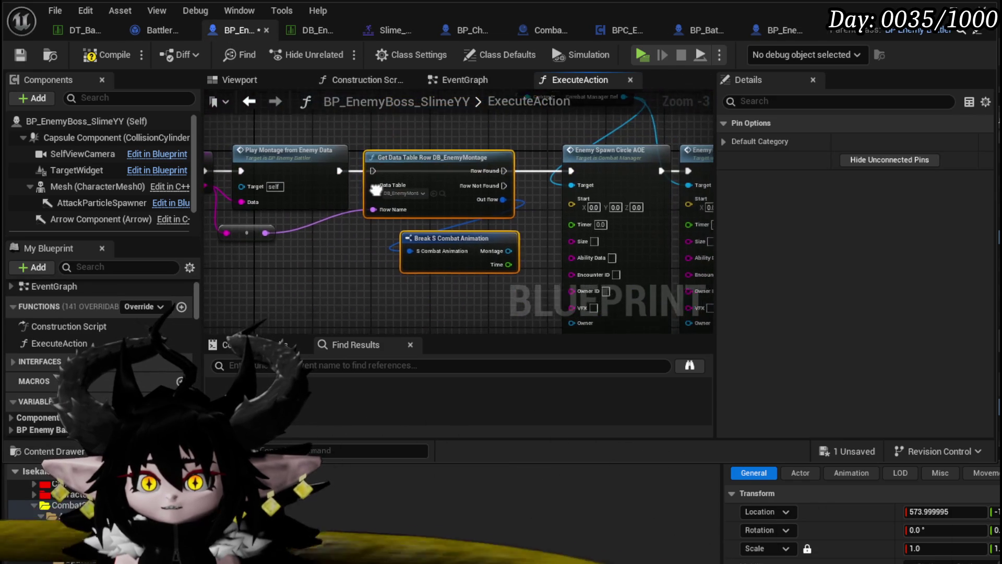
pyautogui.moveTo(376, 188); pyautogui.dragTo(368, 186)
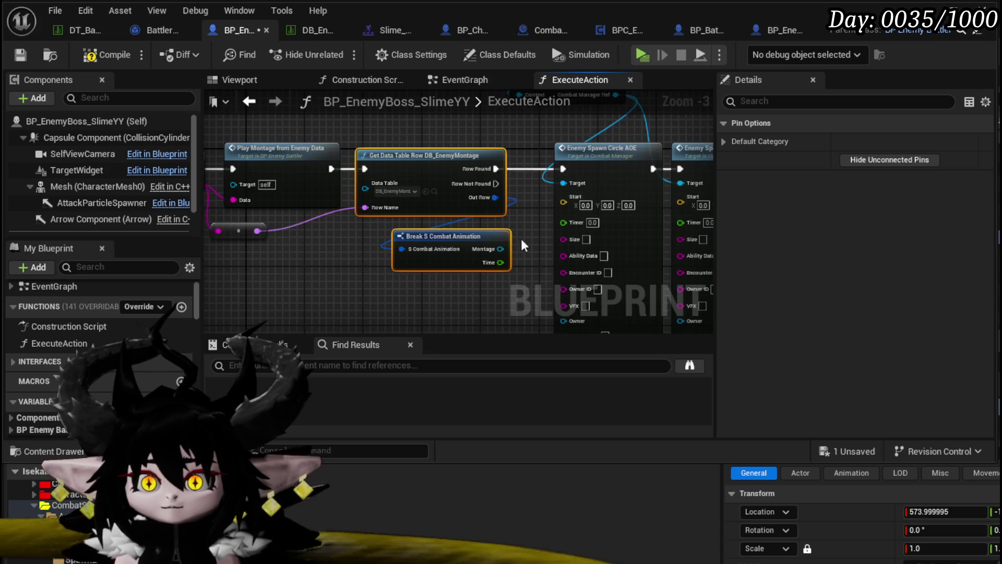
# Step: Feed Time into both Enemy Spawn Circle AOE Timer pins, then compile and save the boss slime
pyautogui.moveTo(522, 245)
pyautogui.mouseDown()
pyautogui.moveTo(390, 233)
pyautogui.moveTo(396, 258)
pyautogui.moveTo(432, 209)
pyautogui.mouseUp()
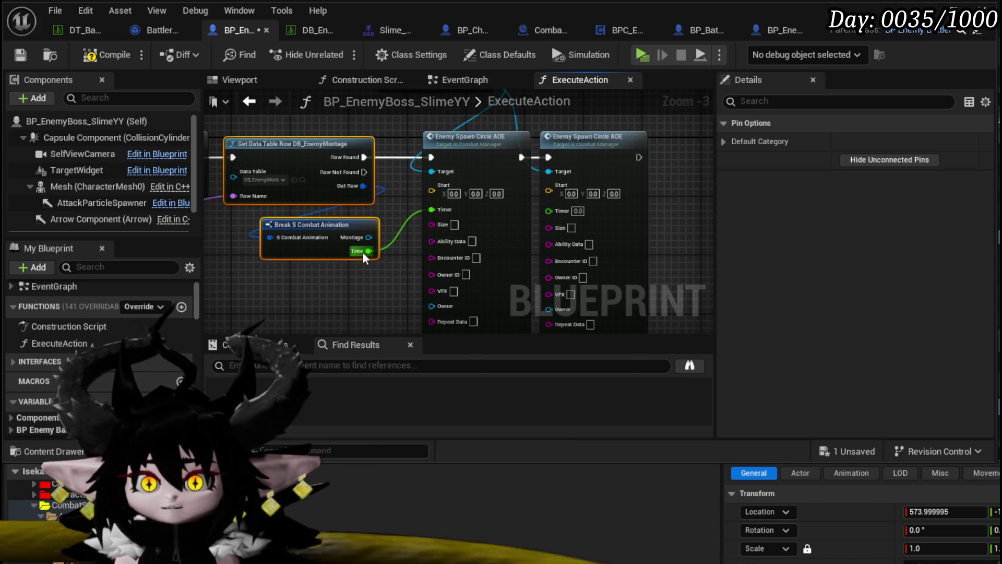
pyautogui.moveTo(362, 252)
pyautogui.mouseDown()
pyautogui.moveTo(572, 189)
pyautogui.moveTo(553, 210)
pyautogui.mouseUp()
pyautogui.scroll(-2, 560, 210)
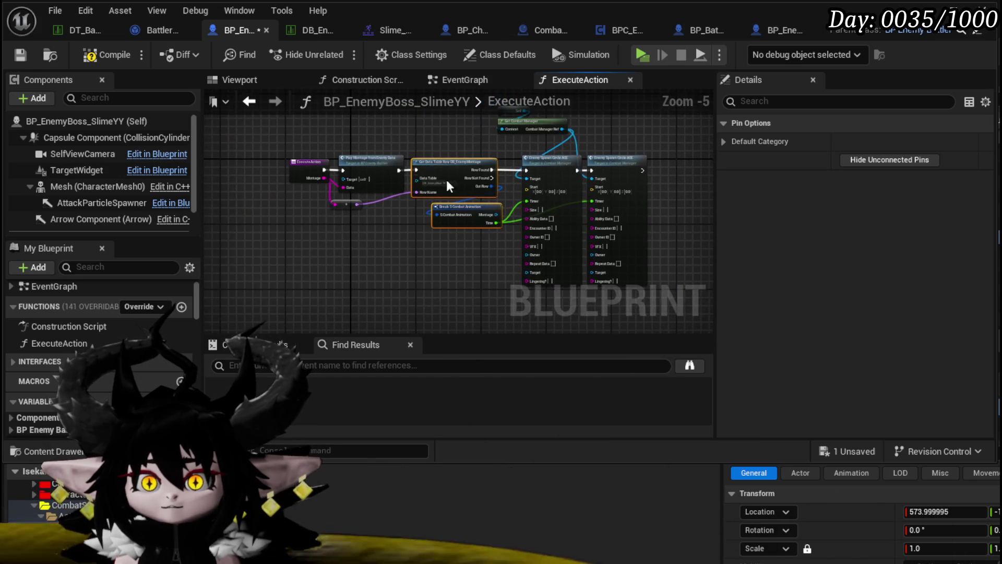
pyautogui.click(455, 142)
pyautogui.moveTo(455, 142); pyautogui.dragTo(364, 119)
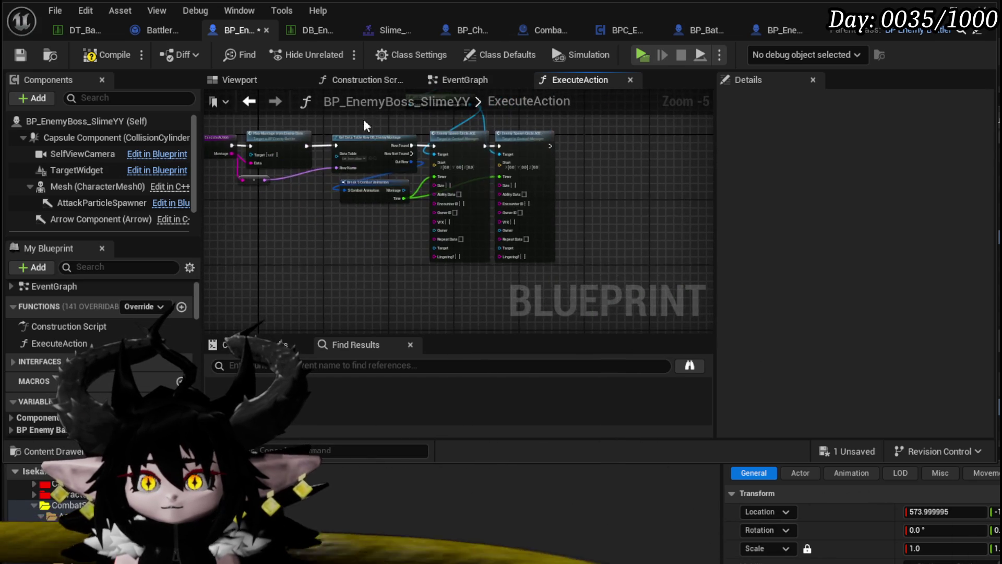
pyautogui.scroll(3, 364, 119)
pyautogui.moveTo(339, 296); pyautogui.dragTo(378, 229)
pyautogui.scroll(-1, 378, 225)
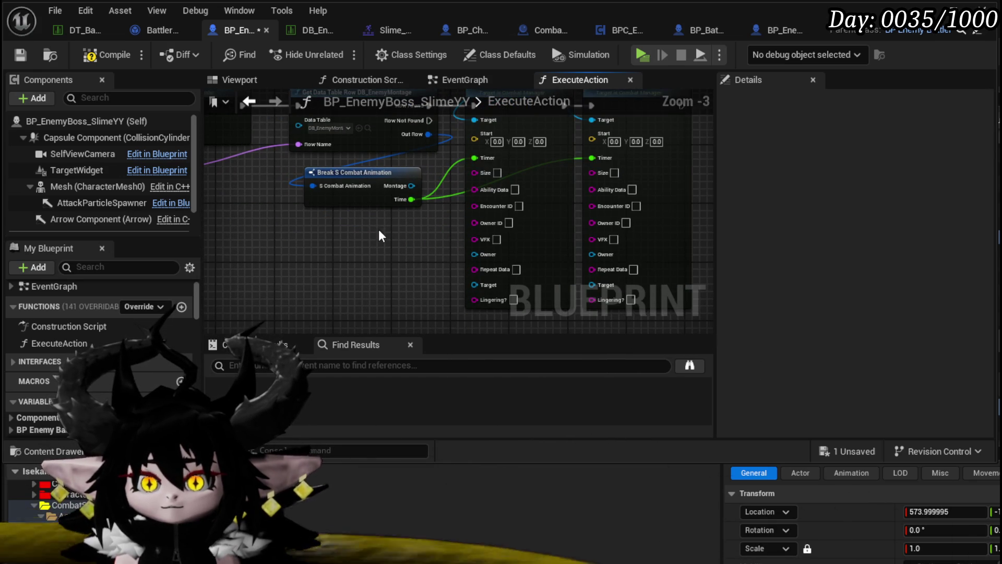
pyautogui.click(103, 55)
pyautogui.click(20, 55)
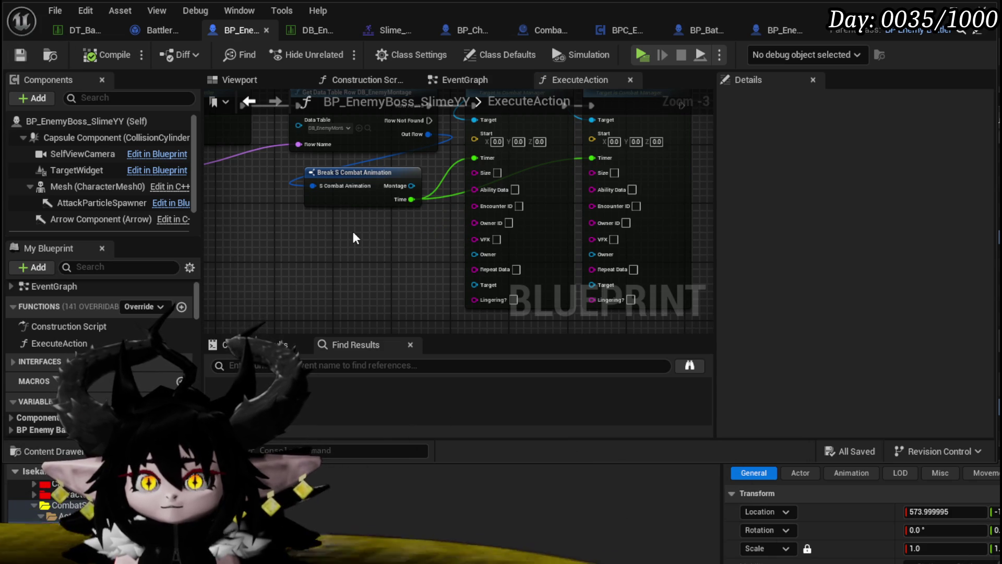
# Step: Spread the second Enemy Spawn Circle AOE node away from the first
pyautogui.moveTo(353, 236); pyautogui.dragTo(383, 300)
pyautogui.scroll(-1, 386, 285)
pyautogui.scroll(2, 360, 285)
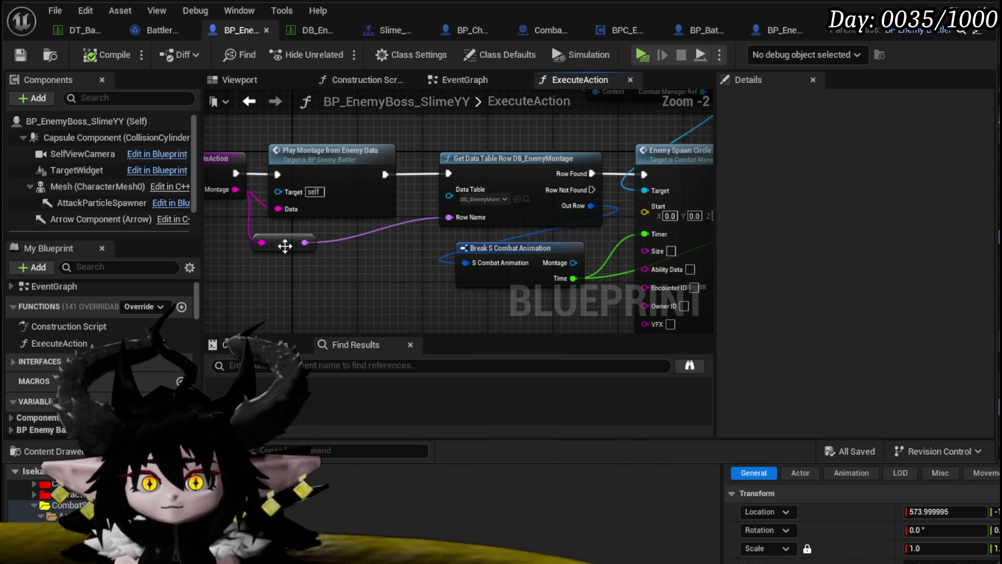
pyautogui.click(298, 243)
pyautogui.scroll(-1, 356, 282)
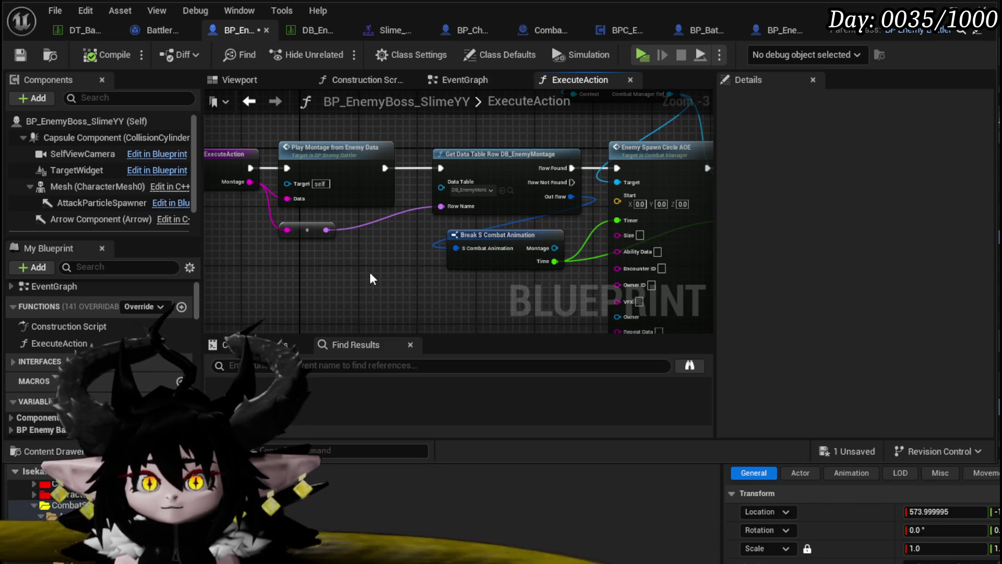
pyautogui.moveTo(369, 272)
pyautogui.mouseDown()
pyautogui.moveTo(453, 216)
pyautogui.moveTo(512, 151)
pyautogui.moveTo(480, 175)
pyautogui.moveTo(486, 198)
pyautogui.moveTo(538, 163)
pyautogui.moveTo(502, 145)
pyautogui.mouseUp()
pyautogui.moveTo(549, 205)
pyautogui.mouseDown()
pyautogui.moveTo(586, 205)
pyautogui.moveTo(574, 189)
pyautogui.mouseUp()
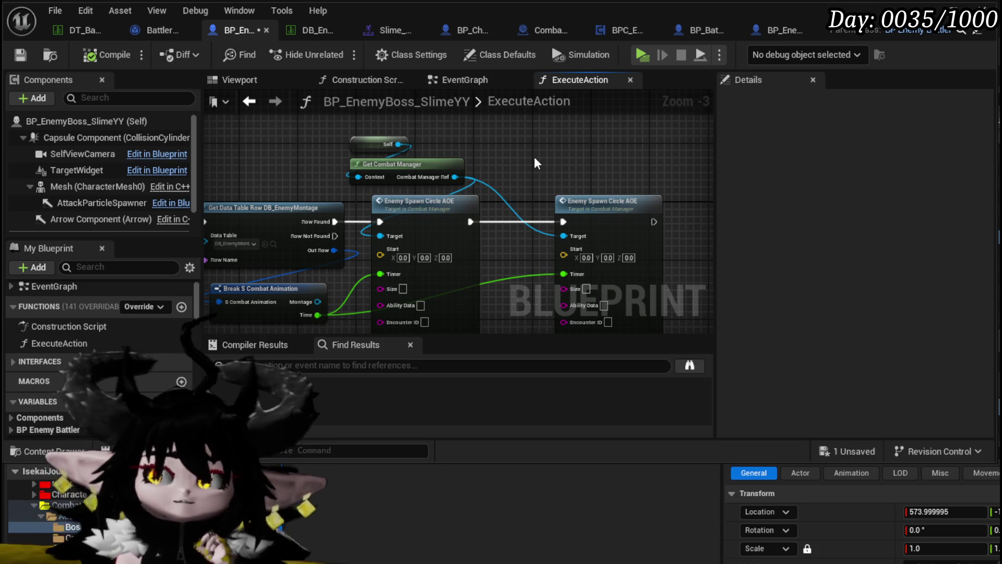
pyautogui.moveTo(534, 156); pyautogui.dragTo(596, 137)
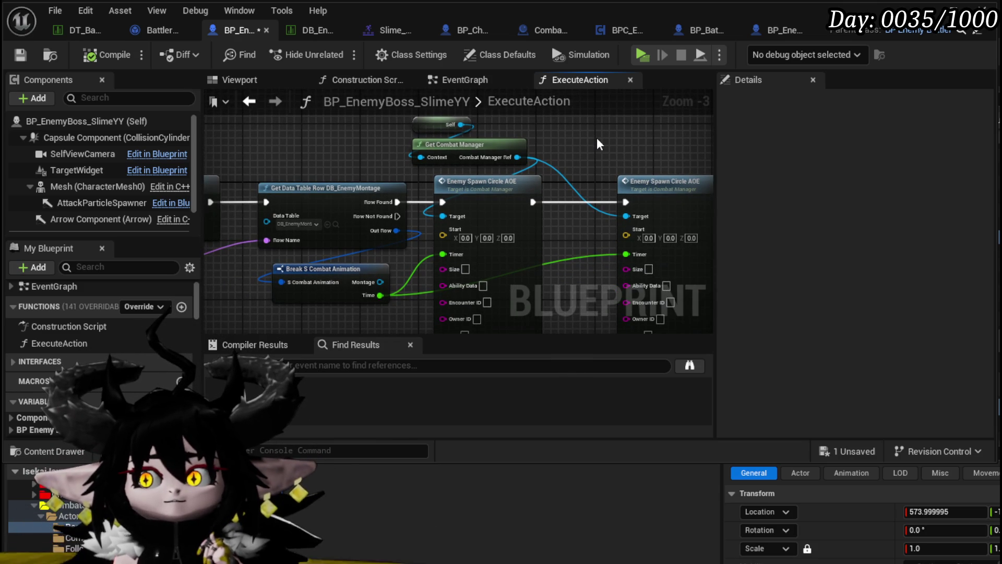
pyautogui.scroll(-2, 597, 137)
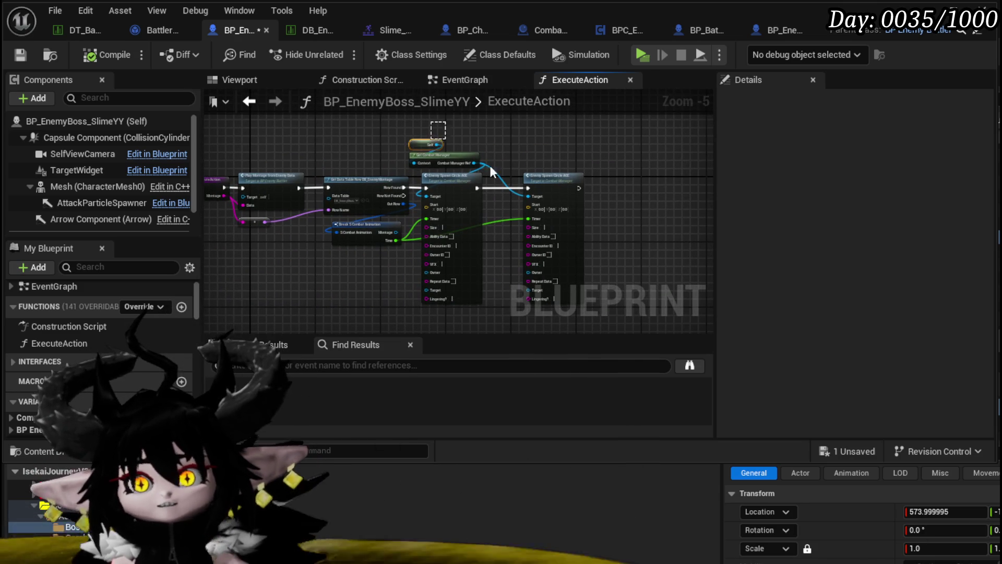
# Step: Shift Get Combat Manager and the spawn nodes right, then select them together with Self
pyautogui.moveTo(578, 197); pyautogui.dragTo(462, 166)
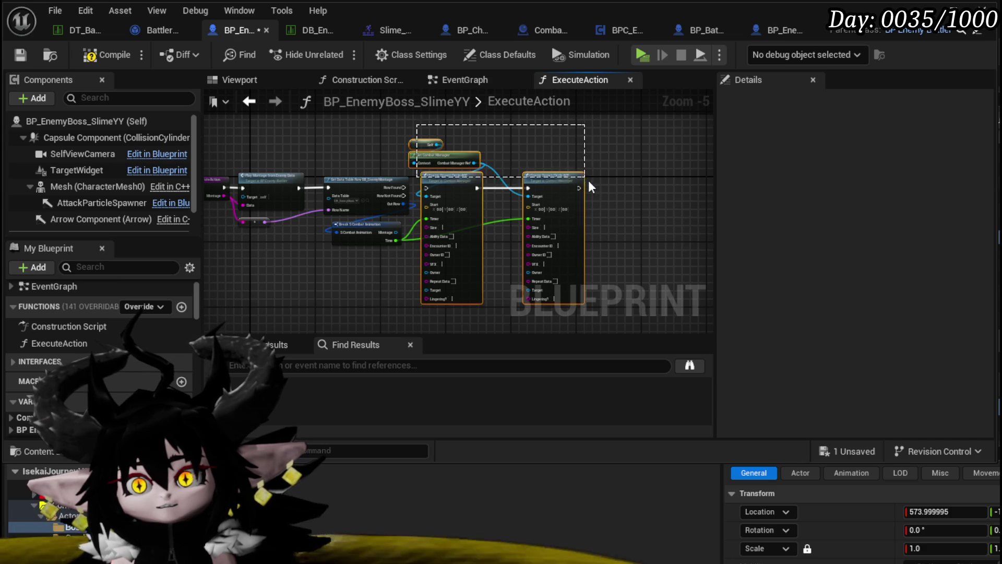
pyautogui.moveTo(561, 180); pyautogui.dragTo(676, 177)
pyautogui.click(490, 164)
pyautogui.scroll(2, 427, 168)
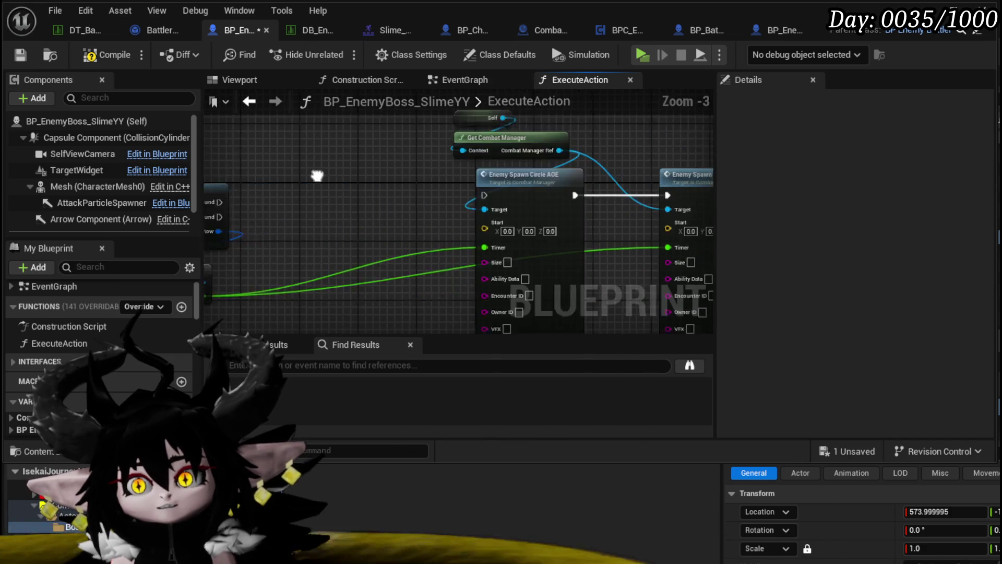
pyautogui.scroll(-2, 317, 174)
pyautogui.scroll(1, 347, 241)
pyautogui.click(336, 241)
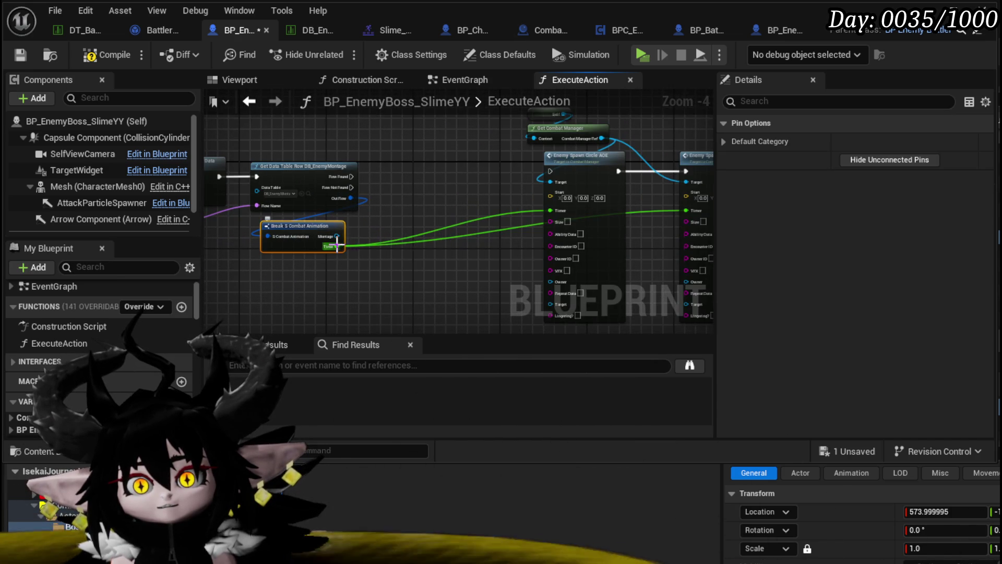
pyautogui.scroll(-1, 336, 241)
pyautogui.moveTo(435, 222); pyautogui.dragTo(664, 141)
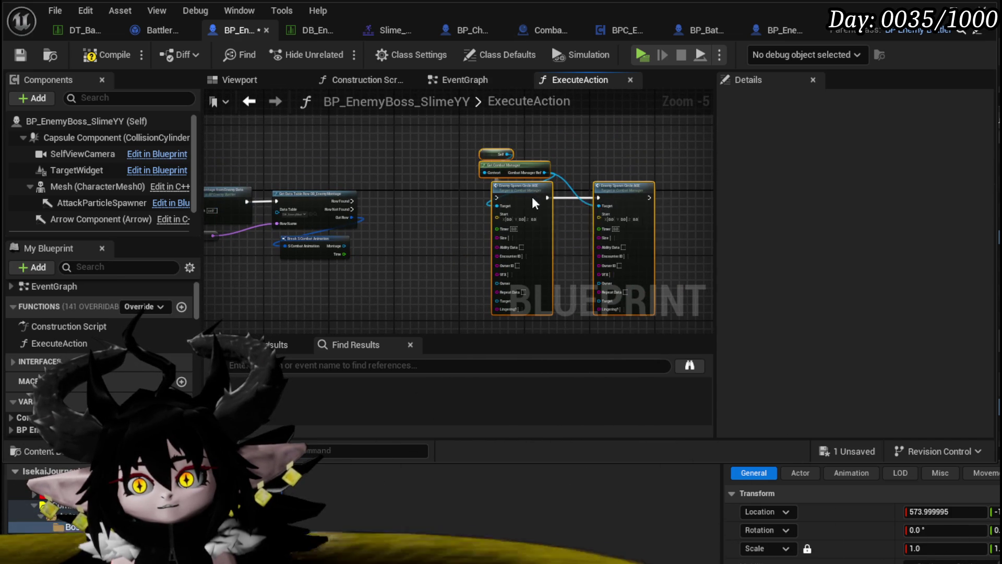
# Step: Collapse the selected spawn nodes into a new function named 'Spawn Marker'
pyautogui.rightClick(532, 196)
pyautogui.click(511, 344)
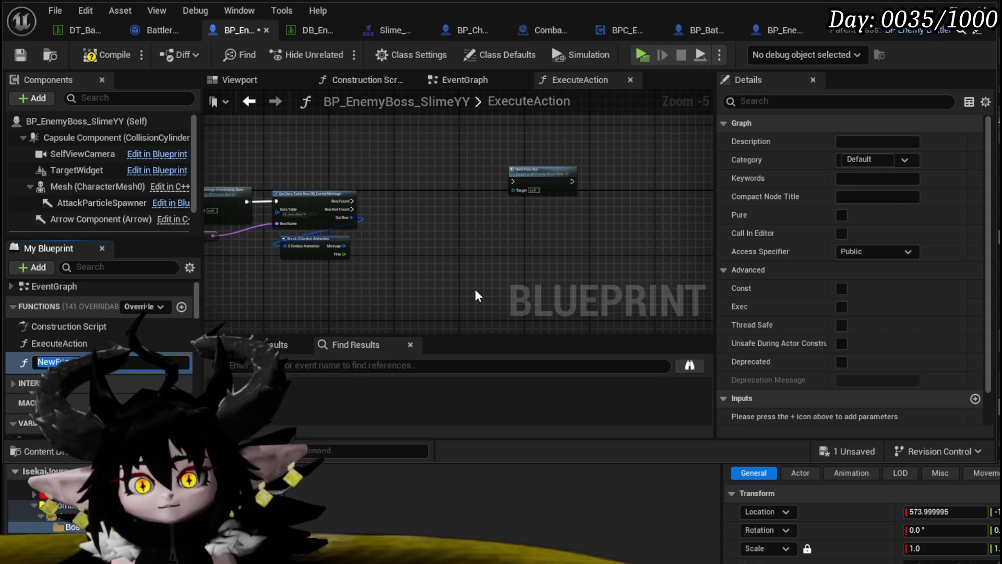
pyautogui.write('Spawn Marker')
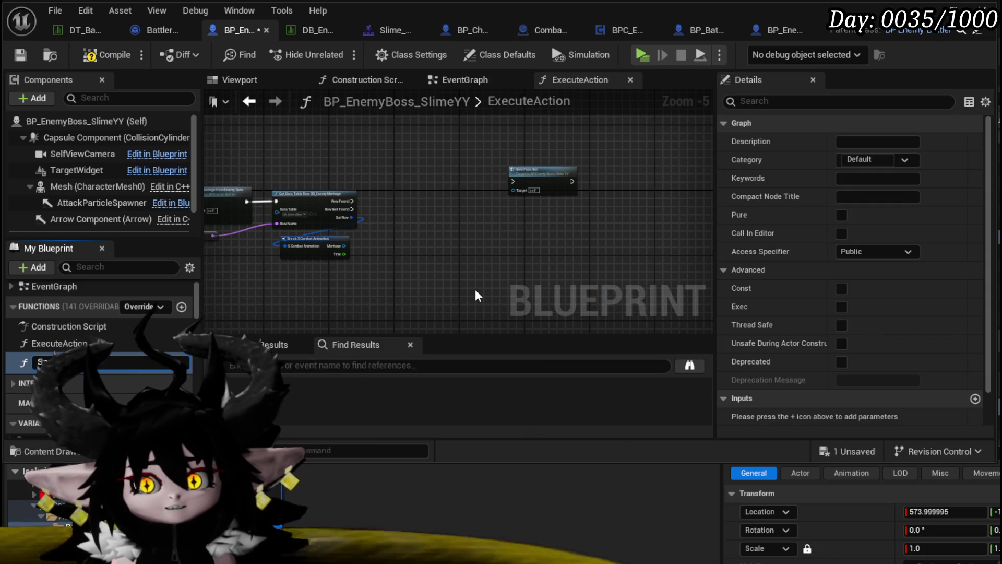
pyautogui.press('Return')
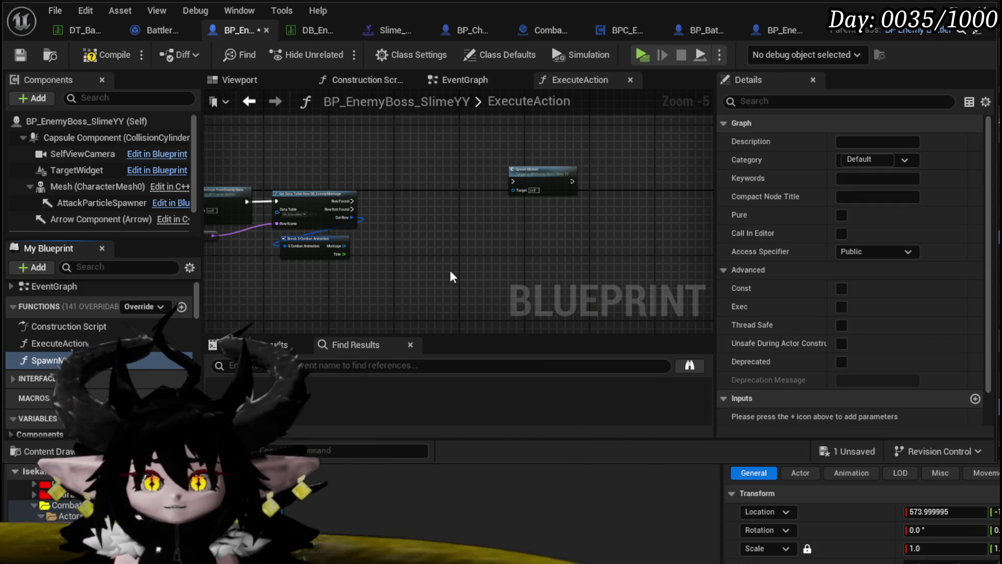
# Step: Open the SpawnMarker graph and add a new input parameter, starting to name it
pyautogui.doubleClick(46, 360)
pyautogui.moveTo(406, 214); pyautogui.dragTo(472, 216)
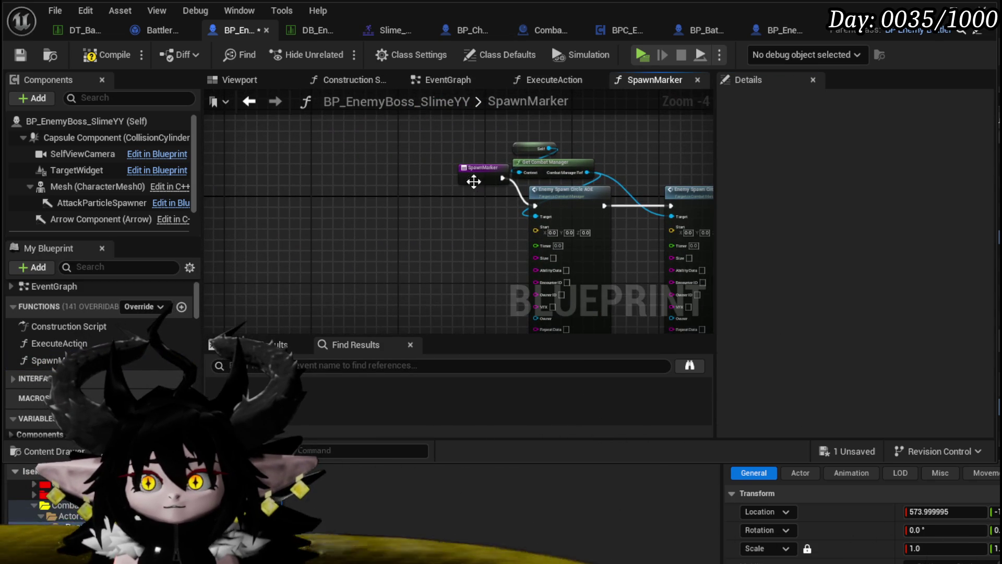
pyautogui.moveTo(470, 179); pyautogui.dragTo(298, 205)
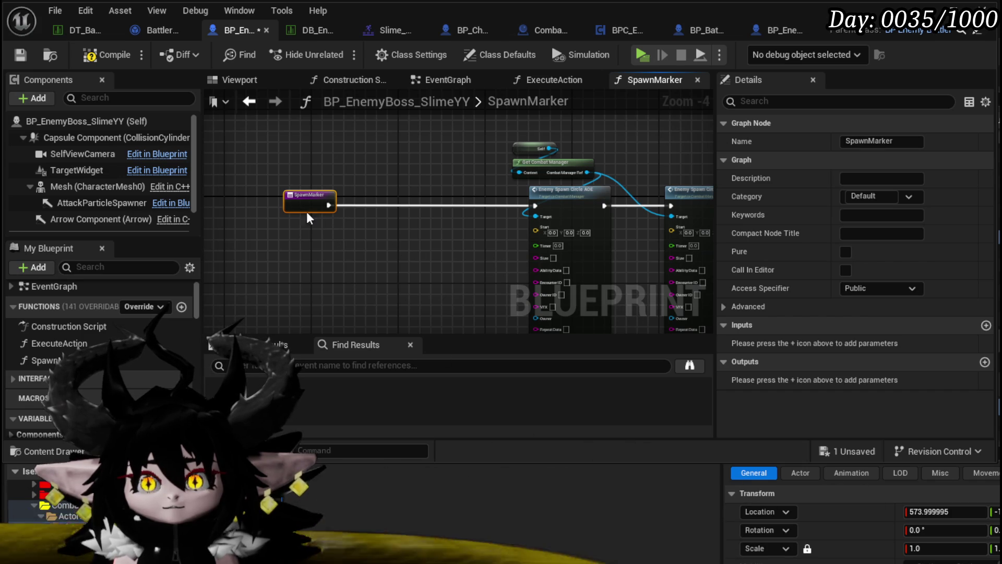
pyautogui.click(985, 325)
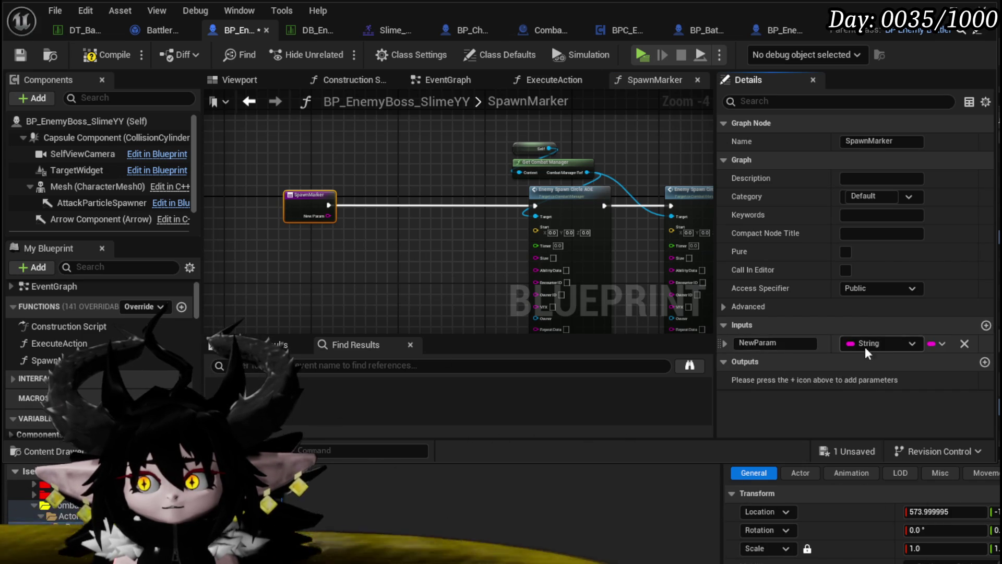
pyautogui.click(775, 343)
pyautogui.write('S')
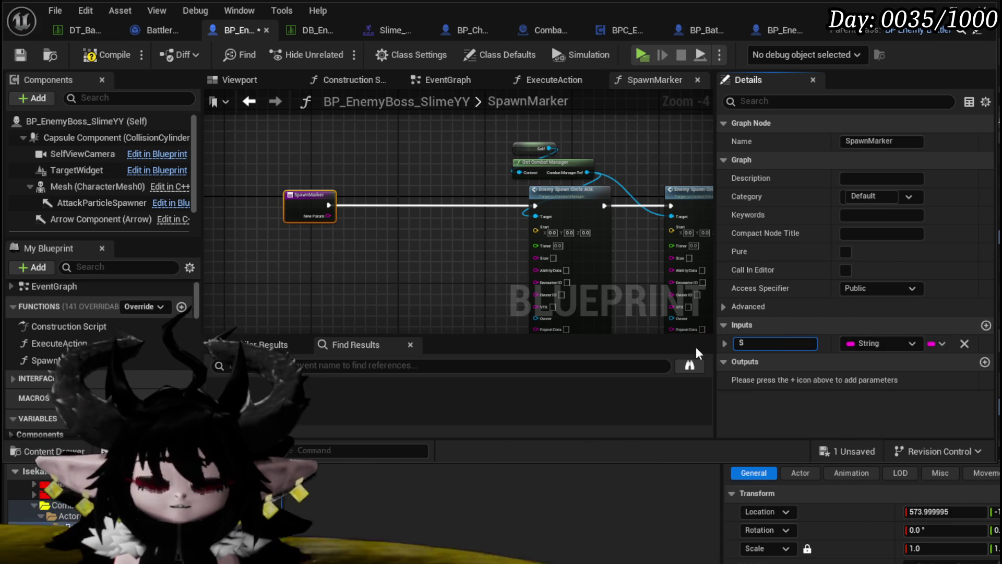
pyautogui.press('BackSpace')
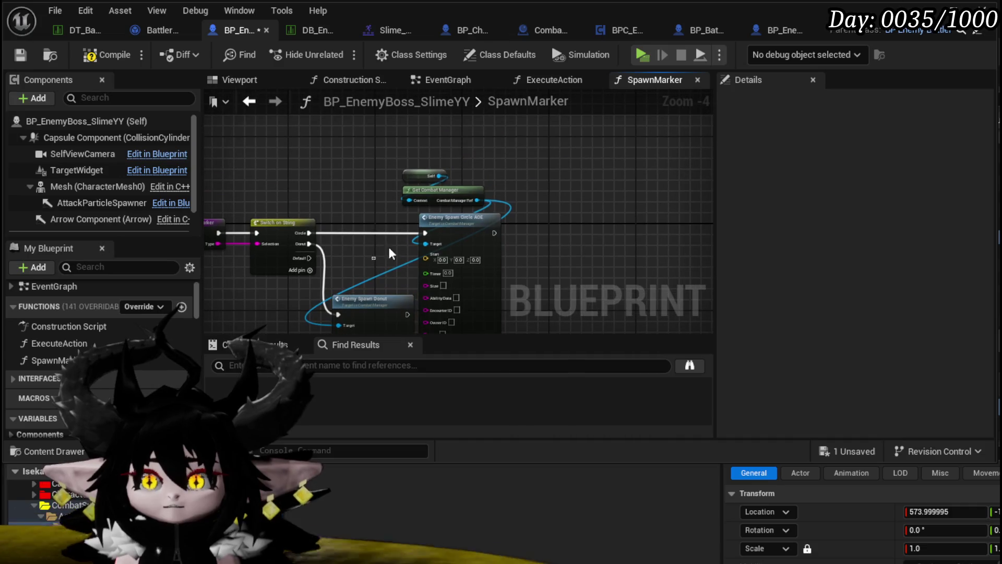
# Step: Give SpawnMarker an input from the Donut's Area pin and move that connection onto Timer
pyautogui.scroll(-2, 476, 214)
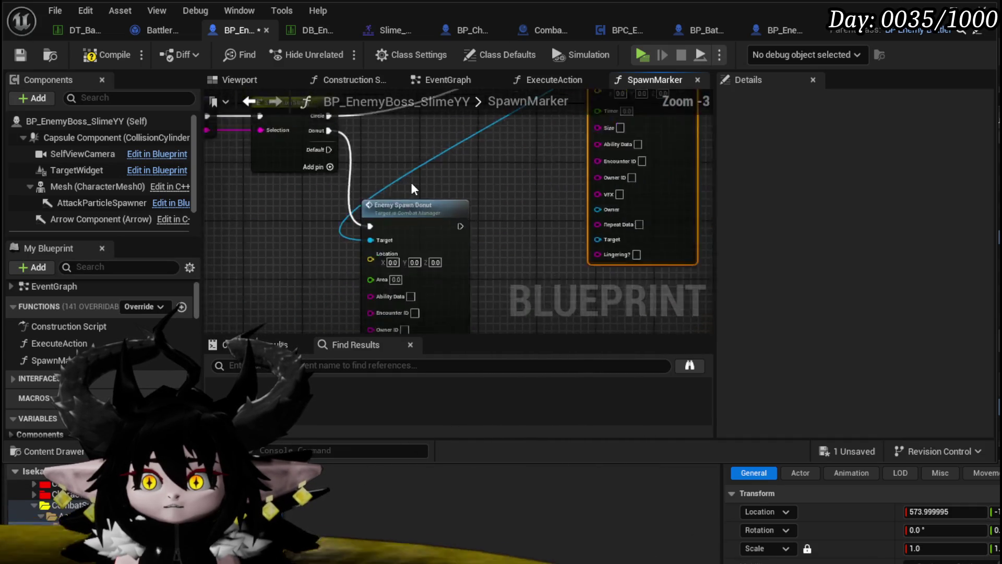
pyautogui.moveTo(511, 267); pyautogui.dragTo(586, 258)
pyautogui.scroll(2, 482, 231)
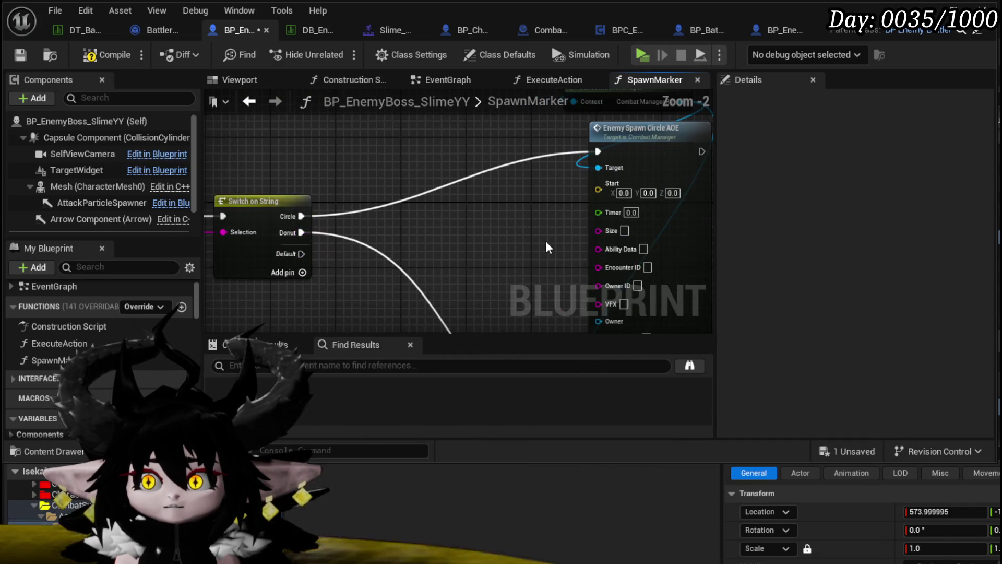
pyautogui.moveTo(608, 211)
pyautogui.mouseDown()
pyautogui.moveTo(445, 262)
pyautogui.moveTo(412, 221)
pyautogui.moveTo(157, 173)
pyautogui.moveTo(576, 281)
pyautogui.mouseUp()
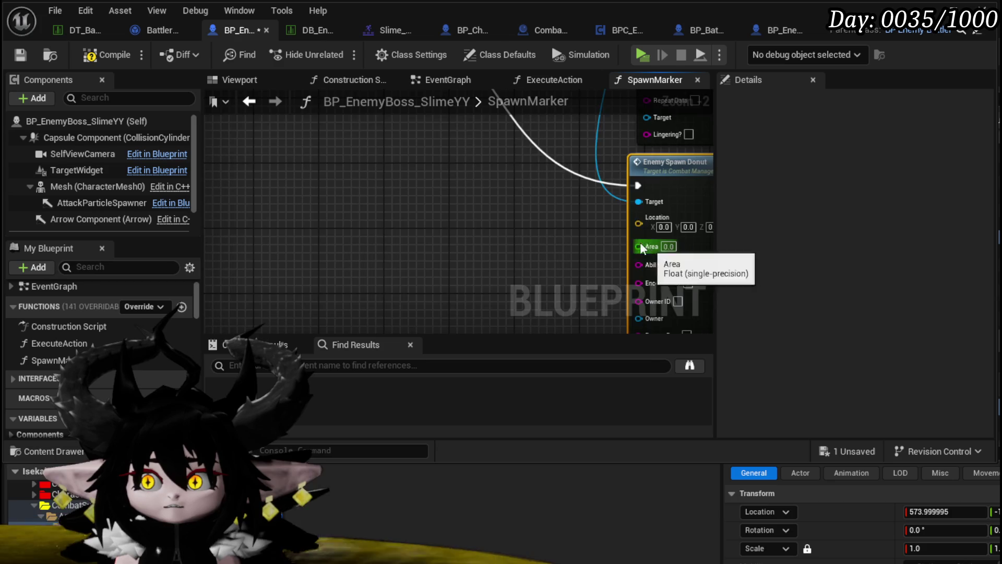
pyautogui.moveTo(639, 246)
pyautogui.mouseDown()
pyautogui.moveTo(312, 223)
pyautogui.moveTo(316, 279)
pyautogui.mouseUp()
pyautogui.scroll(-2, 484, 214)
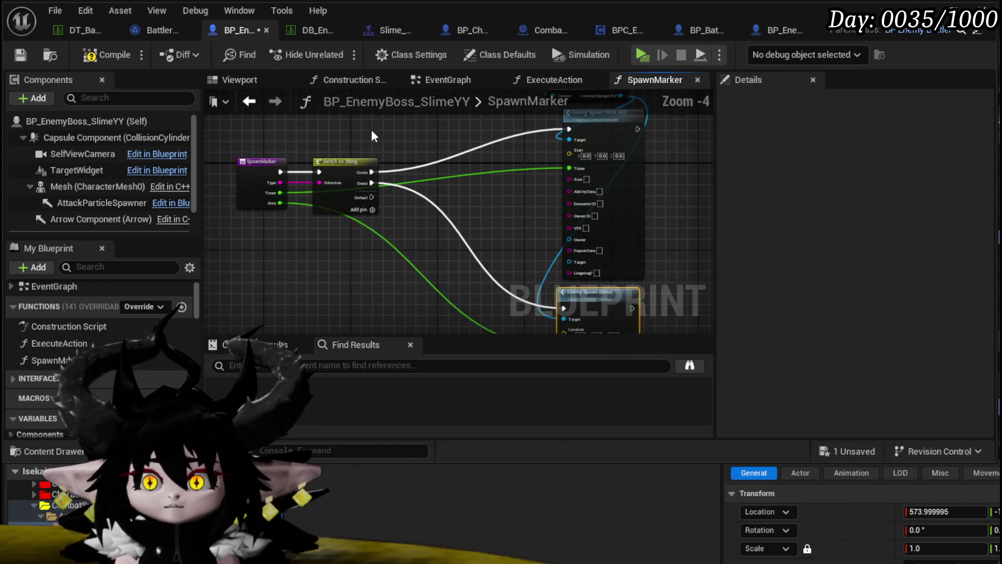
pyautogui.scroll(2, 299, 229)
pyautogui.moveTo(270, 200); pyautogui.dragTo(270, 184)
# Step: Disconnect the Donut's Area wire and remove the Area input from SpawnMarker
pyautogui.click(221, 205)
pyautogui.moveTo(473, 323); pyautogui.dragTo(282, 136)
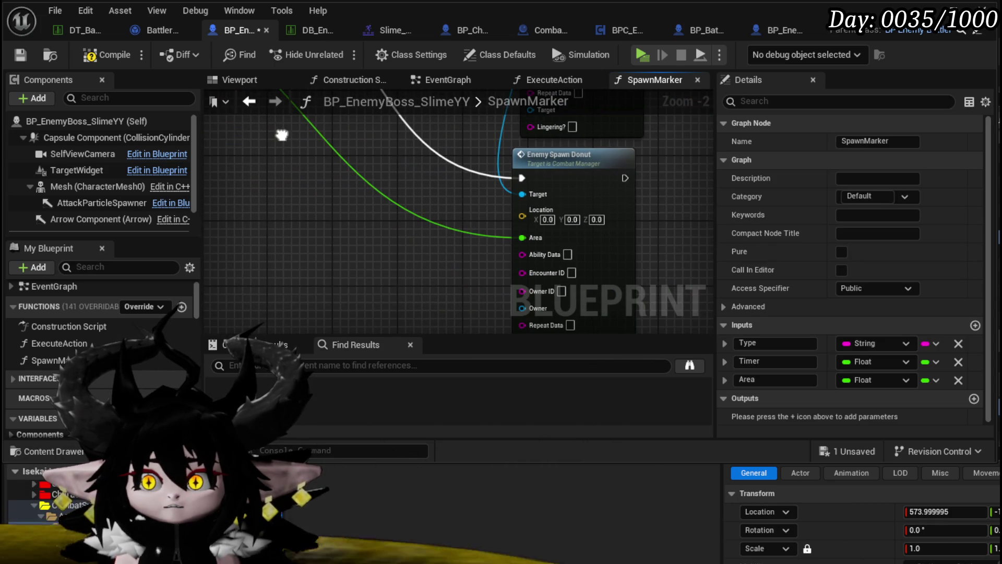
pyautogui.scroll(-1, 527, 239)
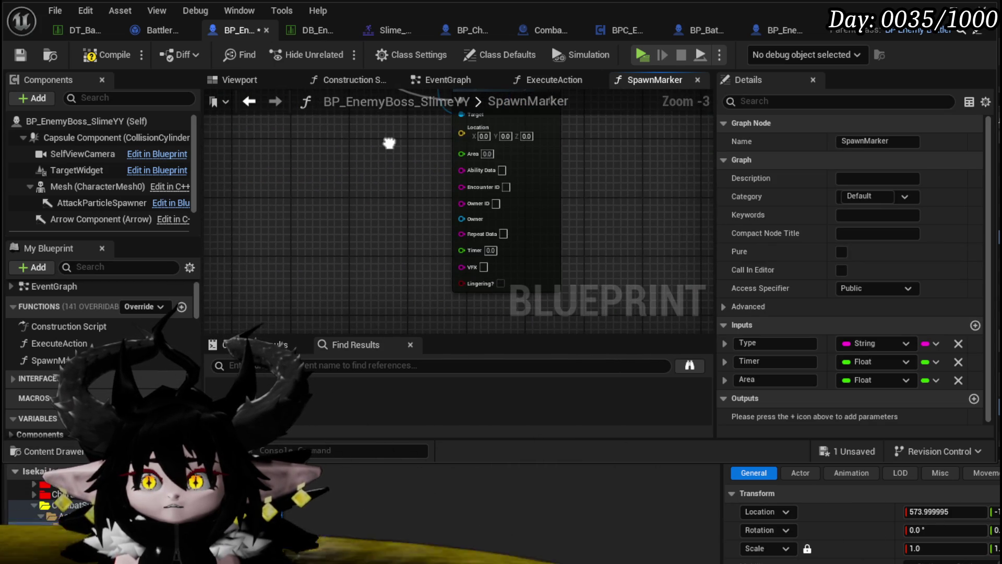
pyautogui.moveTo(522, 286)
pyautogui.mouseDown()
pyautogui.moveTo(128, 29)
pyautogui.moveTo(421, 318)
pyautogui.mouseUp()
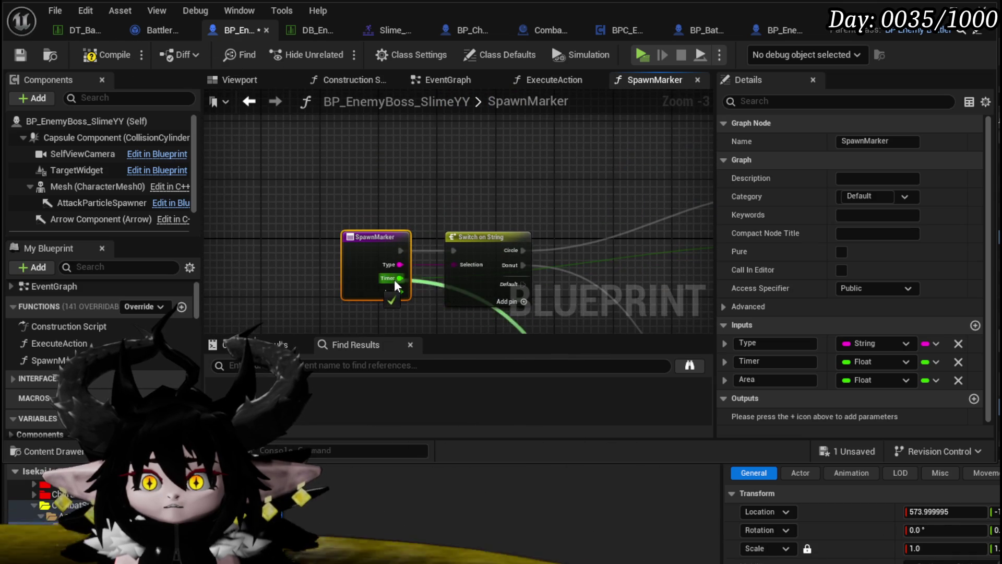
pyautogui.click(958, 380)
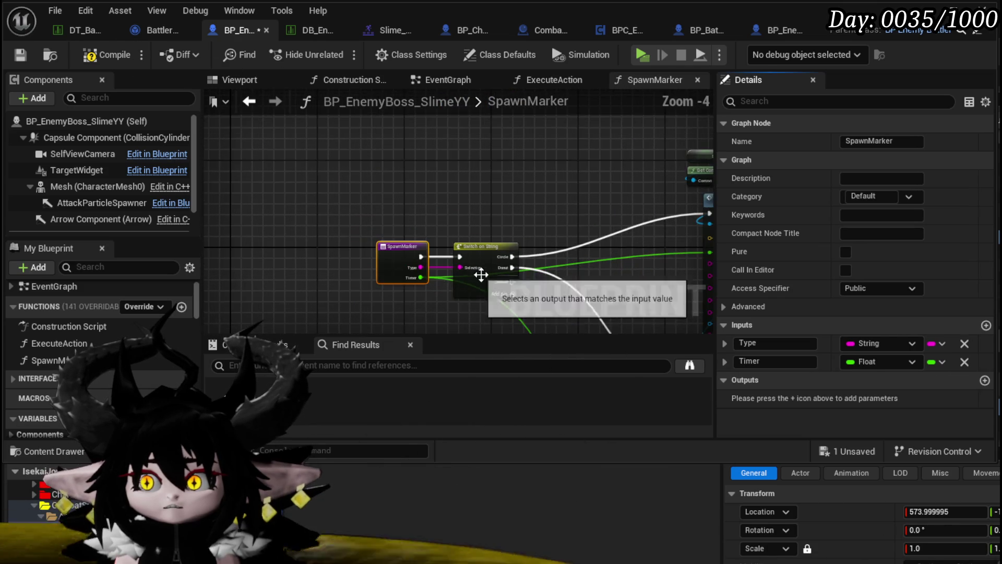
pyautogui.scroll(-1, 469, 209)
# Step: Compile and save the boss slime blueprint, then review the switch and spawn nodes
pyautogui.click(113, 54)
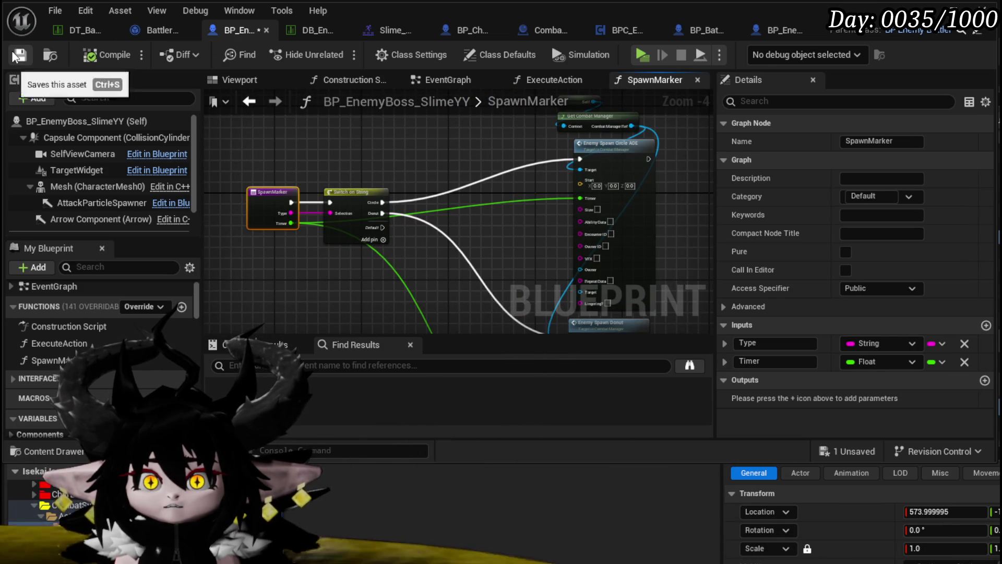
pyautogui.click(20, 55)
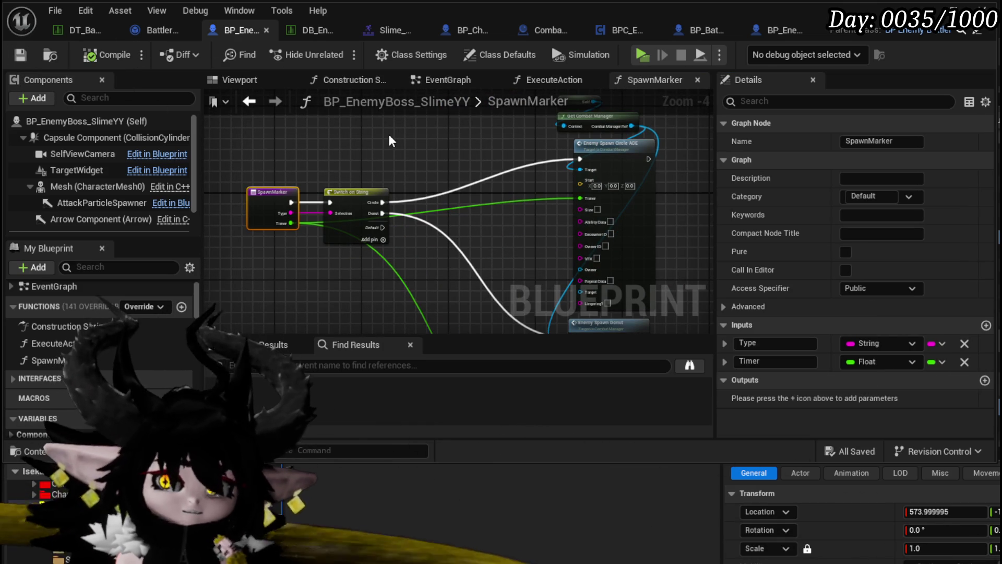
pyautogui.moveTo(457, 161)
pyautogui.mouseDown()
pyautogui.moveTo(329, 112)
pyautogui.moveTo(381, 151)
pyautogui.mouseUp()
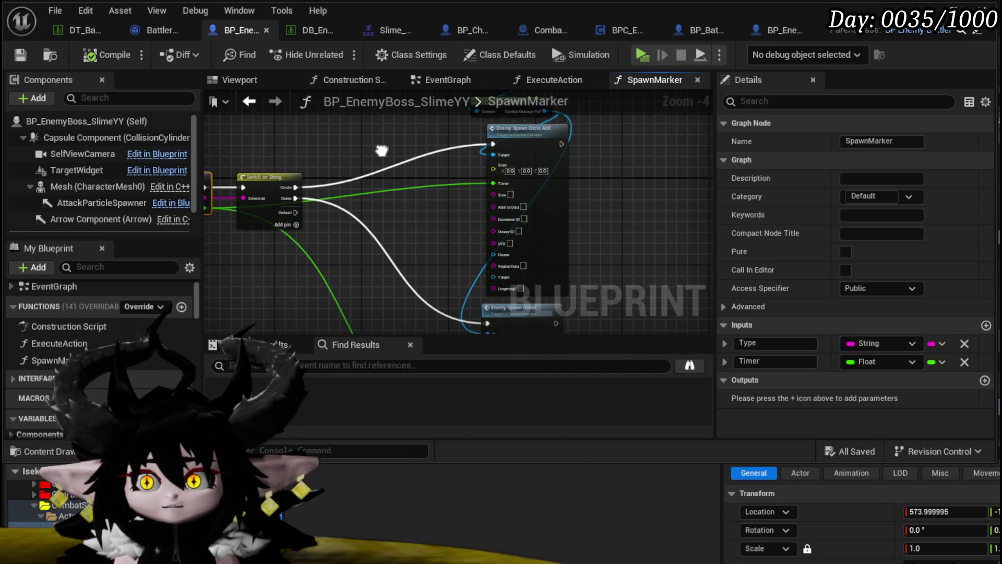
pyautogui.moveTo(422, 268)
pyautogui.mouseDown()
pyautogui.moveTo(416, 185)
pyautogui.moveTo(431, 215)
pyautogui.moveTo(509, 283)
pyautogui.mouseUp()
pyautogui.moveTo(451, 222)
pyautogui.mouseDown()
pyautogui.moveTo(428, 152)
pyautogui.moveTo(428, 229)
pyautogui.moveTo(422, 221)
pyautogui.mouseUp()
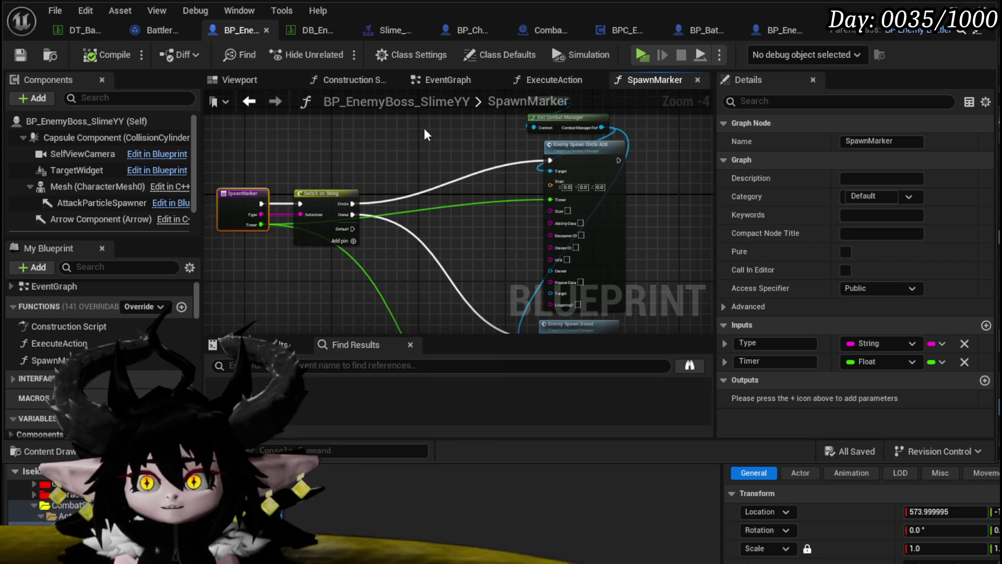
# Step: Place an ExecuteAction call beside the combat sequence event in the EventGraph
pyautogui.click(434, 76)
pyautogui.scroll(1, 316, 180)
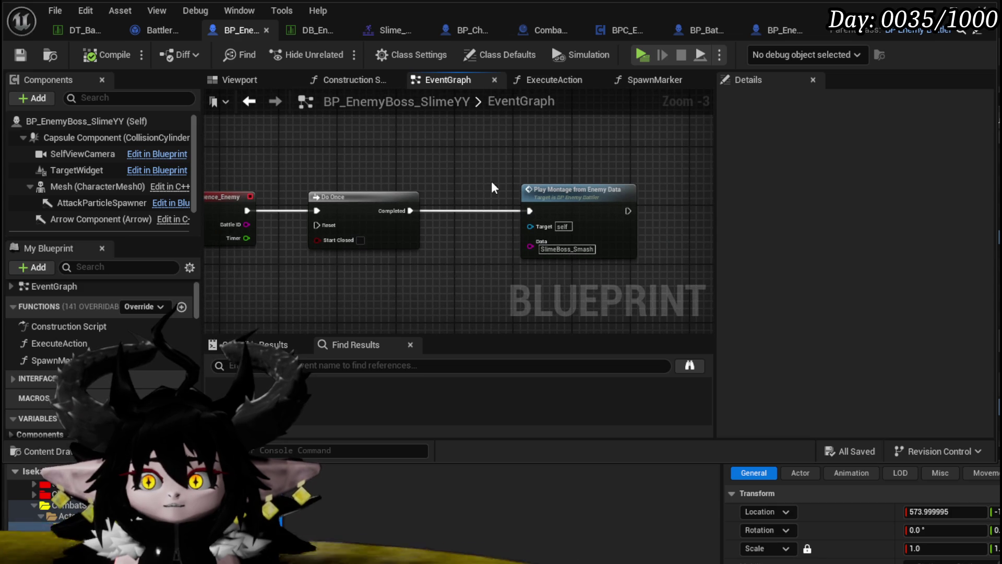
pyautogui.moveTo(493, 177)
pyautogui.mouseDown()
pyautogui.moveTo(608, 176)
pyautogui.moveTo(544, 161)
pyautogui.mouseUp()
pyautogui.moveTo(99, 346); pyautogui.dragTo(477, 259)
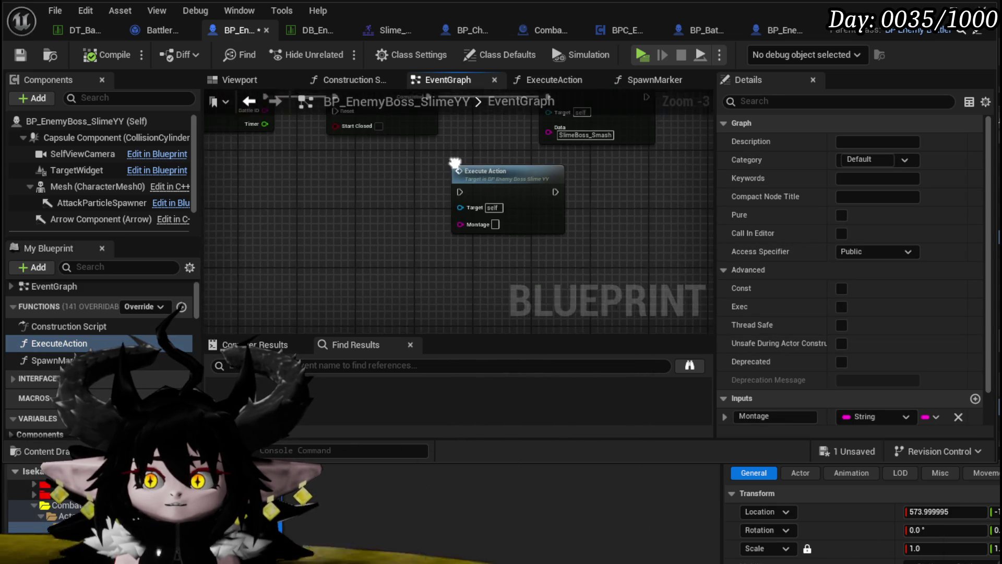
# Step: Give ExecuteAction a Return Node, wired from Row Found, that outputs the combat animation's Time
pyautogui.doubleClick(548, 212)
pyautogui.moveTo(388, 222); pyautogui.dragTo(531, 226)
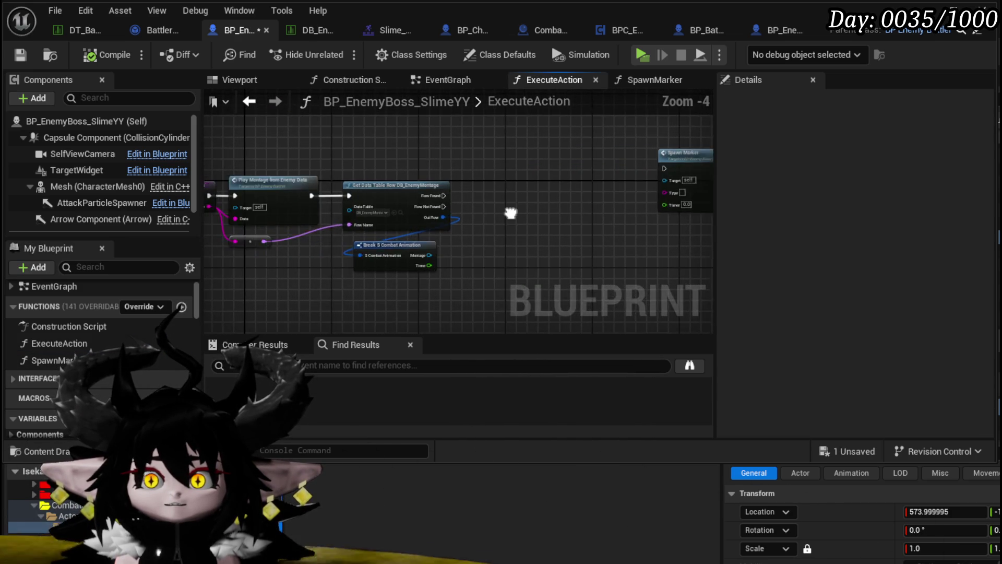
pyautogui.scroll(1, 292, 224)
pyautogui.click(323, 197)
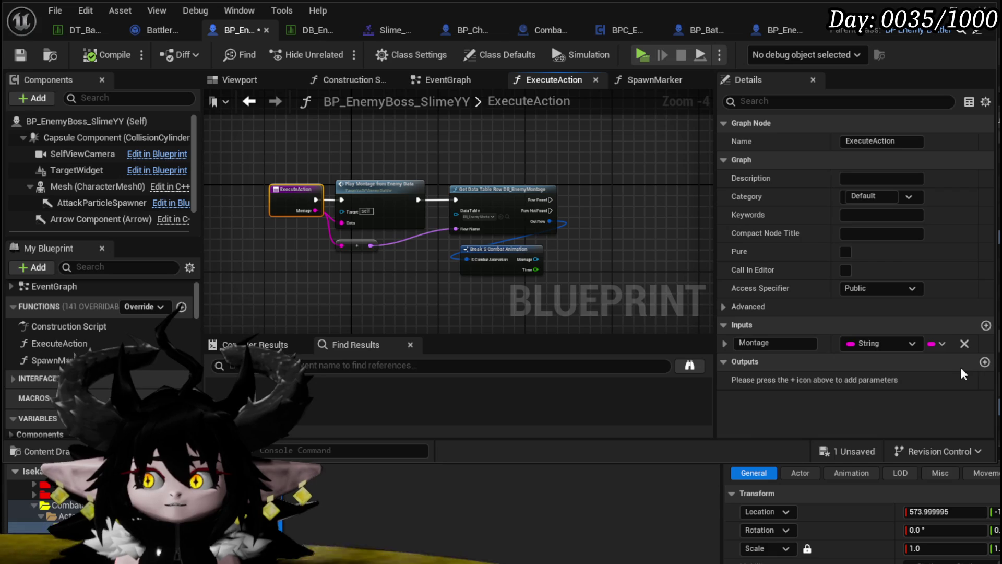
pyautogui.click(985, 361)
pyautogui.moveTo(689, 200); pyautogui.dragTo(603, 196)
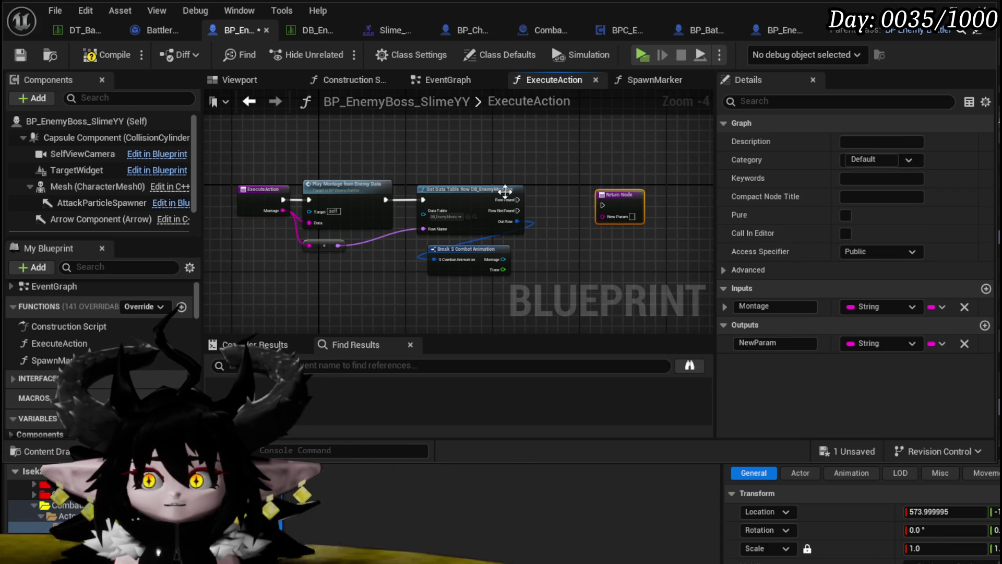
pyautogui.moveTo(519, 199); pyautogui.dragTo(603, 202)
pyautogui.moveTo(501, 270)
pyautogui.mouseDown()
pyautogui.moveTo(633, 205)
pyautogui.moveTo(621, 197)
pyautogui.mouseUp()
pyautogui.click(963, 345)
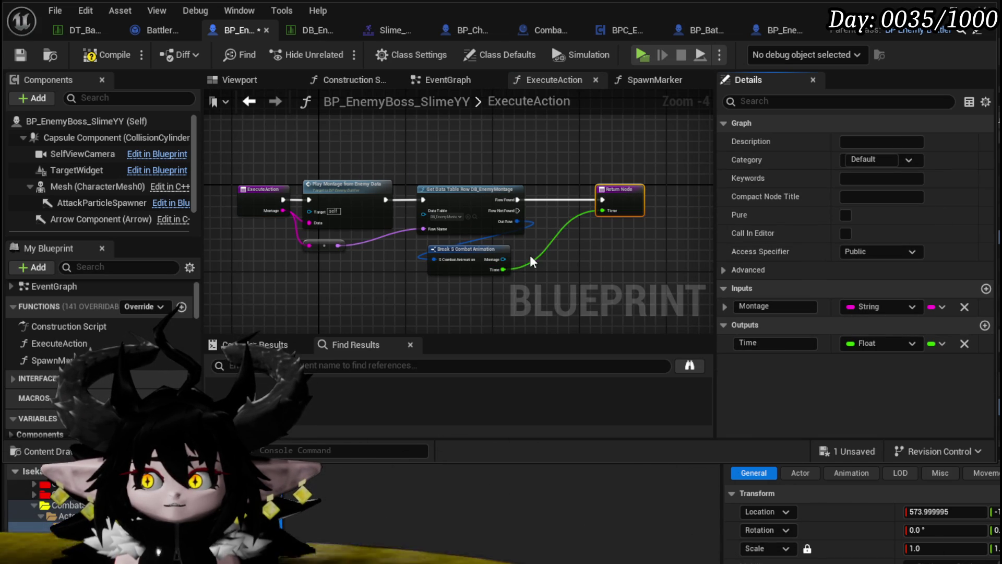
# Step: Delete the Spawn Marker node from the EventGraph and save the blueprint
pyautogui.moveTo(605, 235)
pyautogui.mouseDown()
pyautogui.moveTo(424, 239)
pyautogui.moveTo(440, 245)
pyautogui.mouseUp()
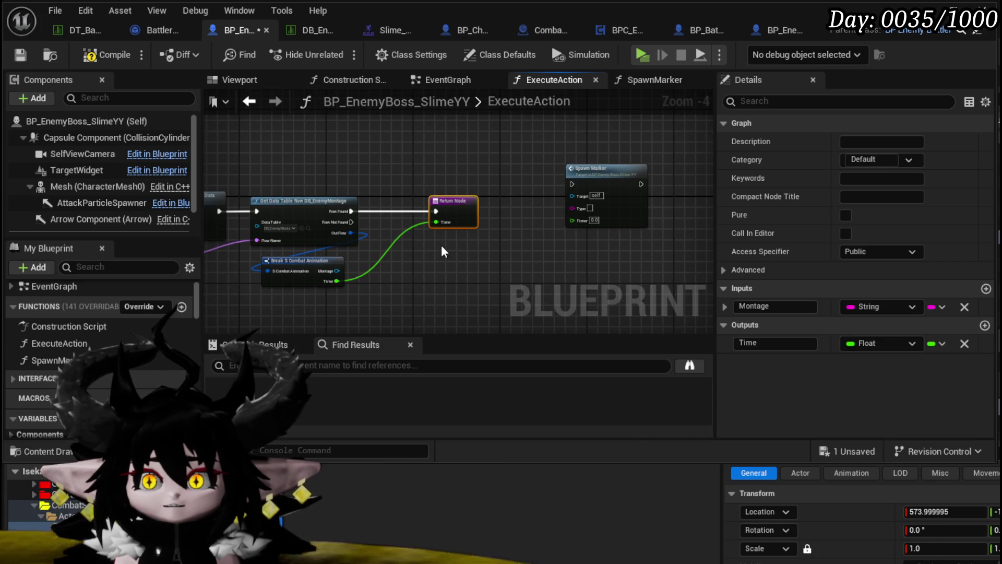
pyautogui.moveTo(483, 177); pyautogui.dragTo(545, 171)
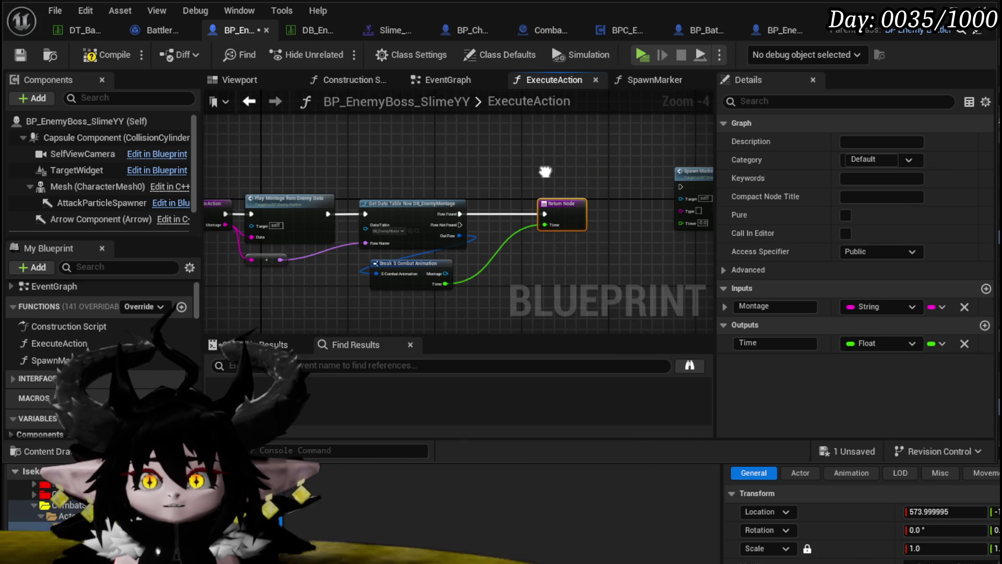
pyautogui.click(545, 171)
pyautogui.click(23, 52)
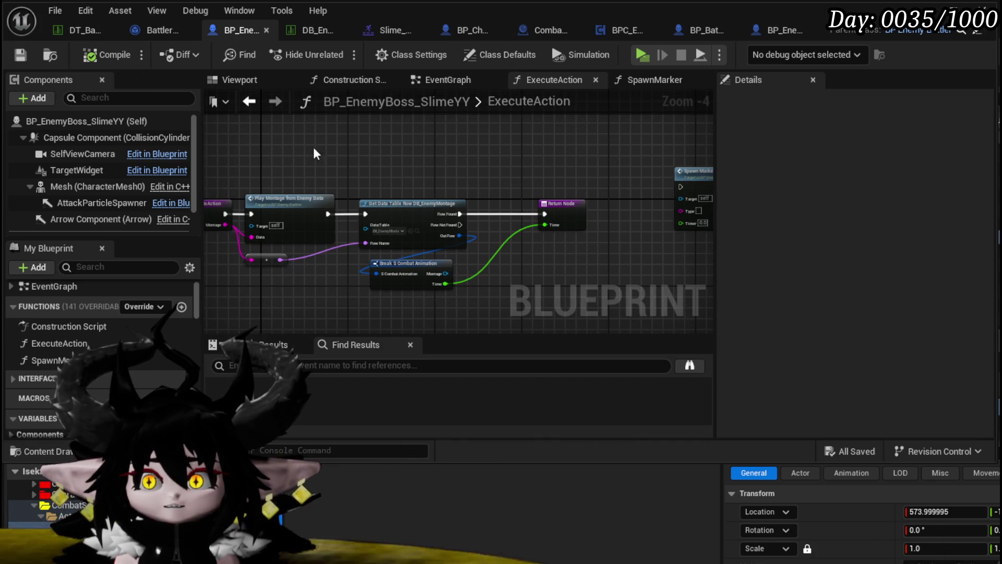
pyautogui.moveTo(454, 160)
pyautogui.mouseDown()
pyautogui.moveTo(517, 156)
pyautogui.moveTo(343, 153)
pyautogui.mouseUp()
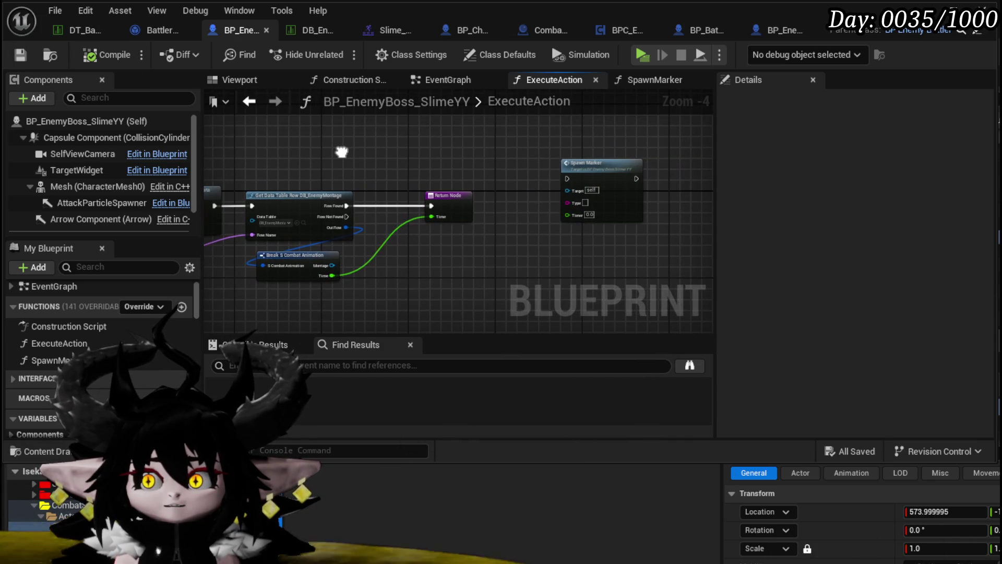
pyautogui.moveTo(619, 216); pyautogui.dragTo(621, 216)
pyautogui.press('Delete')
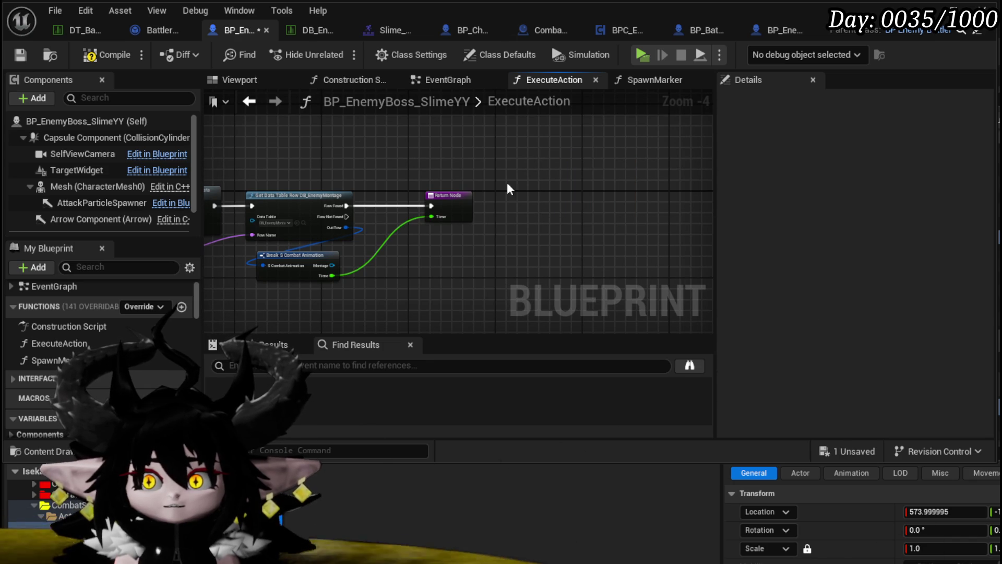
pyautogui.click(20, 55)
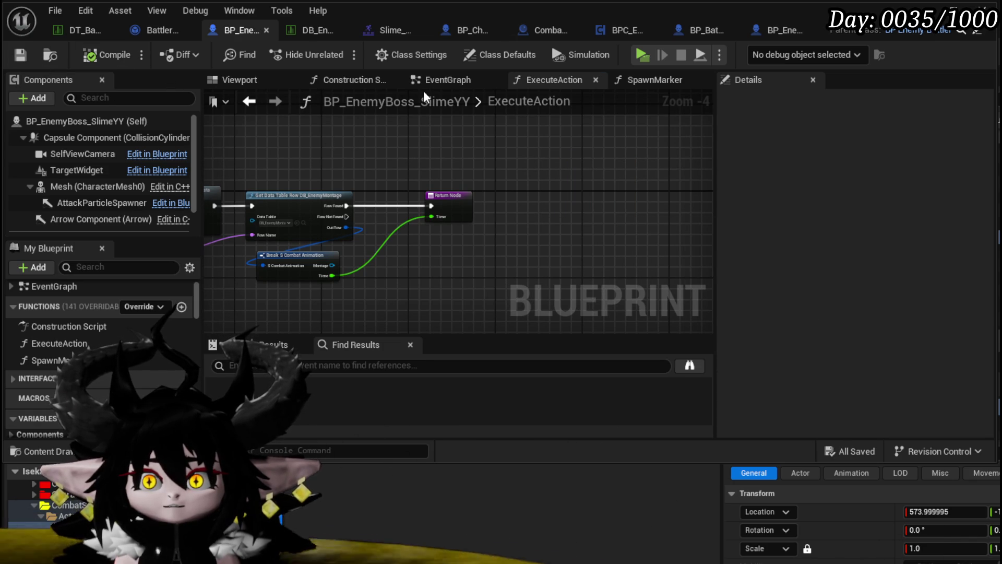
# Step: Reopen the ExecuteAction function and select its name for renaming
pyautogui.doubleClick(82, 346)
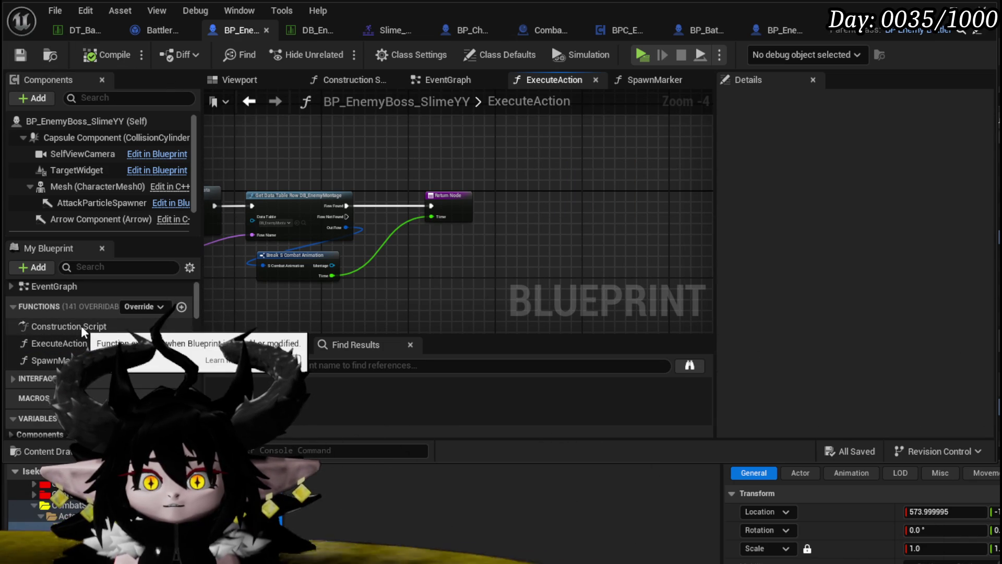
pyautogui.moveTo(453, 120); pyautogui.dragTo(674, 143)
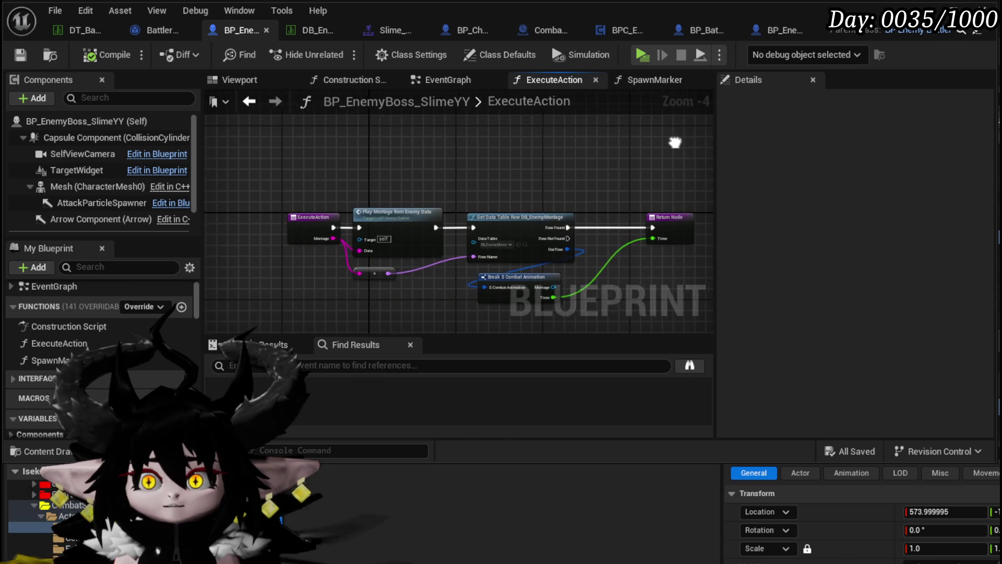
pyautogui.click(315, 222)
pyautogui.moveTo(895, 140); pyautogui.dragTo(842, 141)
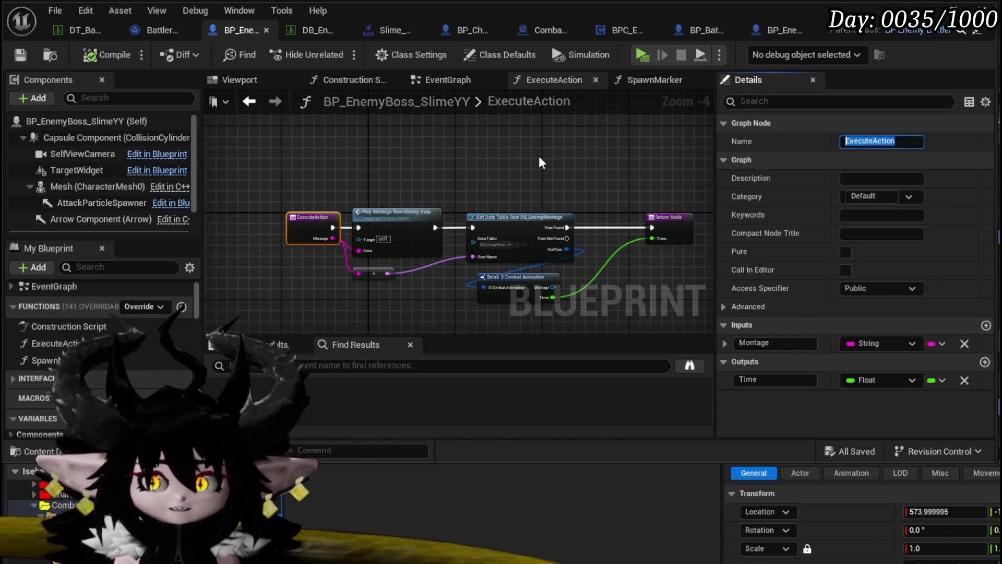
# Step: Rename the function to Montage and recompile the blueprint
pyautogui.write('Montag')
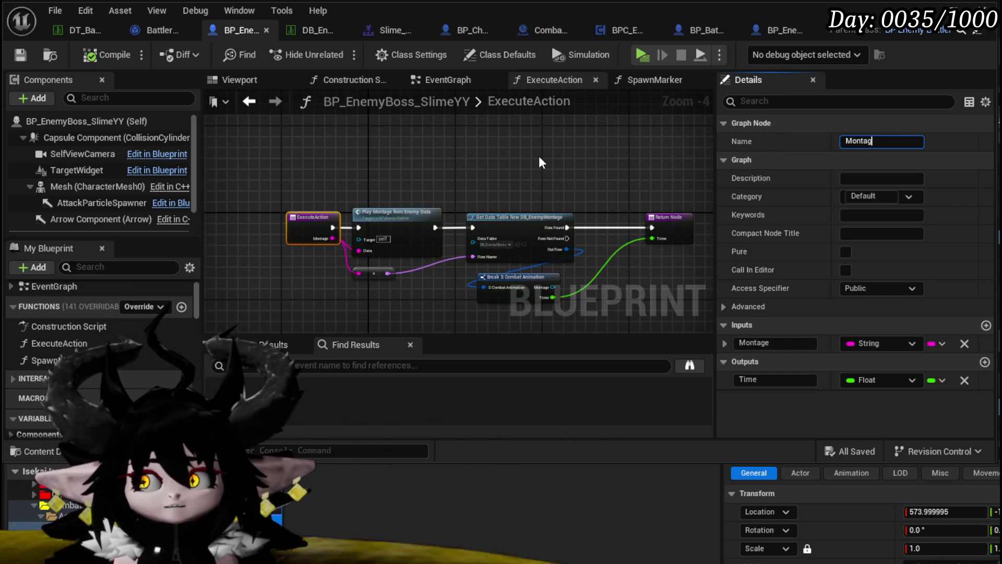
pyautogui.write('e')
pyautogui.press('Return')
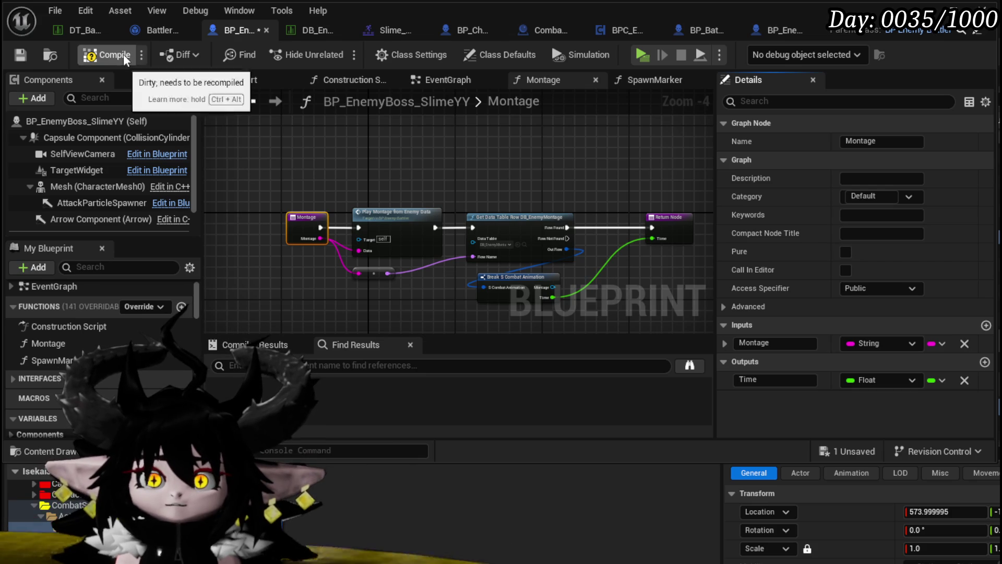
pyautogui.click(123, 54)
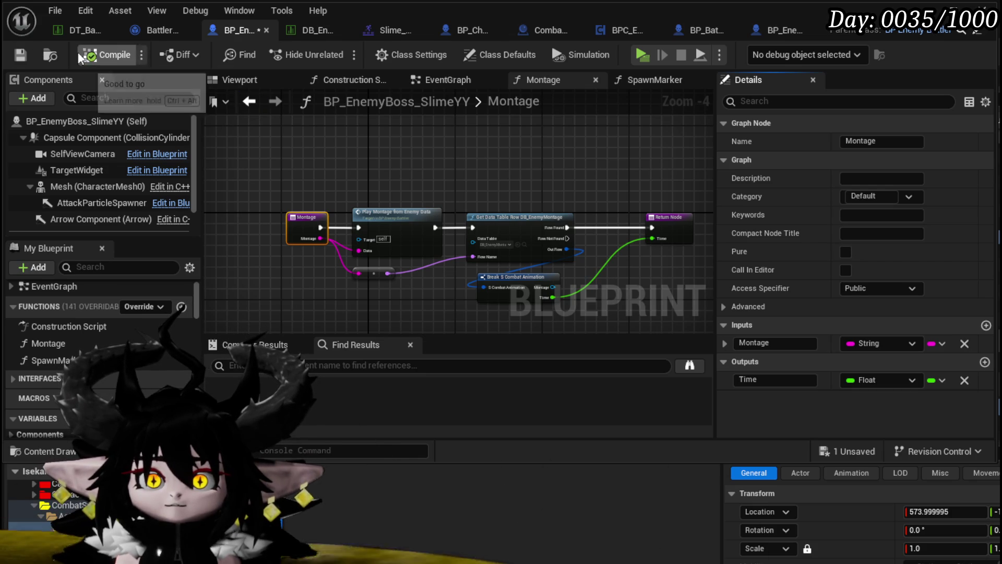
# Step: Add a Spawn Marker call after the Montage node and open the SpawnMarker graph
pyautogui.click(468, 76)
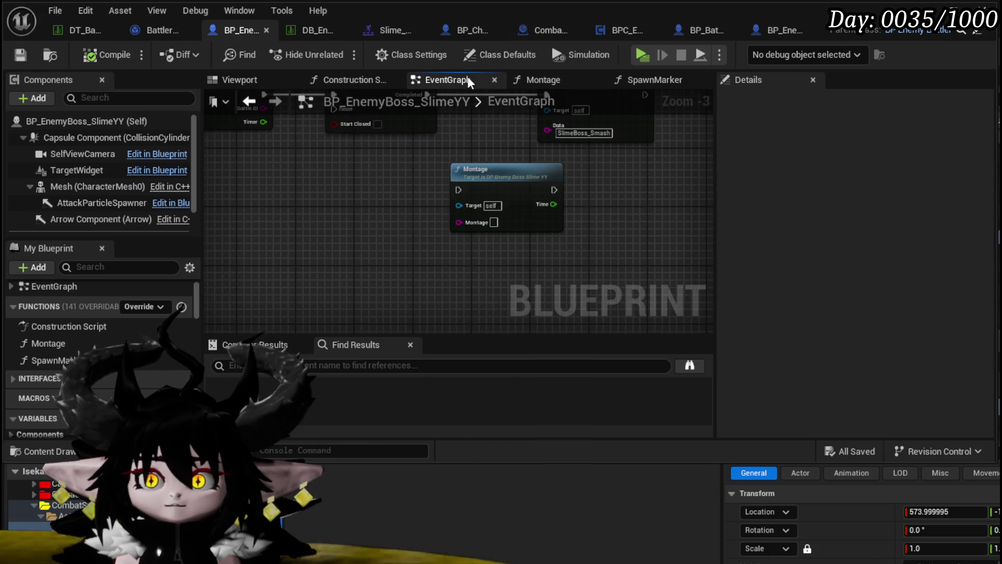
pyautogui.moveTo(367, 206); pyautogui.dragTo(325, 293)
pyautogui.moveTo(505, 184); pyautogui.dragTo(667, 184)
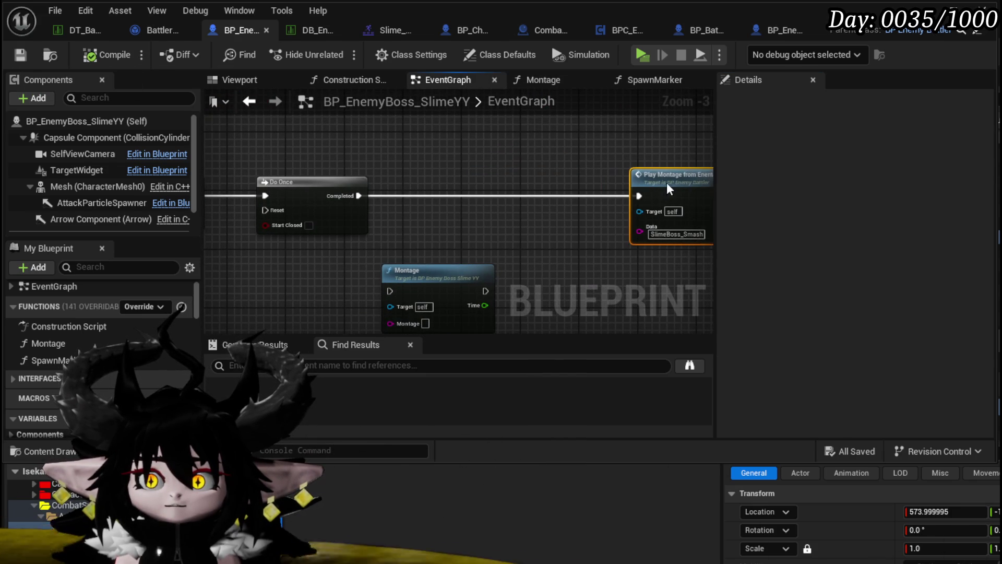
pyautogui.moveTo(531, 166); pyautogui.dragTo(473, 120)
pyautogui.moveTo(506, 262)
pyautogui.mouseDown()
pyautogui.moveTo(443, 232)
pyautogui.moveTo(453, 261)
pyautogui.mouseUp()
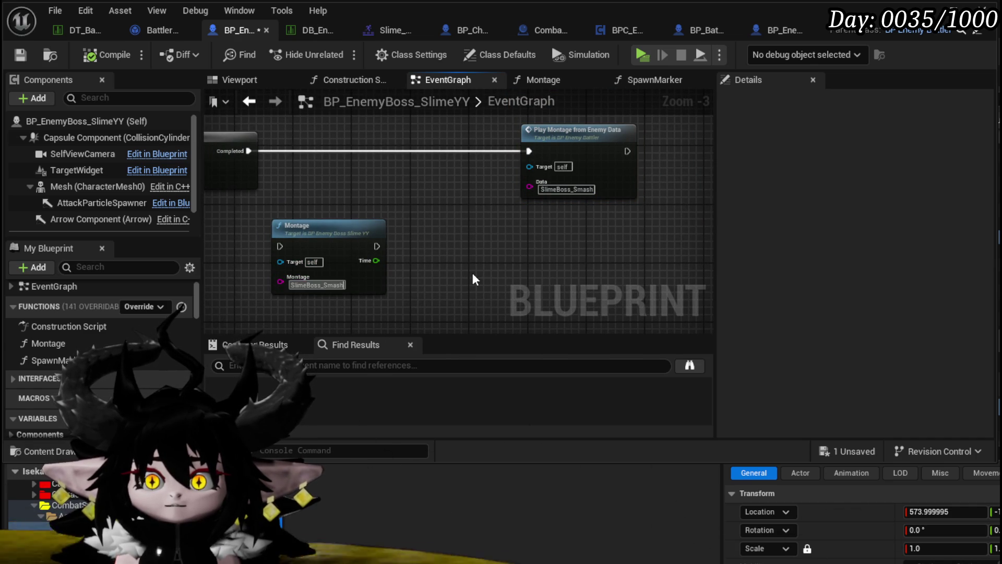
pyautogui.moveTo(62, 361)
pyautogui.mouseDown()
pyautogui.moveTo(446, 225)
pyautogui.moveTo(414, 265)
pyautogui.mouseUp()
pyautogui.doubleClick(444, 236)
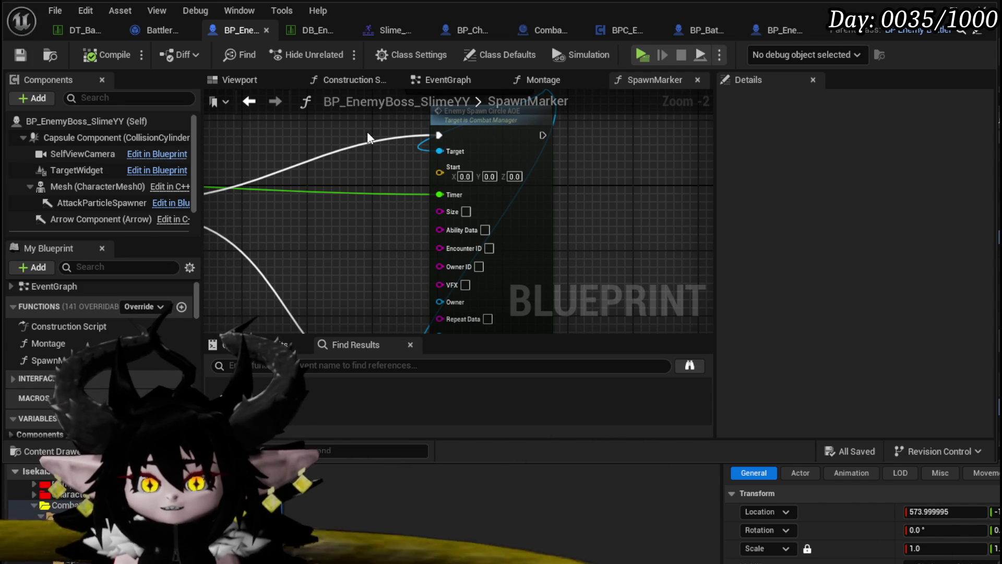
# Step: Switch on Lingering? for the Enemy Spawn Donut node in SpawnMarker
pyautogui.moveTo(367, 137)
pyautogui.mouseDown()
pyautogui.moveTo(331, 138)
pyautogui.moveTo(312, 84)
pyautogui.mouseUp()
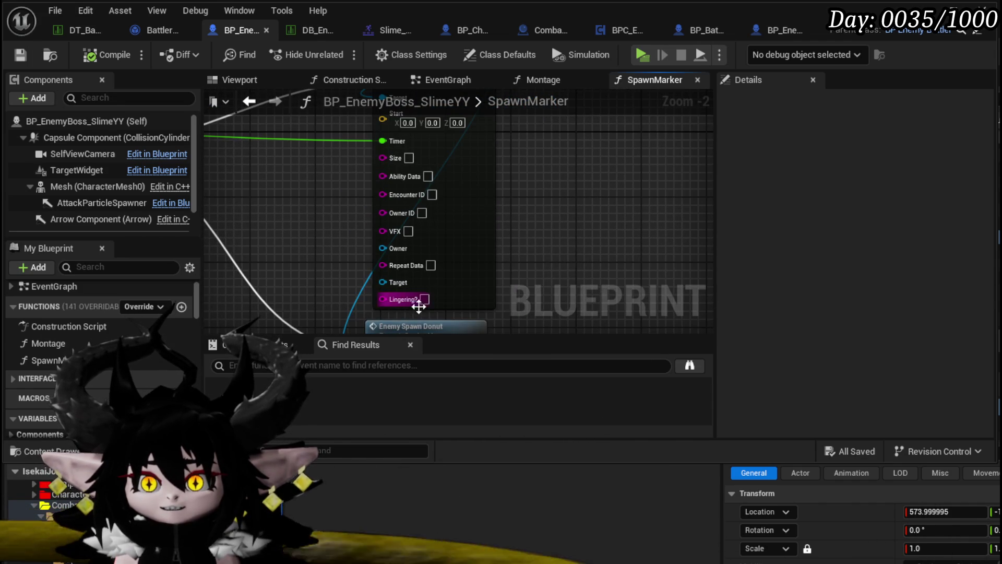
pyautogui.moveTo(418, 306); pyautogui.dragTo(463, 229)
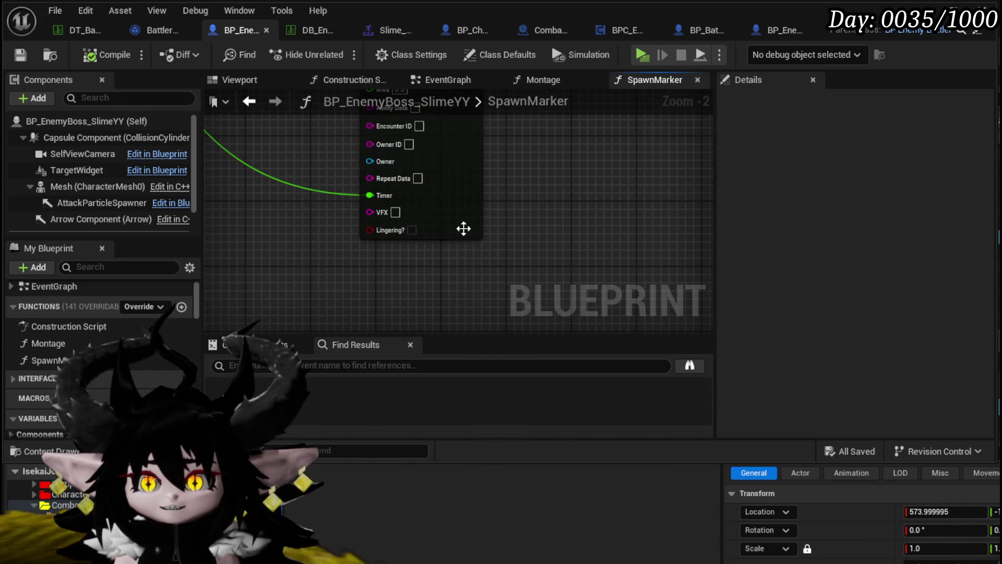
pyautogui.click(411, 230)
pyautogui.moveTo(517, 199); pyautogui.dragTo(505, 266)
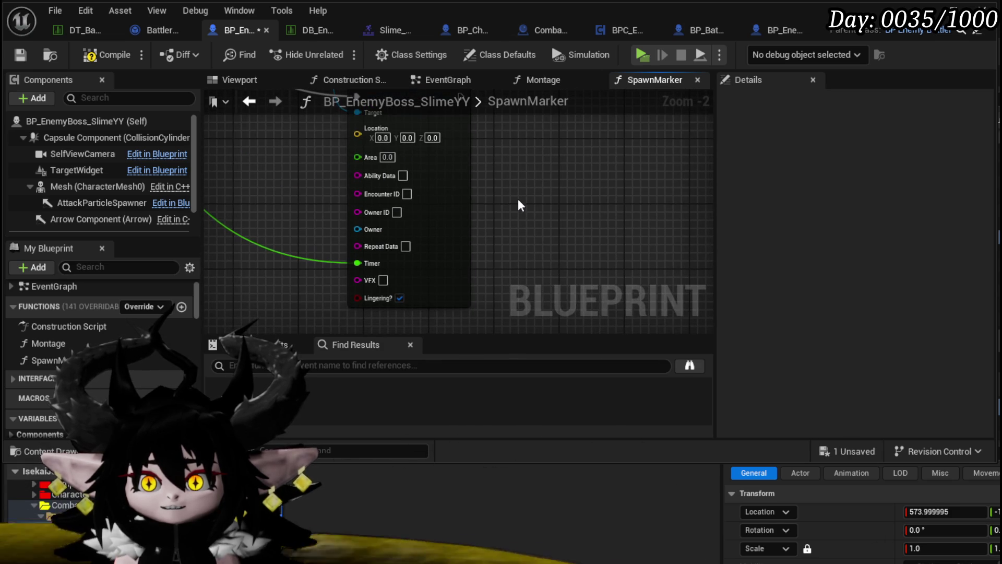
pyautogui.moveTo(518, 201)
pyautogui.mouseDown()
pyautogui.moveTo(521, 223)
pyautogui.moveTo(553, 199)
pyautogui.moveTo(618, 344)
pyautogui.moveTo(607, 346)
pyautogui.mouseUp()
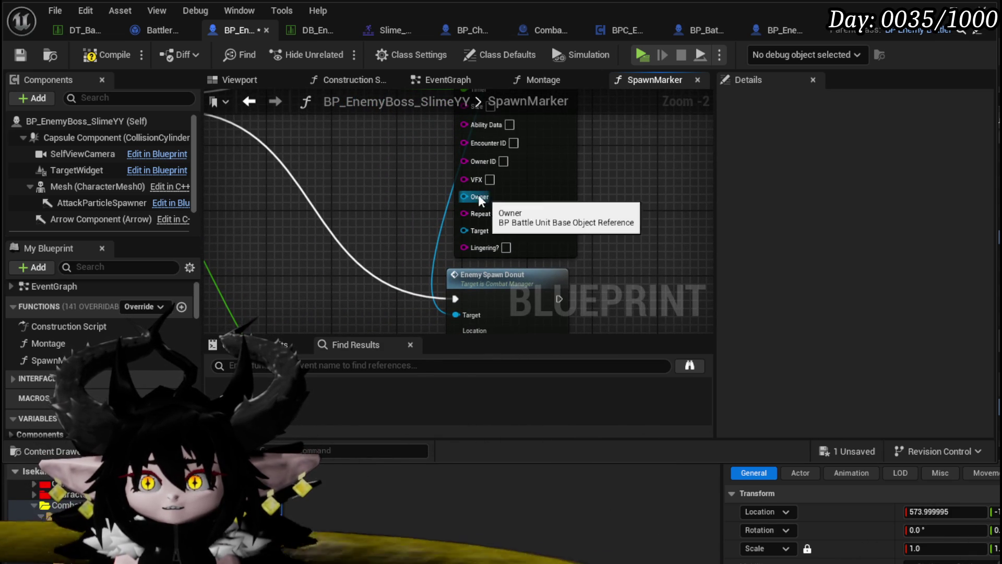
pyautogui.moveTo(486, 200)
pyautogui.mouseDown()
pyautogui.moveTo(494, 224)
pyautogui.moveTo(514, 224)
pyautogui.mouseUp()
pyautogui.scroll(-10, 105, 330)
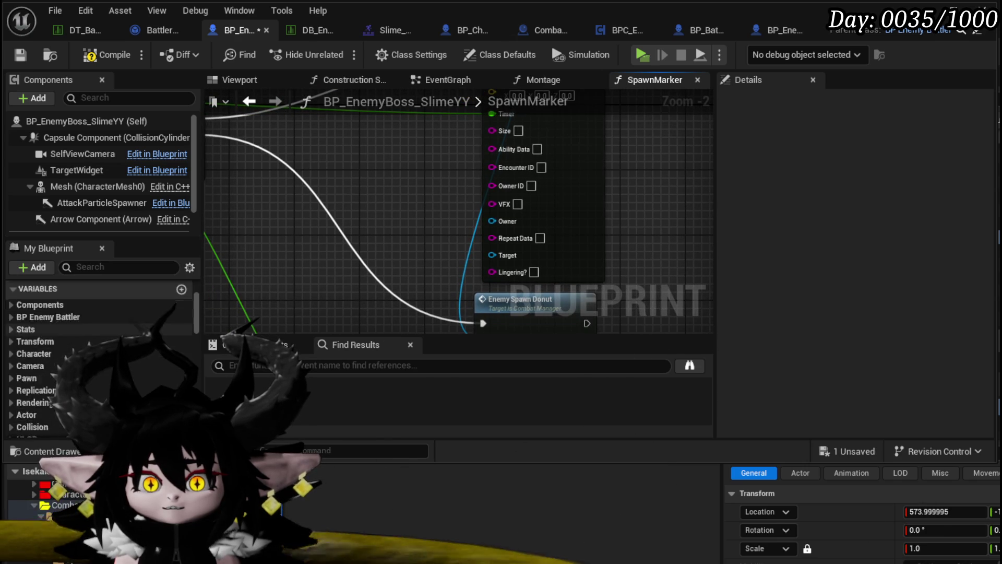
pyautogui.scroll(-15, 104, 330)
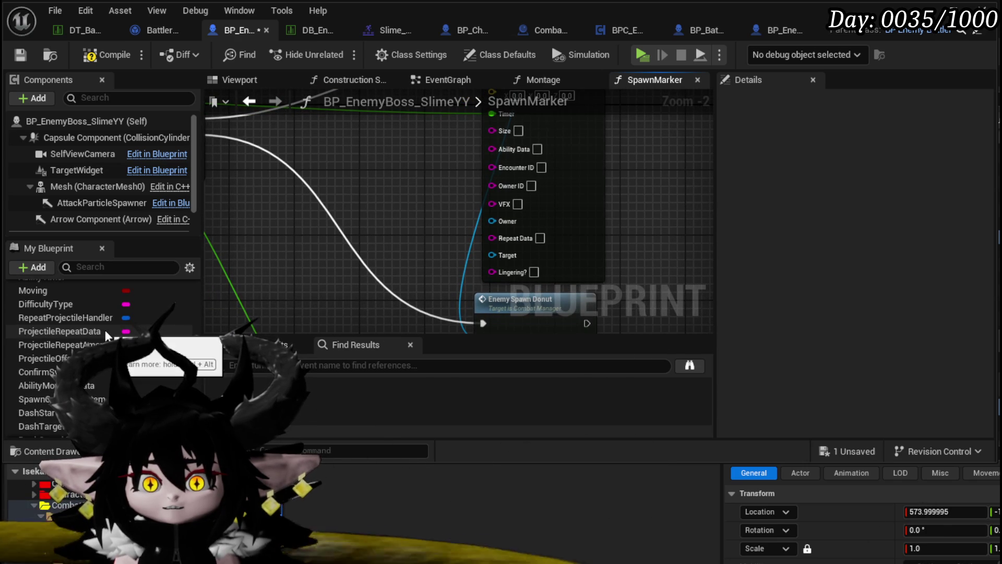
pyautogui.scroll(10, 105, 328)
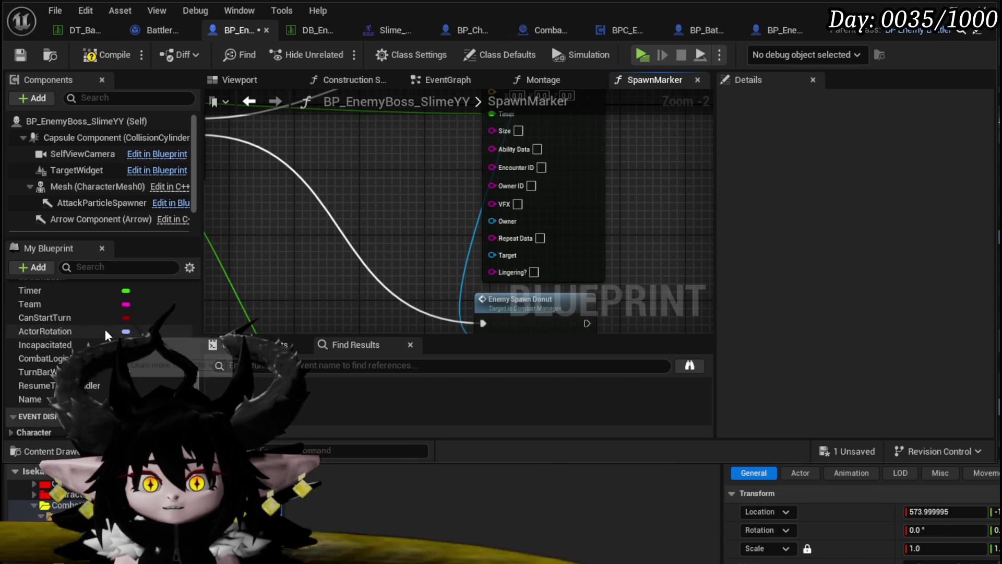
pyautogui.scroll(-10, 106, 329)
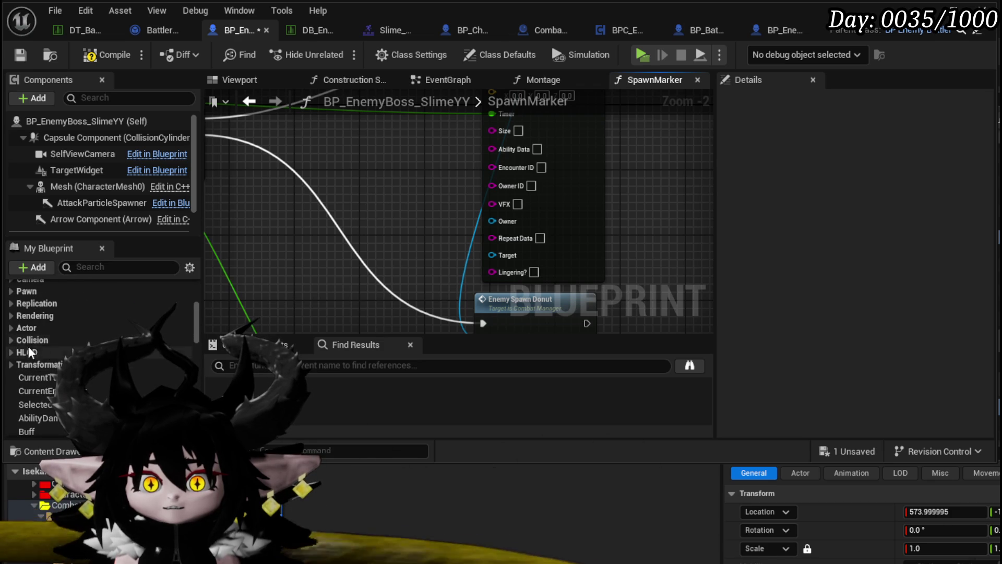
pyautogui.scroll(3, 70, 299)
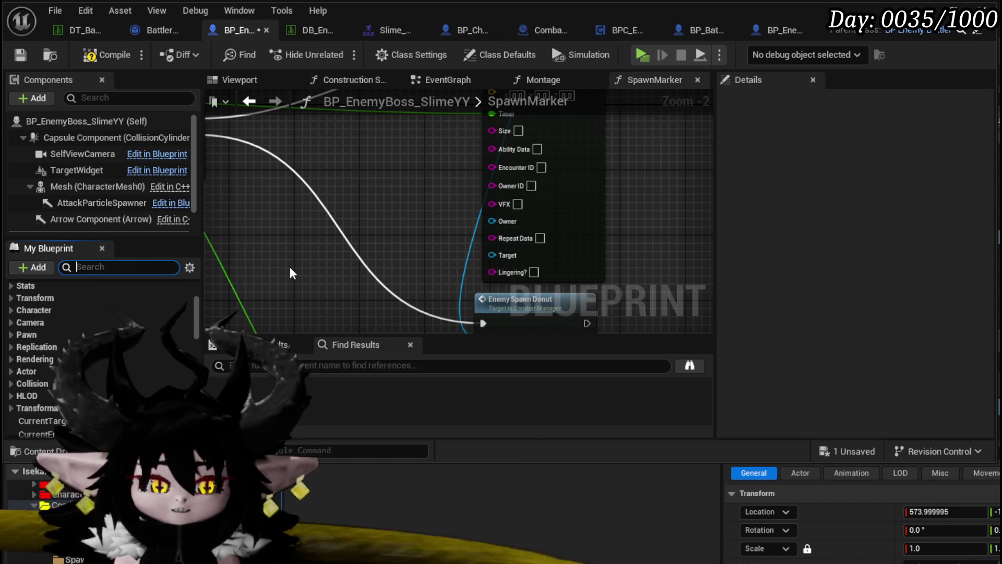
# Step: Add a Battler ID getter and wire it to the spawn node's Owner ID
pyautogui.write('ID')
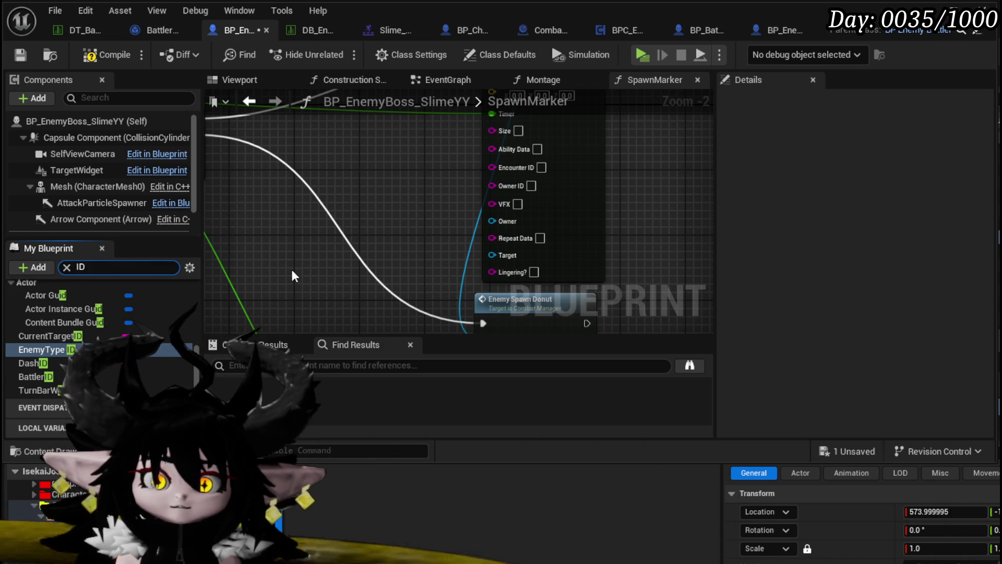
pyautogui.moveTo(49, 374)
pyautogui.mouseDown()
pyautogui.moveTo(322, 175)
pyautogui.moveTo(435, 183)
pyautogui.mouseUp()
pyautogui.click(367, 208)
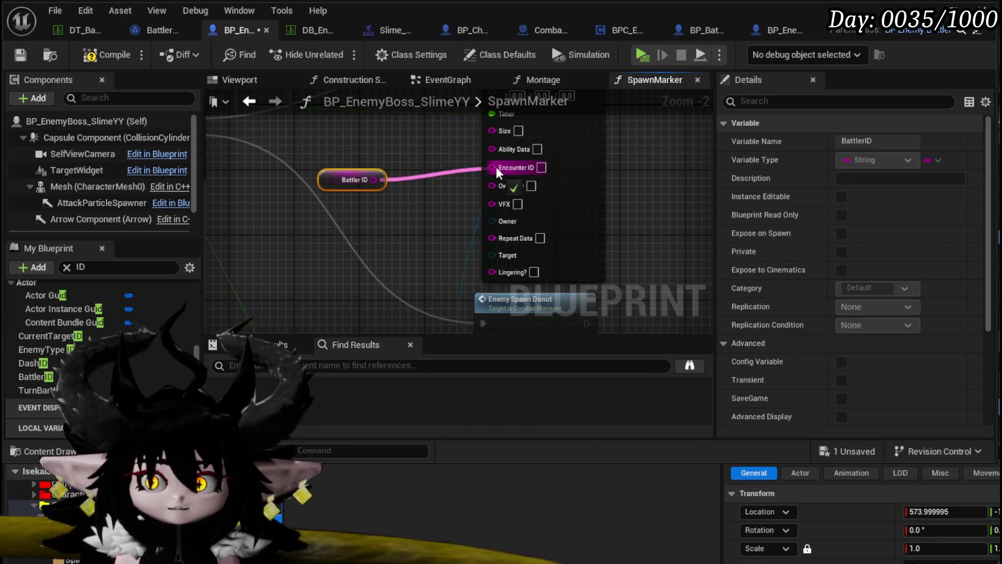
pyautogui.moveTo(496, 167)
pyautogui.mouseDown()
pyautogui.moveTo(494, 202)
pyautogui.moveTo(493, 185)
pyautogui.mouseUp()
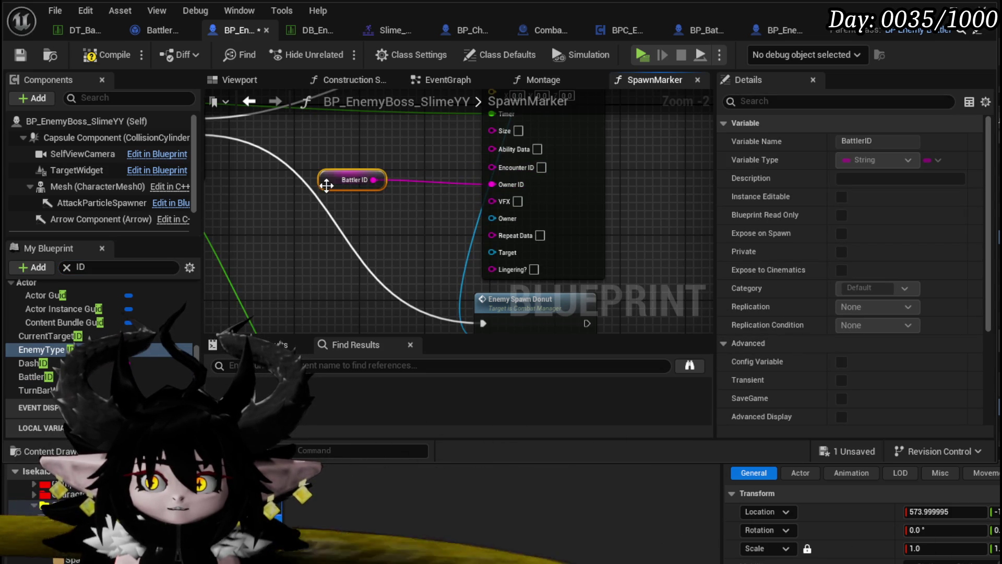
pyautogui.moveTo(327, 185); pyautogui.dragTo(384, 193)
pyautogui.scroll(2, 111, 366)
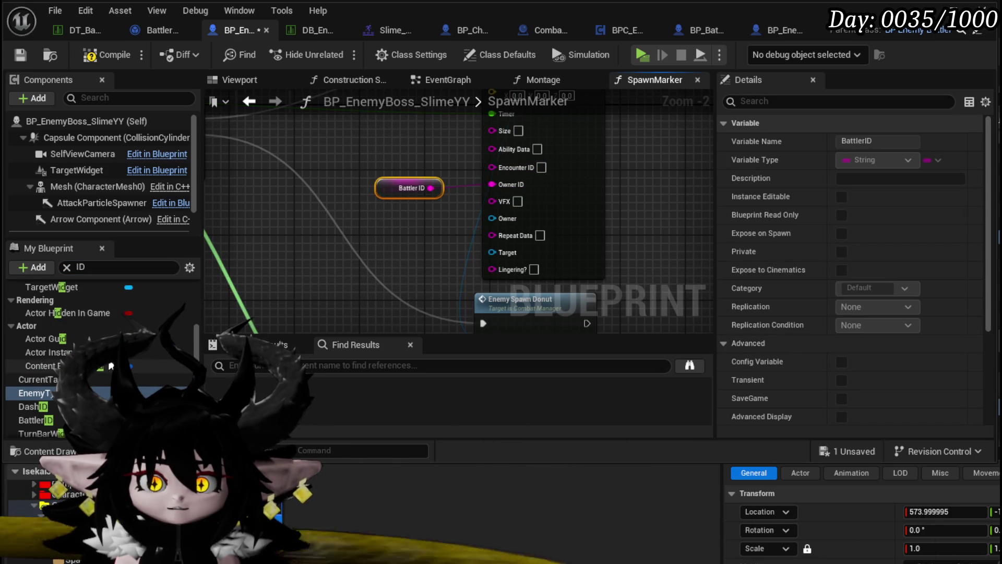
pyautogui.scroll(-2, 110, 366)
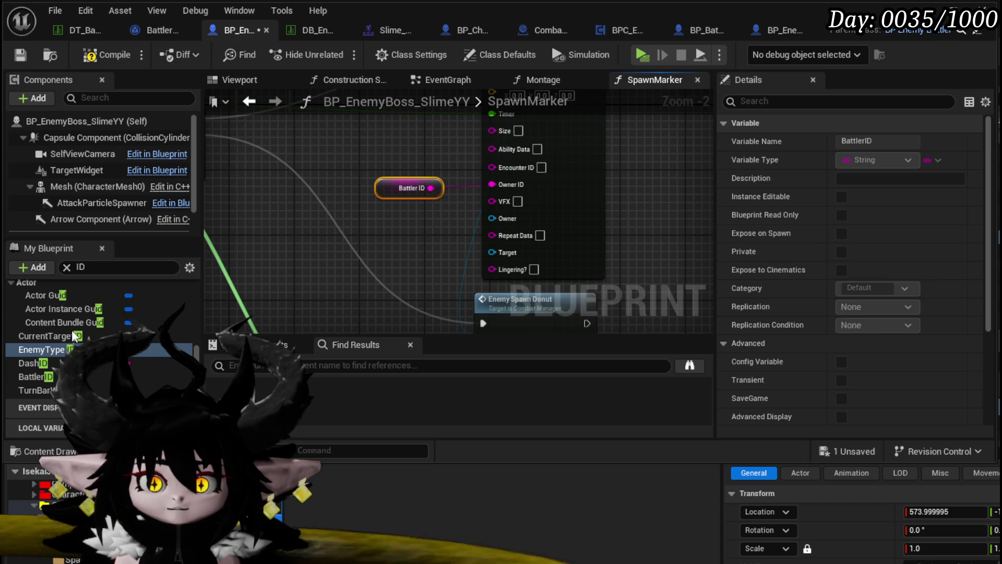
pyautogui.scroll(3, 64, 354)
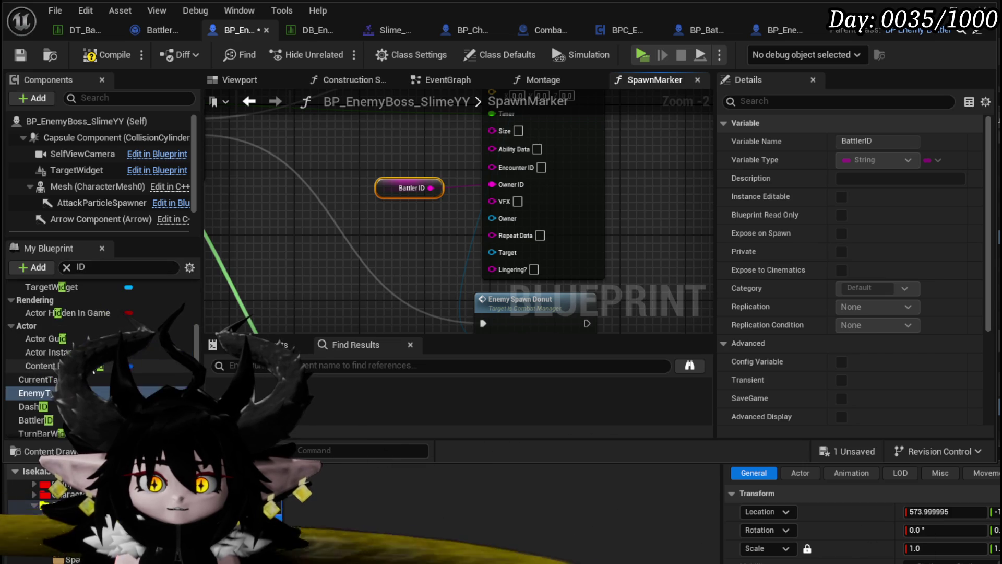
pyautogui.scroll(-2, 102, 369)
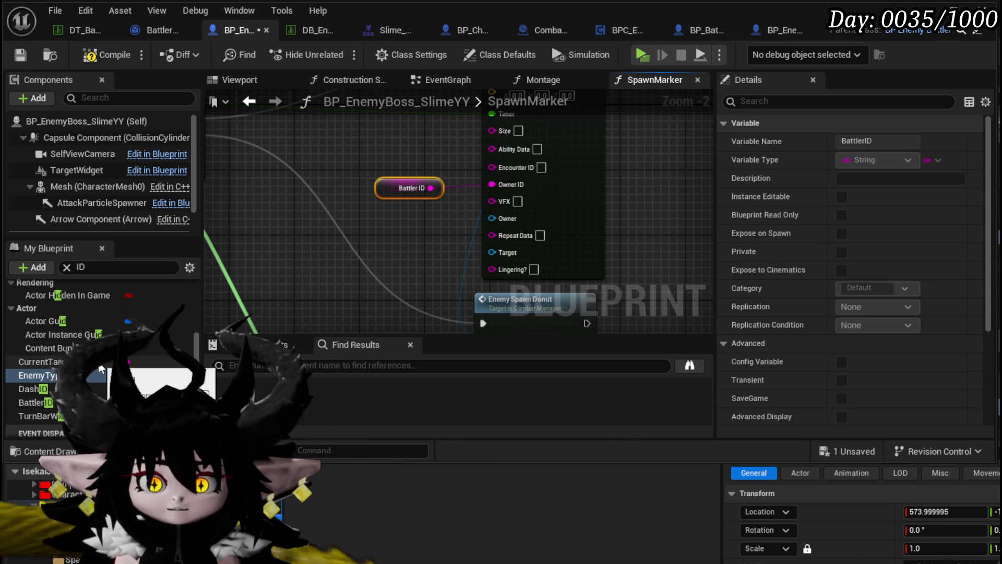
# Step: Add a Current Encounter getter and a Self node beside the other getter
pyautogui.click(89, 270)
pyautogui.write('Enc')
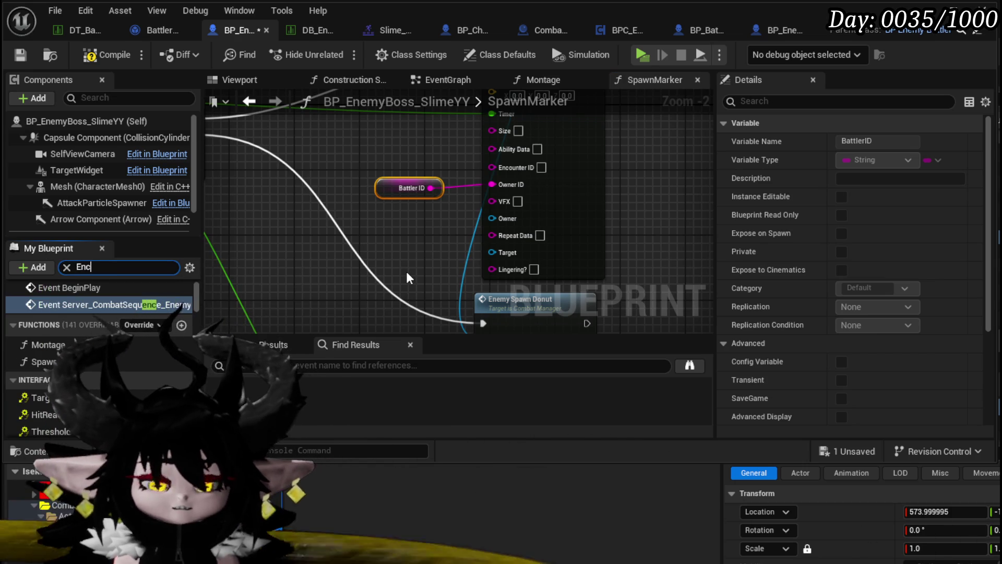
pyautogui.write('ounter')
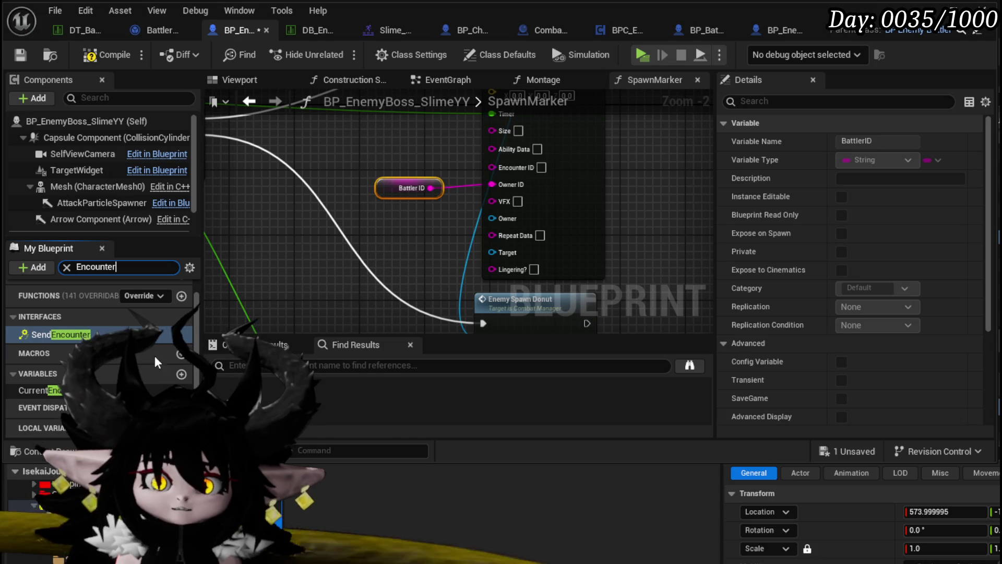
pyautogui.moveTo(39, 390)
pyautogui.mouseDown()
pyautogui.moveTo(365, 153)
pyautogui.moveTo(392, 177)
pyautogui.moveTo(491, 167)
pyautogui.mouseUp()
pyautogui.click(397, 183)
pyautogui.moveTo(491, 216); pyautogui.dragTo(337, 231)
pyautogui.write('Self')
pyautogui.press('Return')
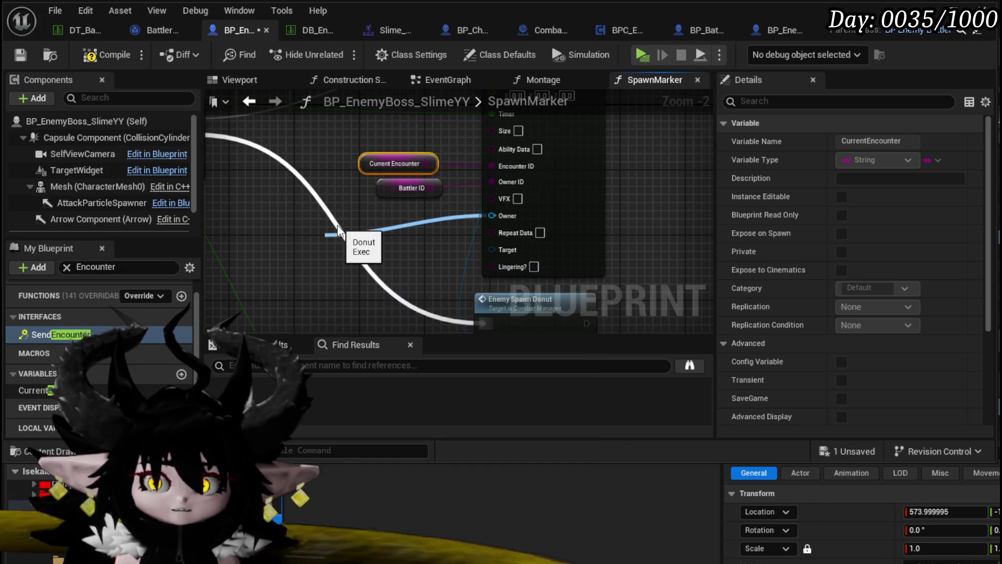
pyautogui.moveTo(337, 225)
pyautogui.mouseDown()
pyautogui.moveTo(364, 222)
pyautogui.moveTo(463, 141)
pyautogui.mouseUp()
# Step: Paste the three getters into the Enemy Spawn Donut's Encounter ID, Owner ID and Owner, then compile
pyautogui.scroll(-5, 344, 152)
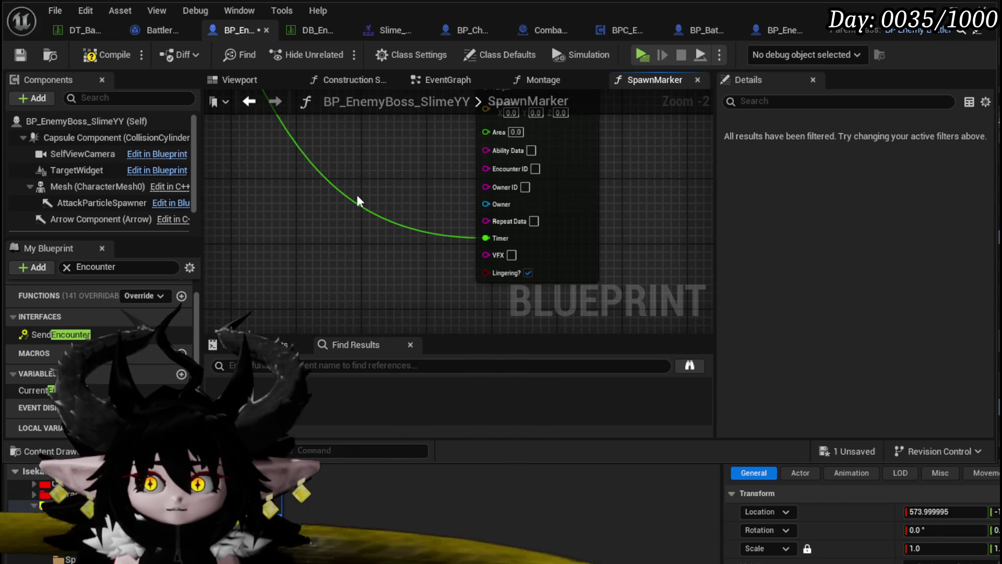
pyautogui.hotkey('ctrl', 'v')
pyautogui.moveTo(416, 221); pyautogui.dragTo(484, 202)
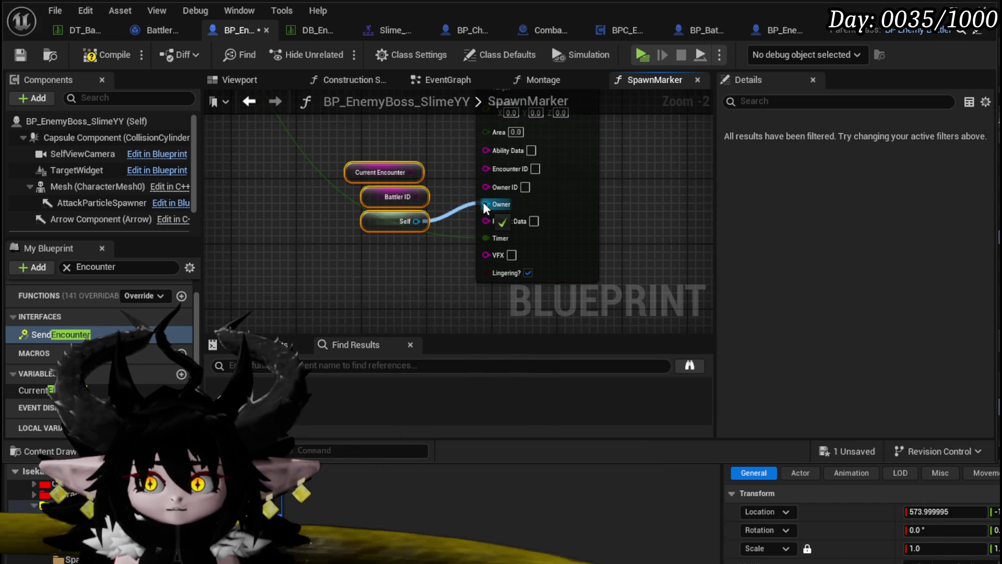
pyautogui.moveTo(416, 197); pyautogui.dragTo(485, 186)
pyautogui.click(444, 174)
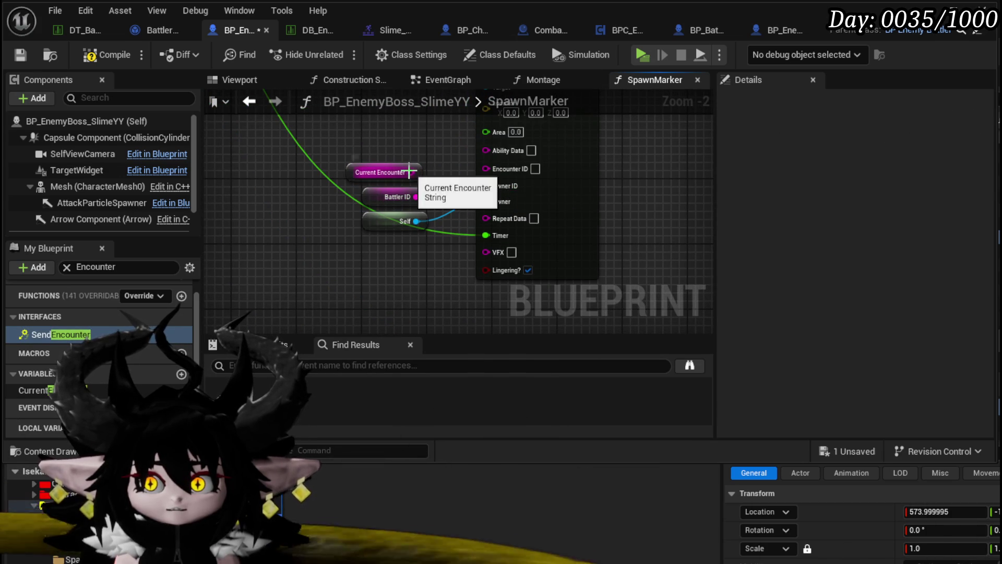
pyautogui.moveTo(410, 173); pyautogui.dragTo(485, 167)
pyautogui.moveTo(336, 157); pyautogui.dragTo(431, 238)
pyautogui.moveTo(389, 191); pyautogui.dragTo(380, 180)
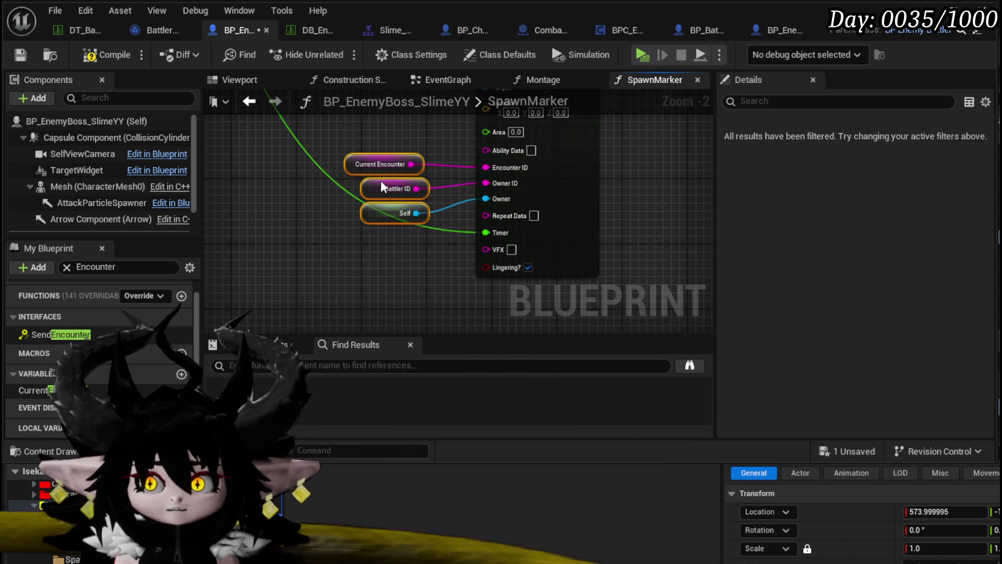
pyautogui.click(218, 108)
pyautogui.click(90, 54)
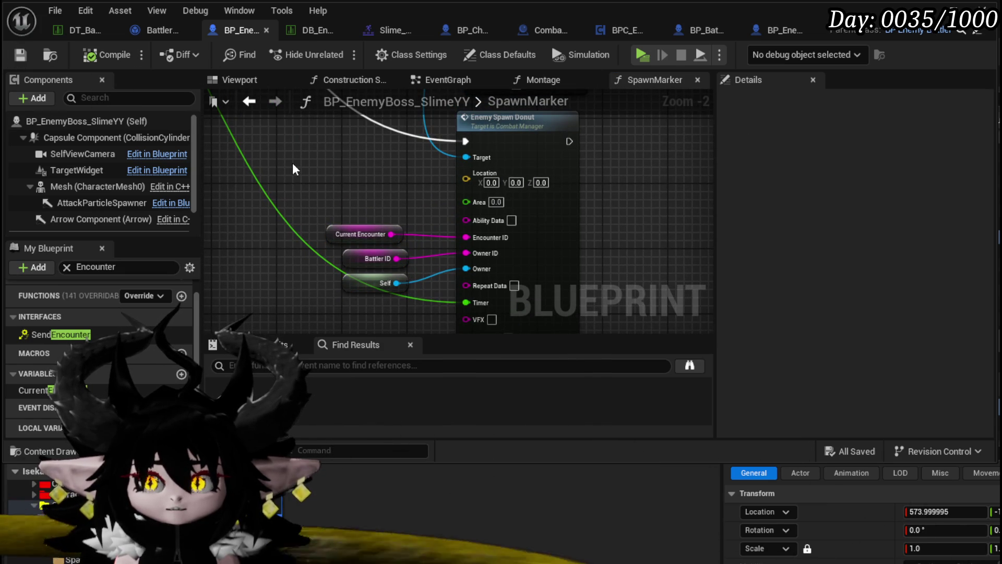
pyautogui.moveTo(296, 162)
pyautogui.mouseDown()
pyautogui.moveTo(287, 192)
pyautogui.moveTo(239, 193)
pyautogui.mouseUp()
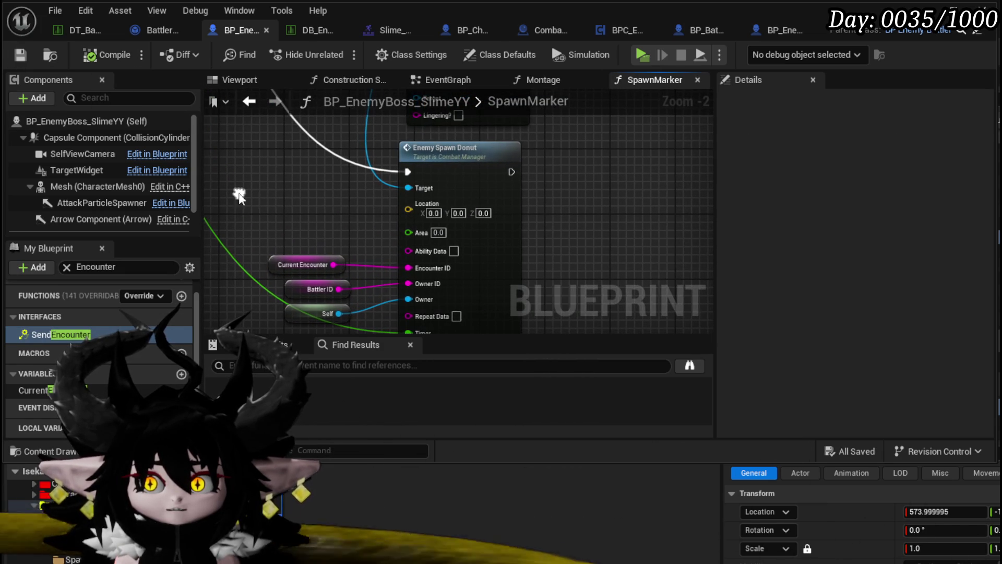
# Step: Check the 1700 circle size in the battler data table's Slime logic entry
pyautogui.click(314, 28)
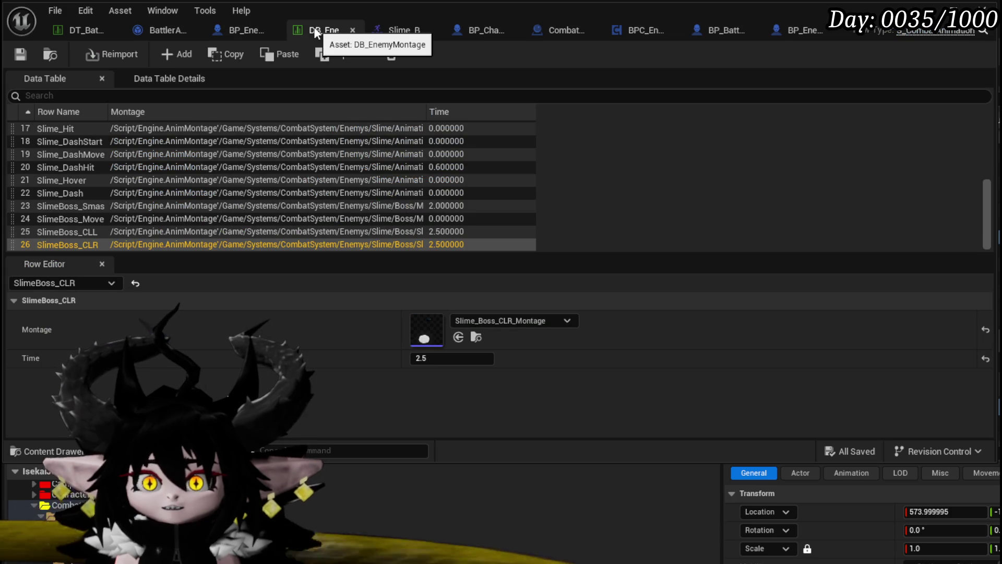
pyautogui.click(85, 32)
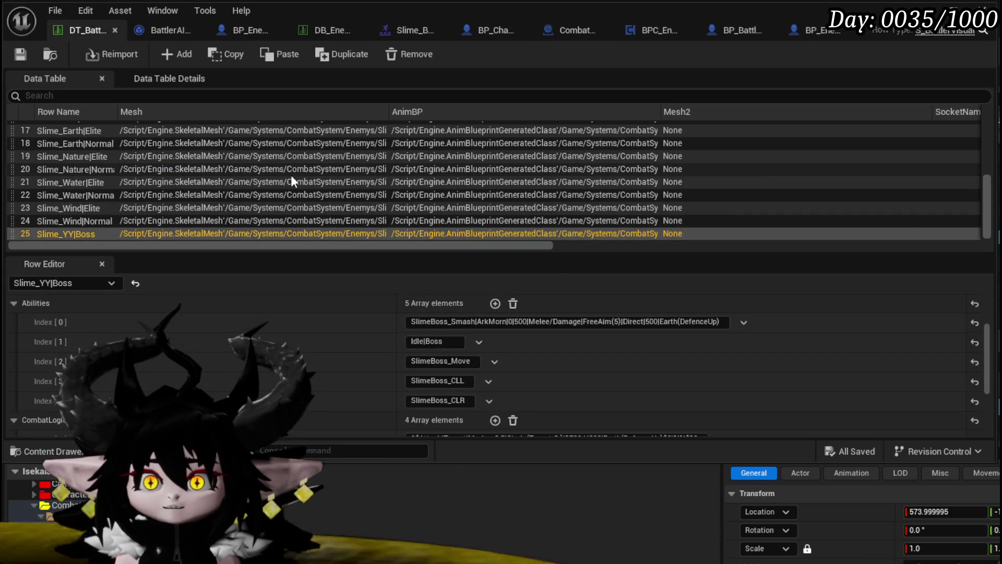
pyautogui.scroll(-5, 403, 340)
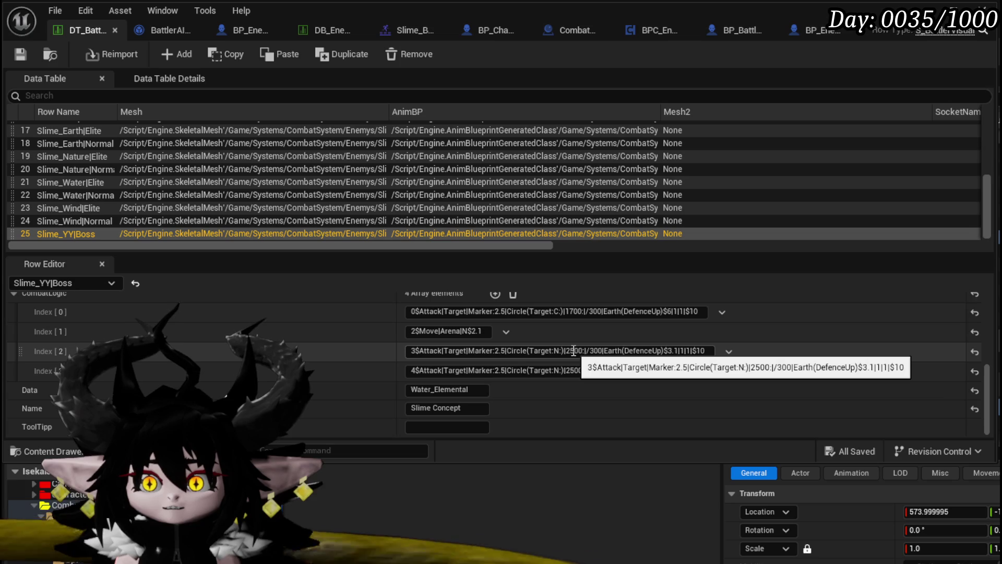
pyautogui.click(572, 311)
pyautogui.doubleClick(573, 311)
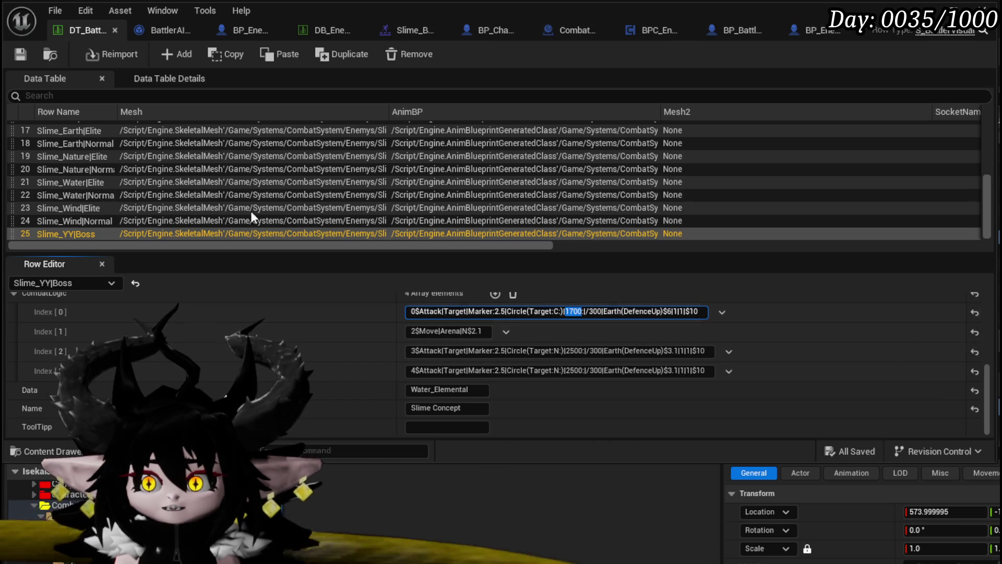
pyautogui.click(22, 55)
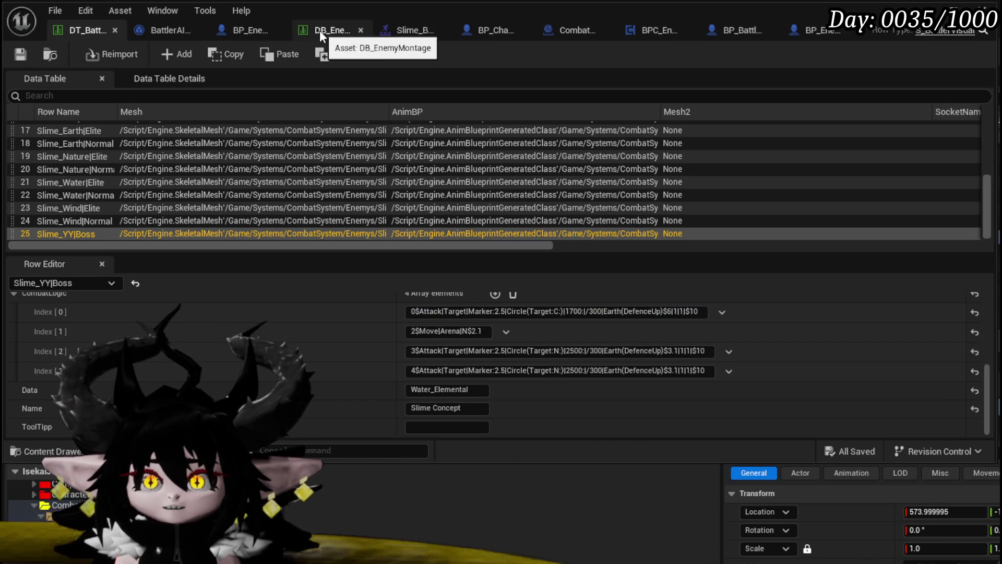
# Step: Set the boss slime's Enemy Spawn Circle AOE Size to 1700 and save the blueprint
pyautogui.click(197, 29)
pyautogui.click(181, 34)
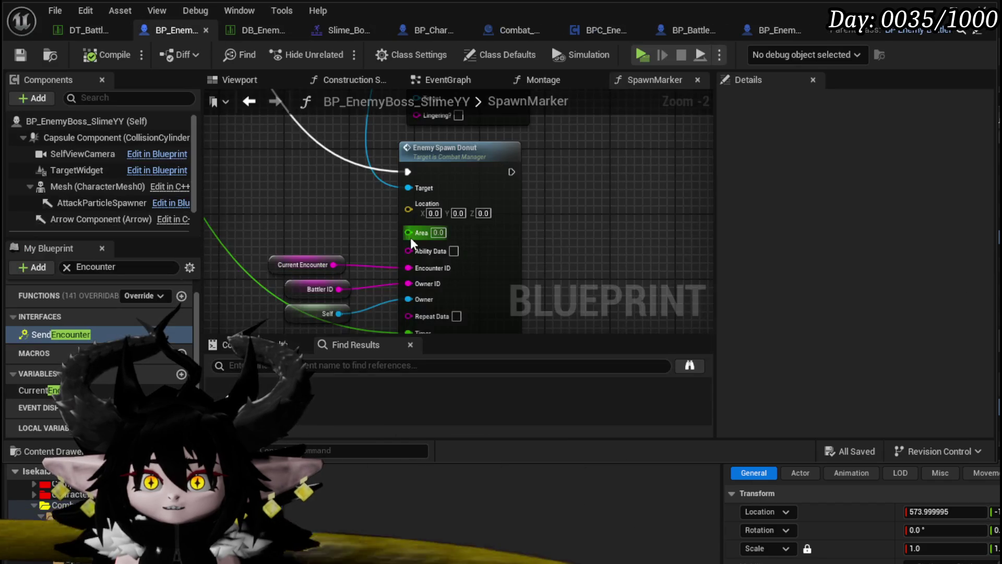
pyautogui.scroll(1, 360, 233)
pyautogui.moveTo(350, 226); pyautogui.dragTo(368, 338)
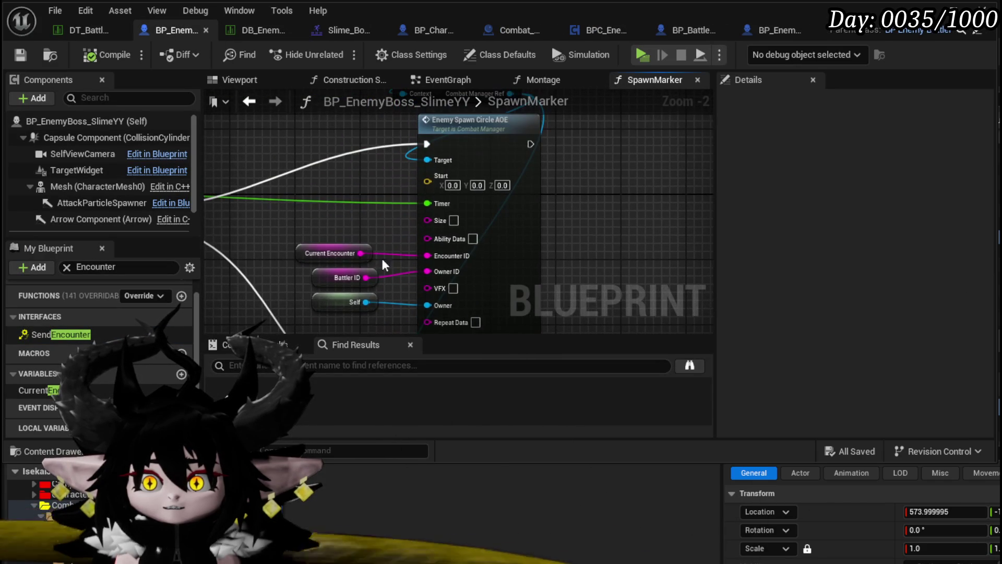
pyautogui.write('1700')
pyautogui.press('Return')
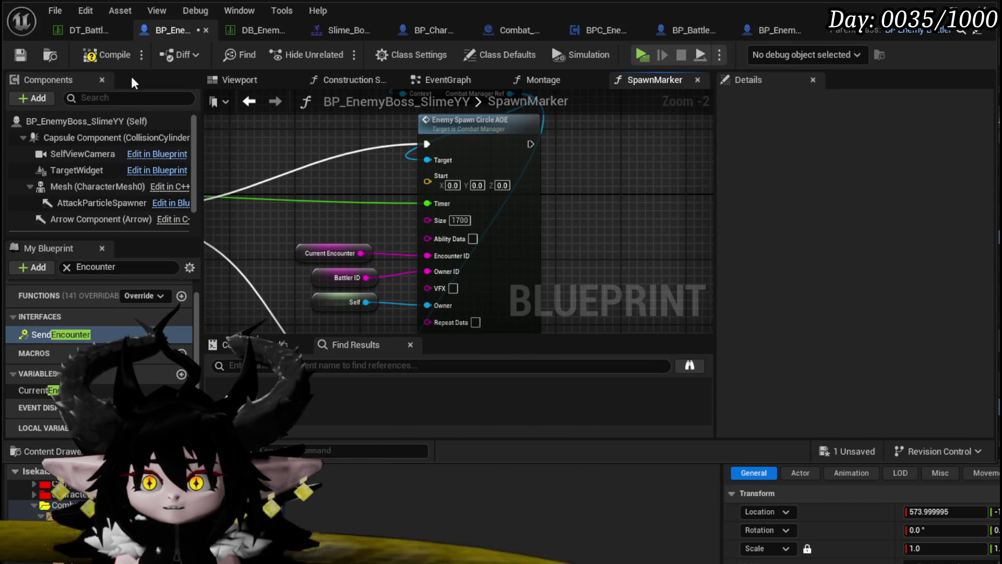
pyautogui.click(21, 52)
pyautogui.click(97, 30)
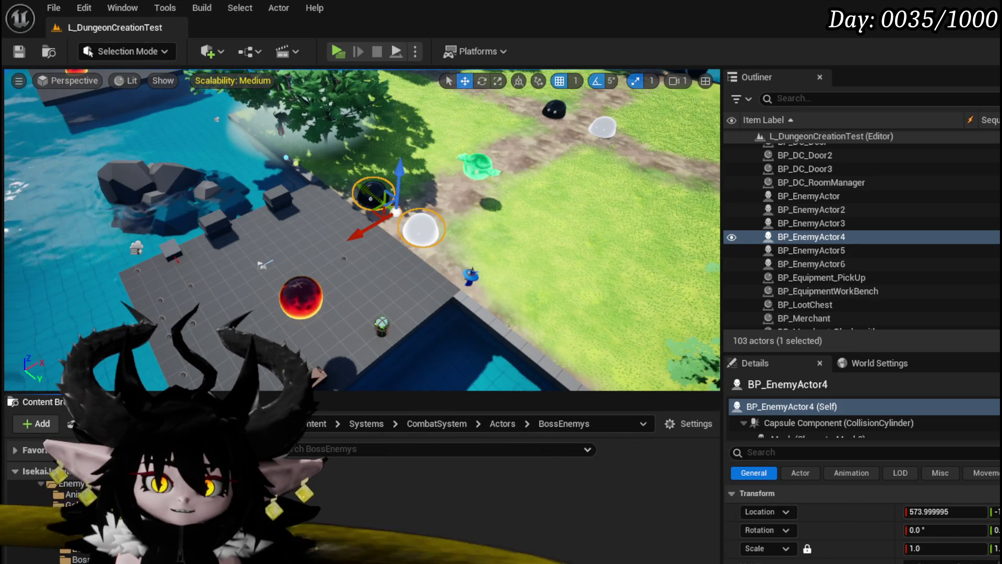
# Step: Browse to the CombatSystem Object folder and open the BattlerAI_Object blueprint
pyautogui.scroll(3, 78, 522)
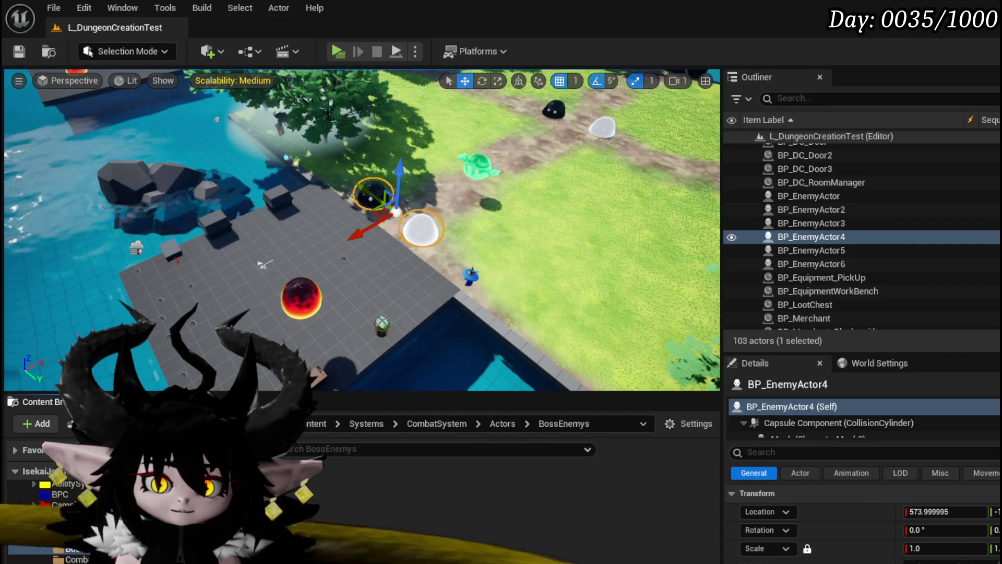
pyautogui.scroll(-3, 78, 522)
pyautogui.scroll(-3, 78, 522)
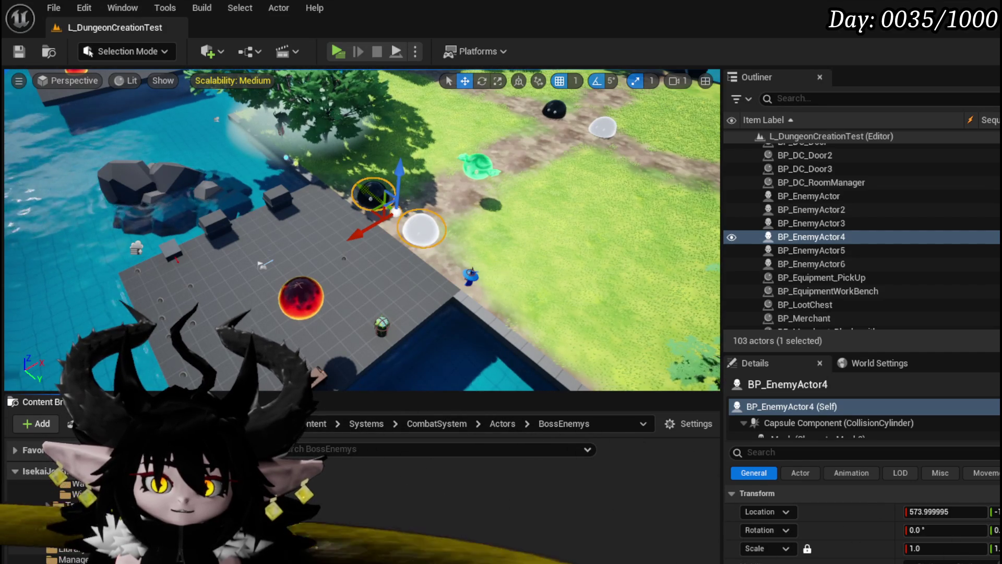
pyautogui.click(78, 522)
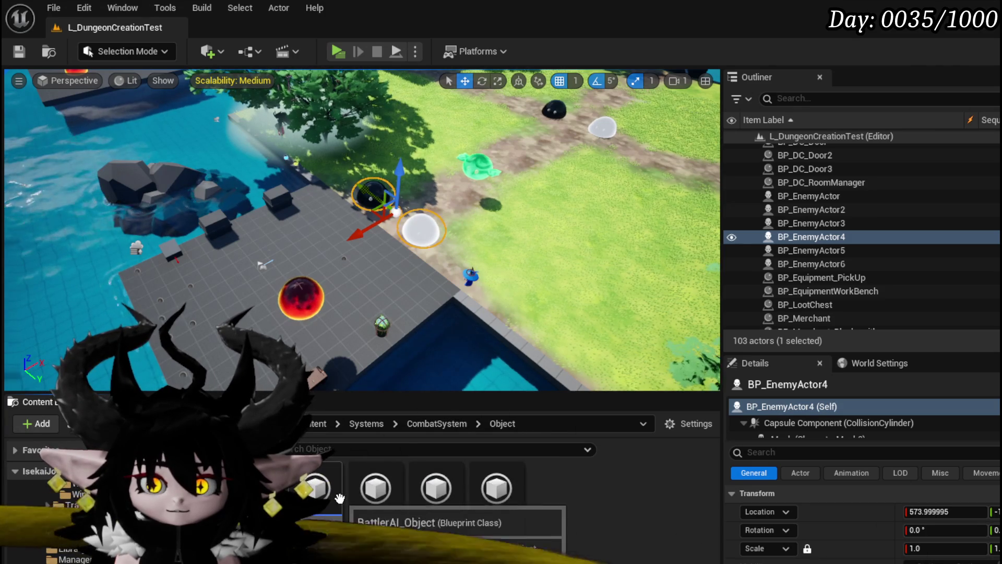
pyautogui.doubleClick(321, 501)
# Step: Open BattlerAI_Object's ExecuteBossArena function to view its Donut settings
pyautogui.moveTo(349, 255)
pyautogui.mouseDown()
pyautogui.moveTo(428, 240)
pyautogui.moveTo(447, 262)
pyautogui.moveTo(385, 264)
pyautogui.moveTo(465, 264)
pyautogui.mouseUp()
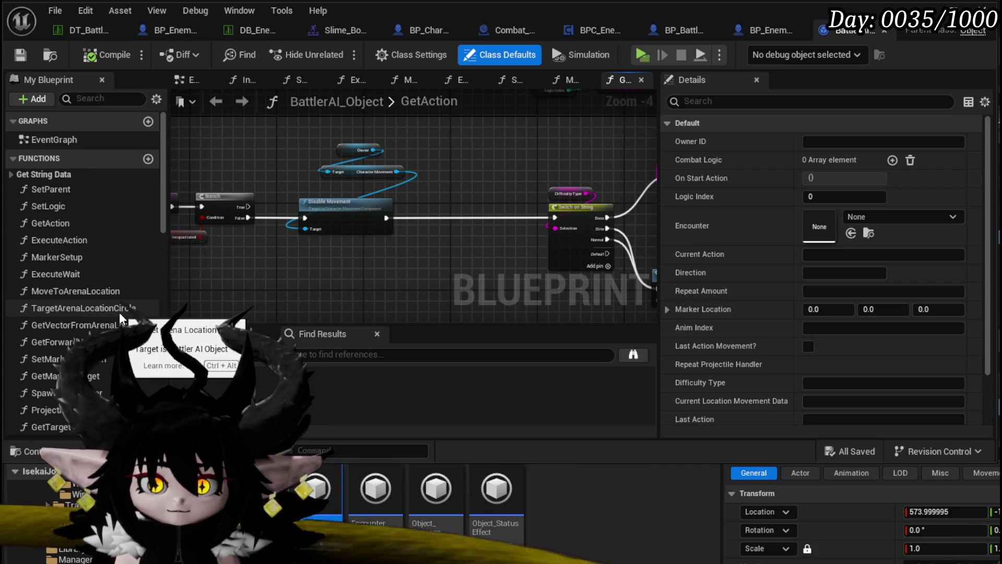
pyautogui.scroll(-3, 119, 312)
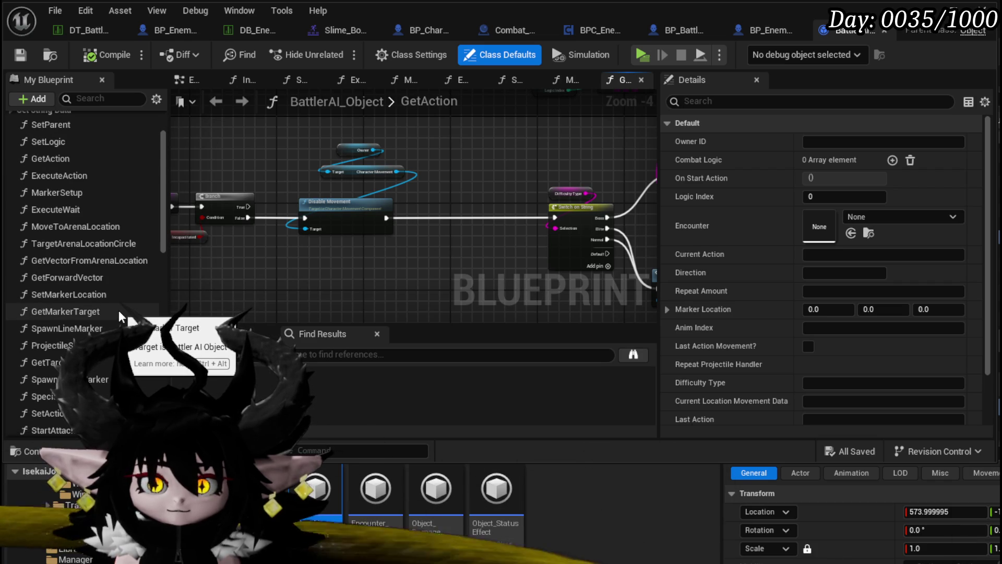
pyautogui.scroll(-11, 108, 321)
pyautogui.doubleClick(52, 344)
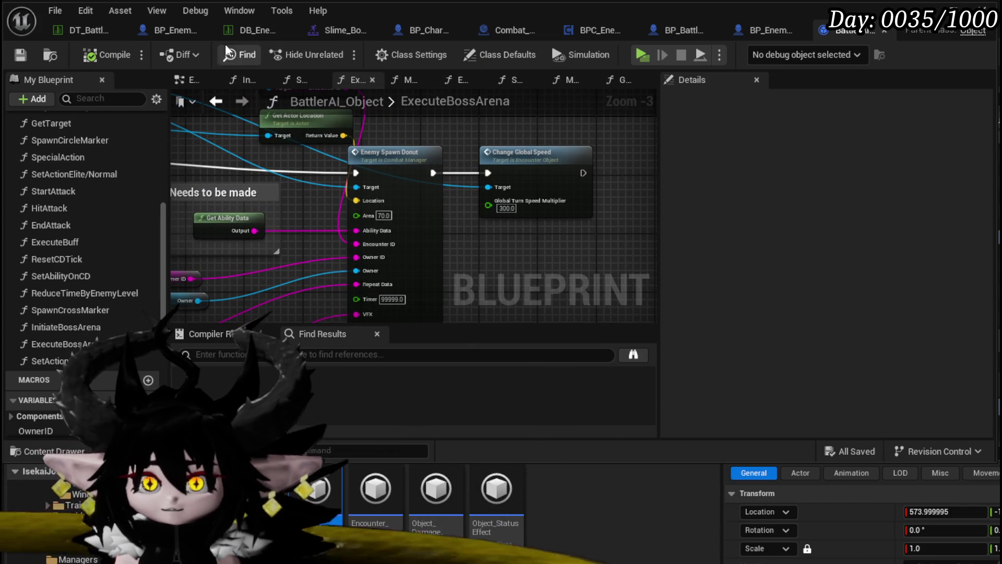
# Step: Back in the boss slime's SpawnMarker graph, set the Enemy Spawn Donut's Area to 70
pyautogui.click(173, 35)
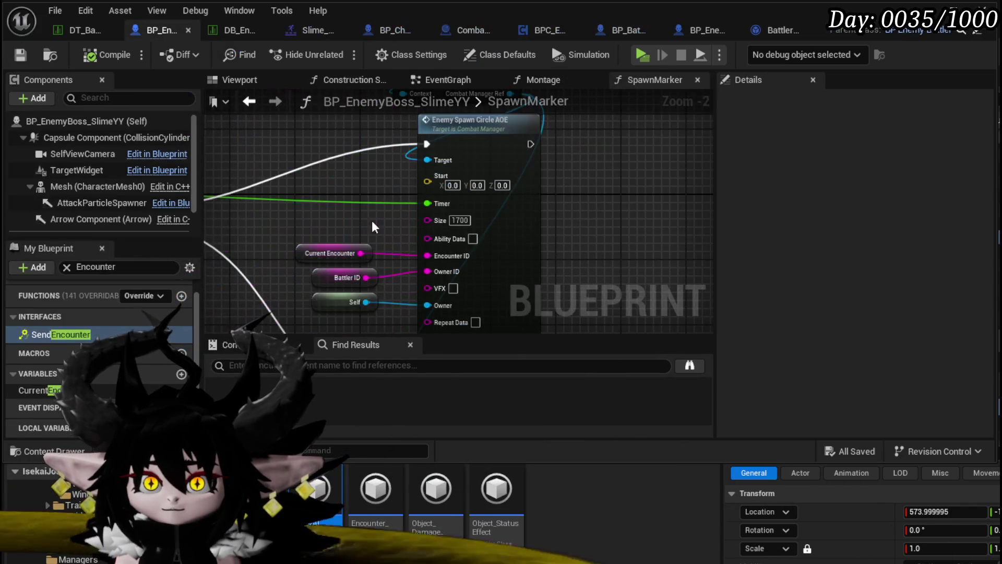
pyautogui.moveTo(617, 241); pyautogui.dragTo(604, 141)
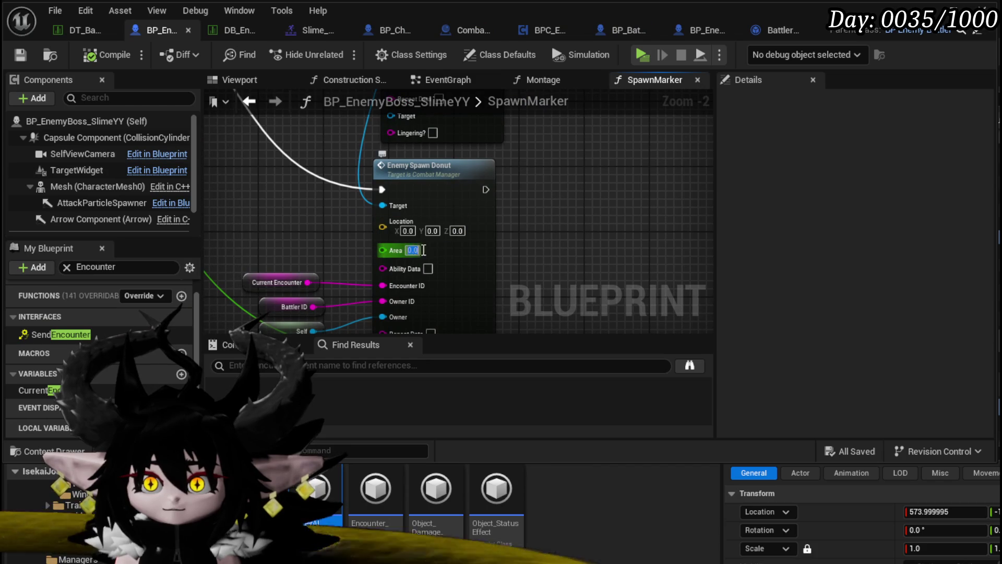
pyautogui.write('70')
pyautogui.press('Return')
pyautogui.moveTo(544, 255); pyautogui.dragTo(574, 176)
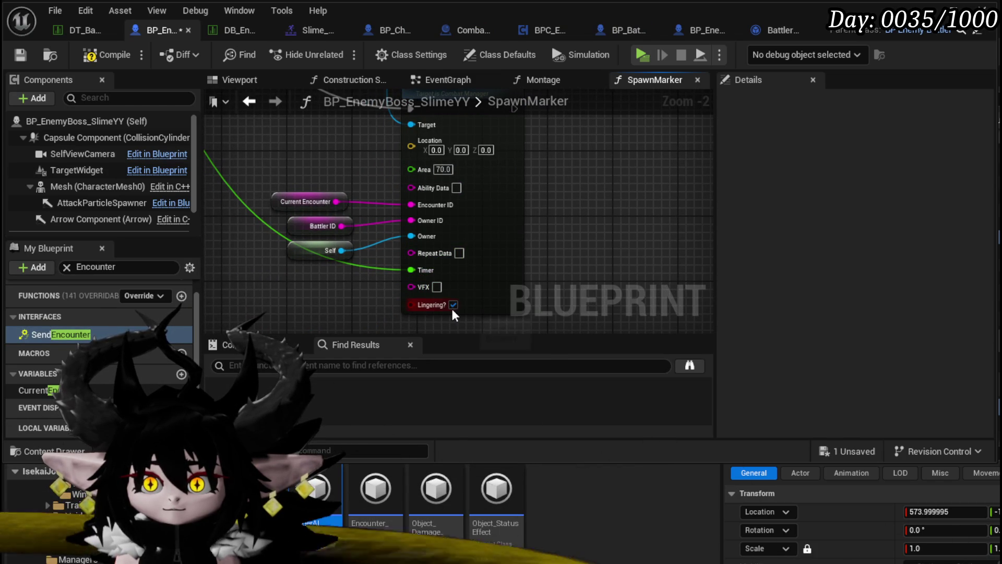
pyautogui.moveTo(354, 276)
pyautogui.mouseDown()
pyautogui.moveTo(378, 303)
pyautogui.moveTo(381, 276)
pyautogui.mouseUp()
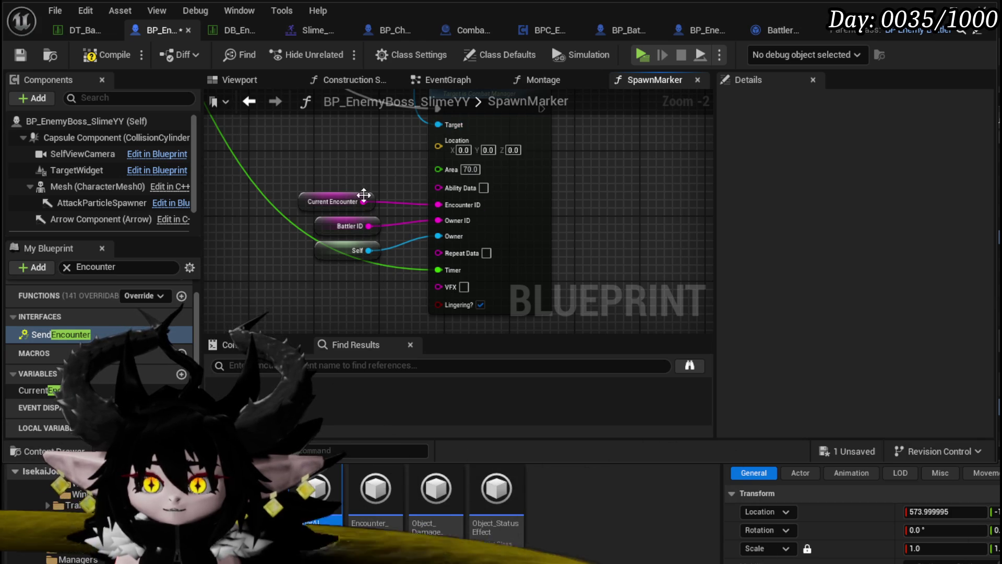
pyautogui.scroll(-2, 363, 195)
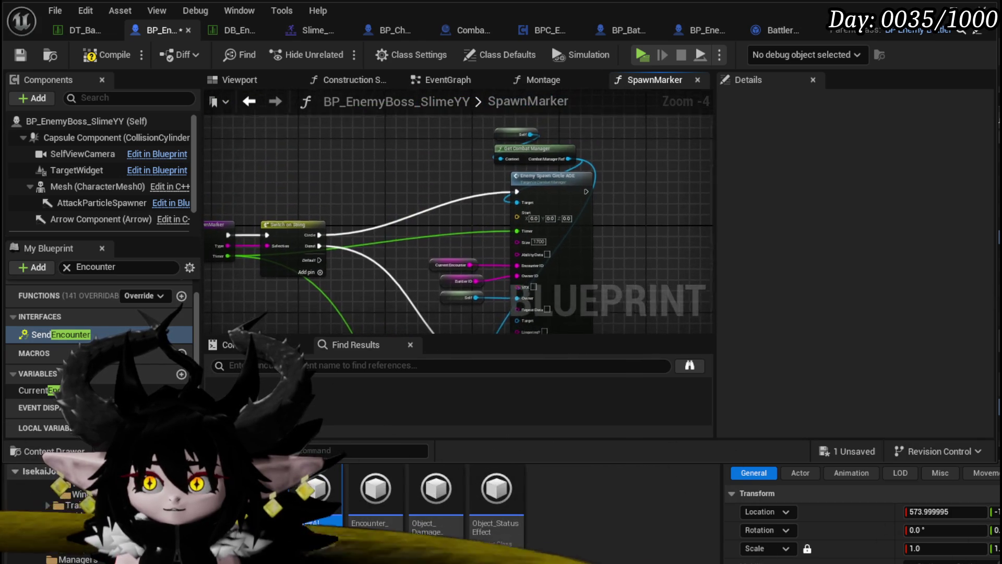
# Step: From the Combat Manager, get Active Encounter and Find it using the Current Encounter key
pyautogui.moveTo(443, 161)
pyautogui.mouseDown()
pyautogui.moveTo(530, 132)
pyautogui.moveTo(376, 147)
pyautogui.moveTo(389, 169)
pyautogui.mouseUp()
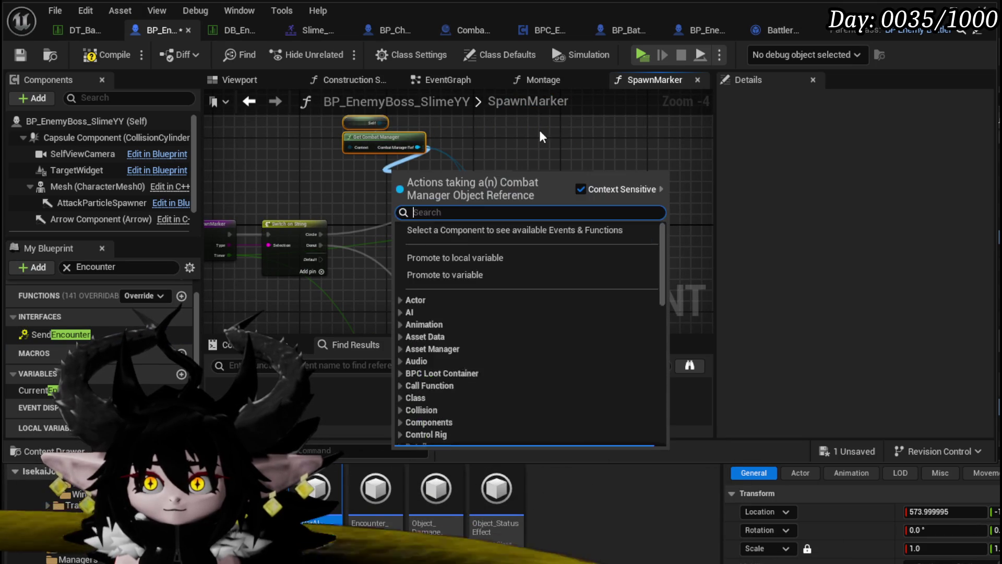
pyautogui.write('g')
pyautogui.press('BackSpace')
pyautogui.write('active en')
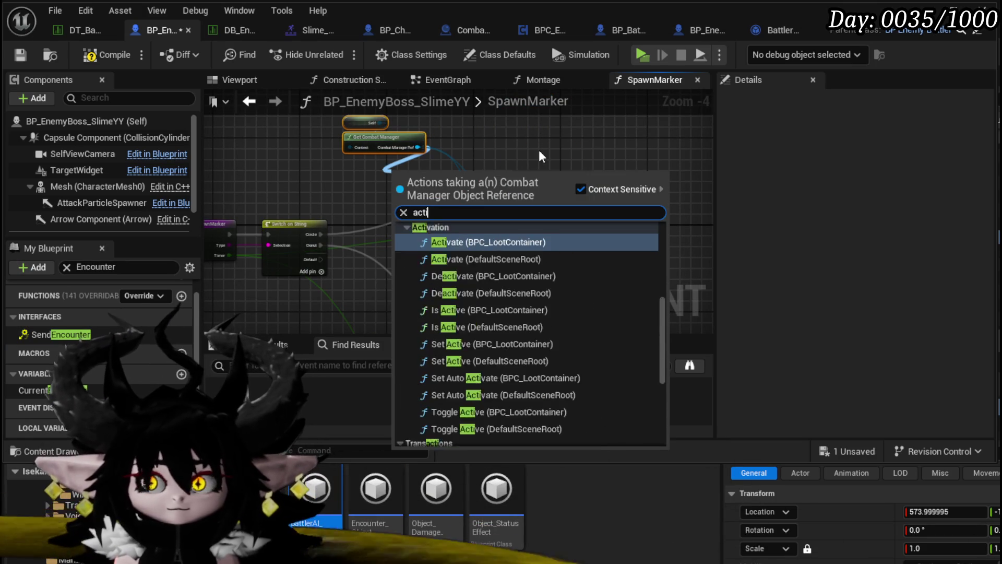
pyautogui.press('Return')
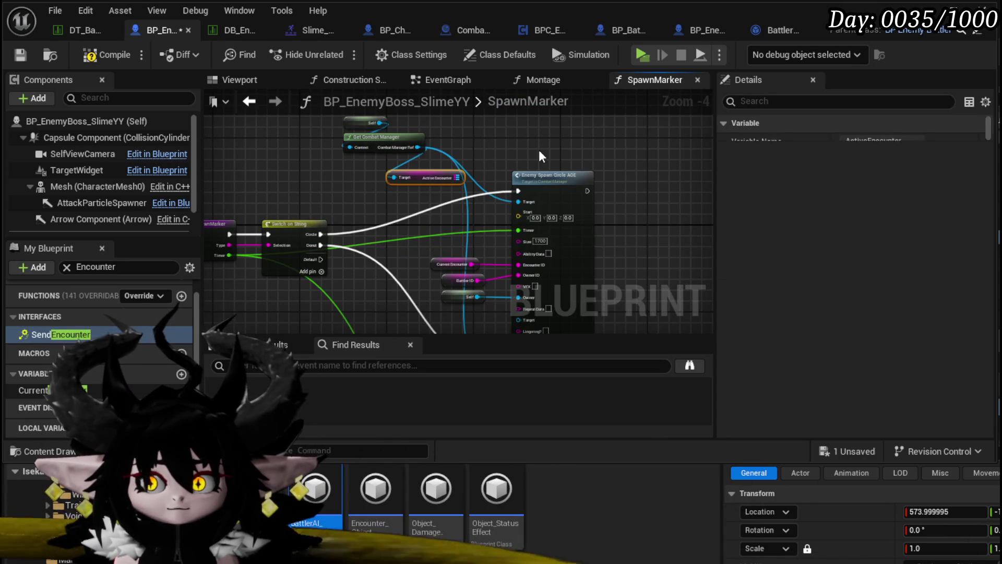
pyautogui.moveTo(431, 181)
pyautogui.mouseDown()
pyautogui.moveTo(395, 255)
pyautogui.moveTo(334, 313)
pyautogui.moveTo(283, 189)
pyautogui.moveTo(381, 195)
pyautogui.mouseUp()
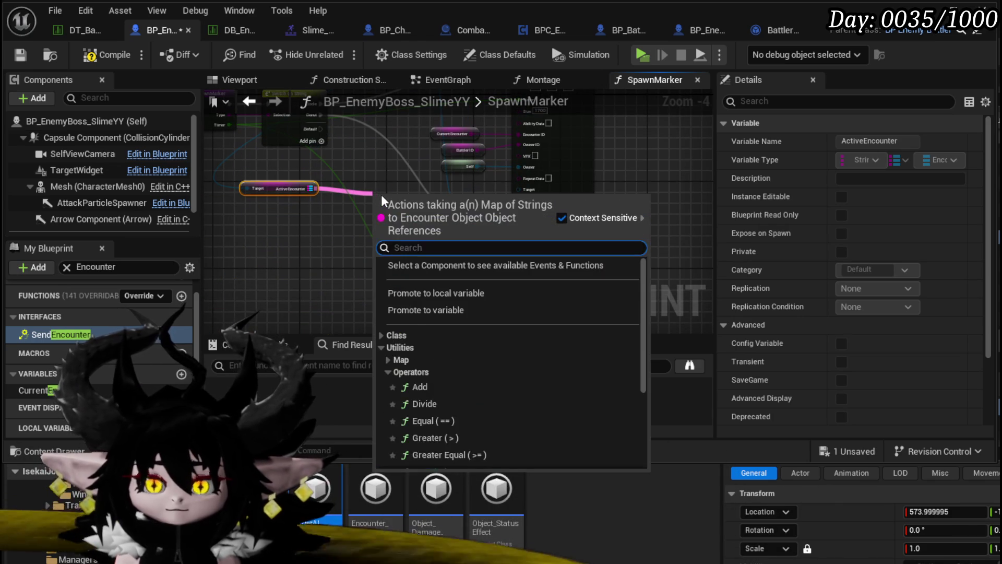
pyautogui.write('find')
pyautogui.press('Return')
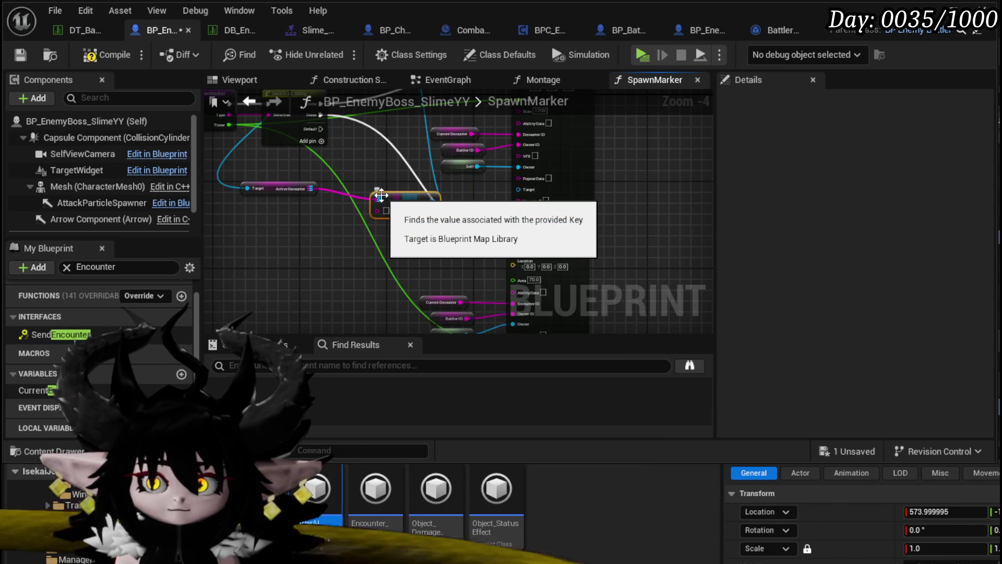
pyautogui.moveTo(435, 133); pyautogui.dragTo(436, 137)
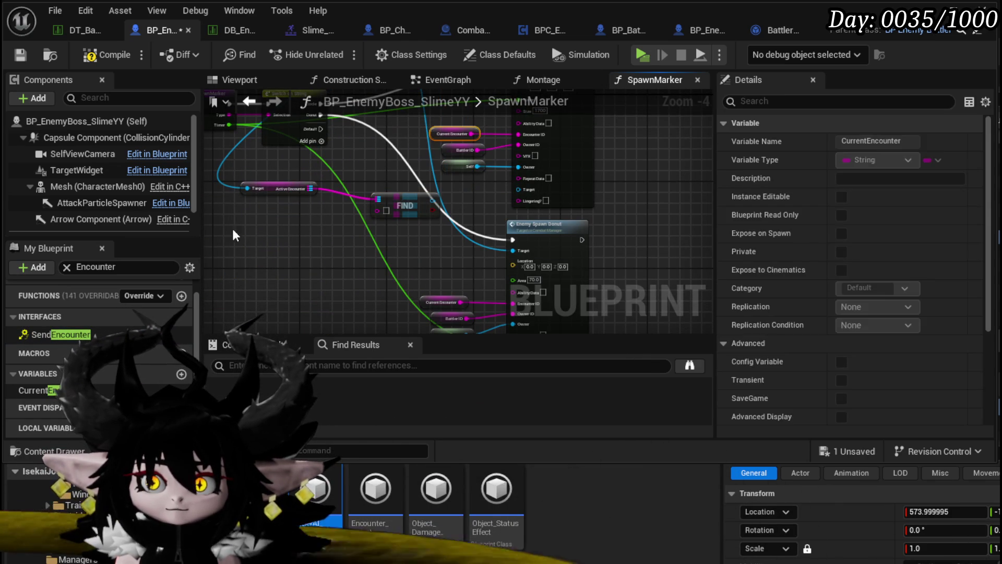
pyautogui.hotkey('ctrl', 'c')
pyautogui.hotkey('ctrl', 'v')
pyautogui.moveTo(330, 226)
pyautogui.mouseDown()
pyautogui.moveTo(378, 211)
pyautogui.moveTo(358, 206)
pyautogui.moveTo(356, 245)
pyautogui.mouseUp()
# Step: Feed the found encounter's Arena actor location into the donut's Location, then compile and save
pyautogui.write('rena')
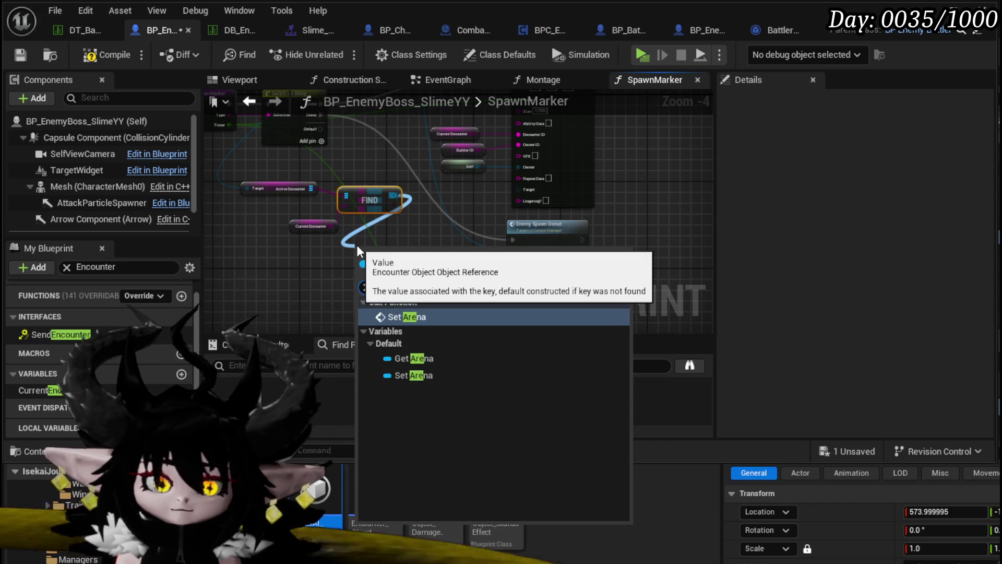
pyautogui.click(413, 358)
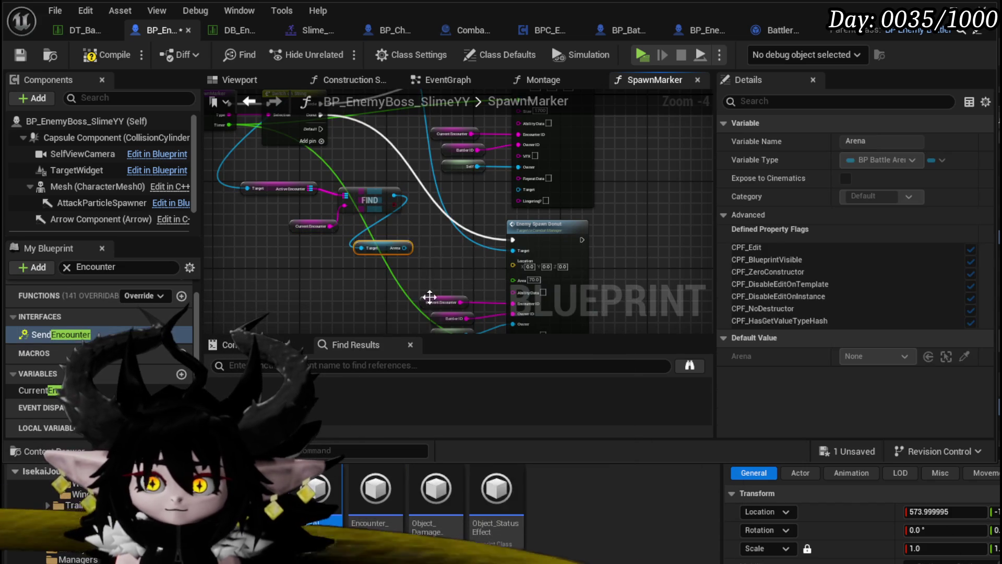
pyautogui.moveTo(405, 248); pyautogui.dragTo(331, 273)
pyautogui.write('get actor loca')
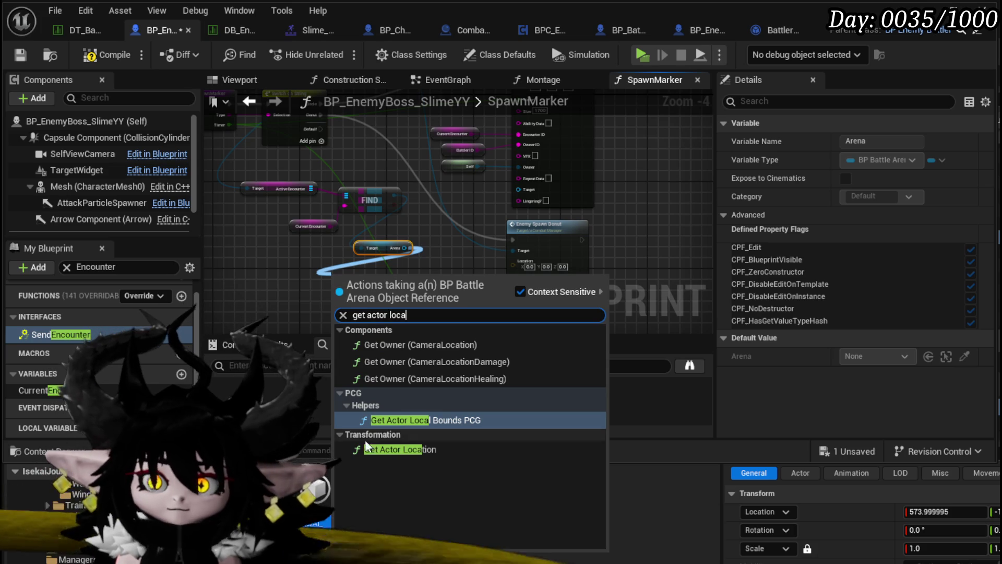
pyautogui.click(400, 449)
pyautogui.moveTo(546, 264); pyautogui.dragTo(546, 264)
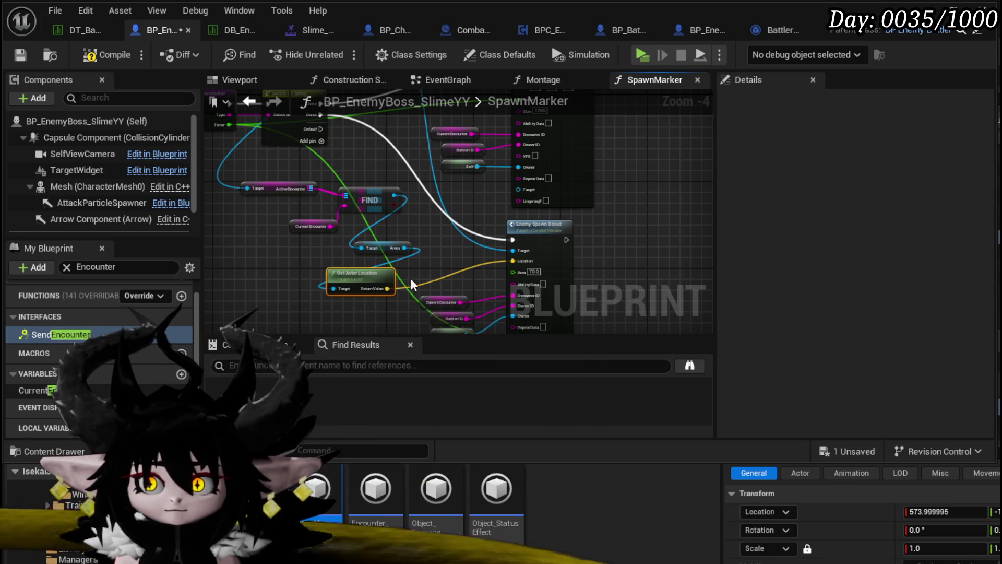
pyautogui.moveTo(386, 288)
pyautogui.mouseDown()
pyautogui.moveTo(505, 202)
pyautogui.moveTo(525, 202)
pyautogui.mouseUp()
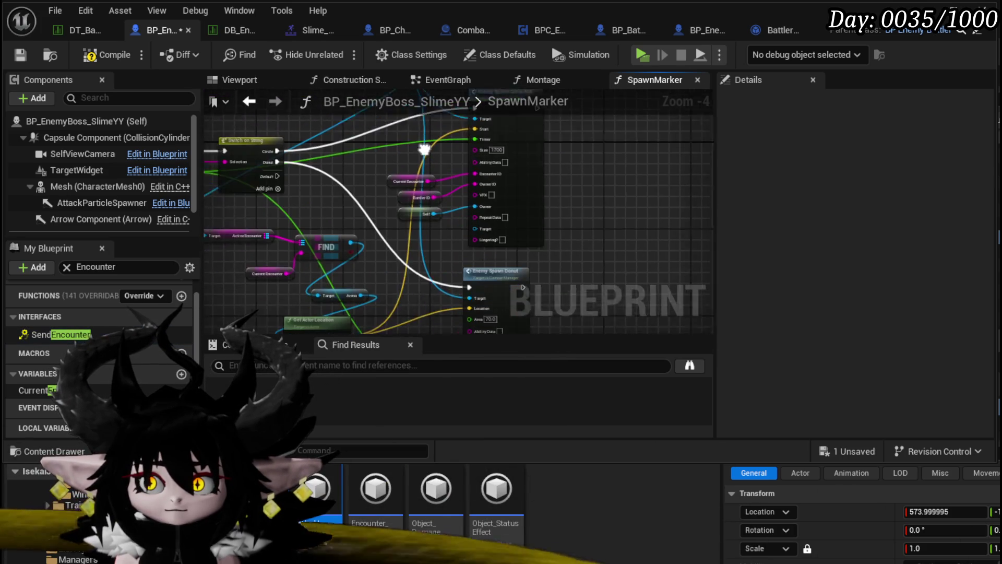
pyautogui.moveTo(412, 224); pyautogui.dragTo(399, 201)
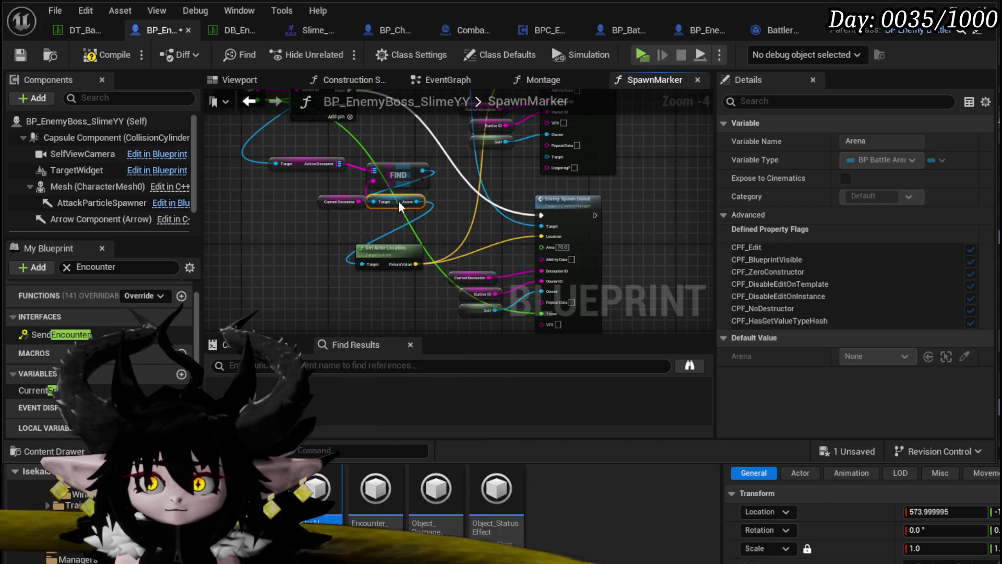
pyautogui.moveTo(393, 251); pyautogui.dragTo(402, 218)
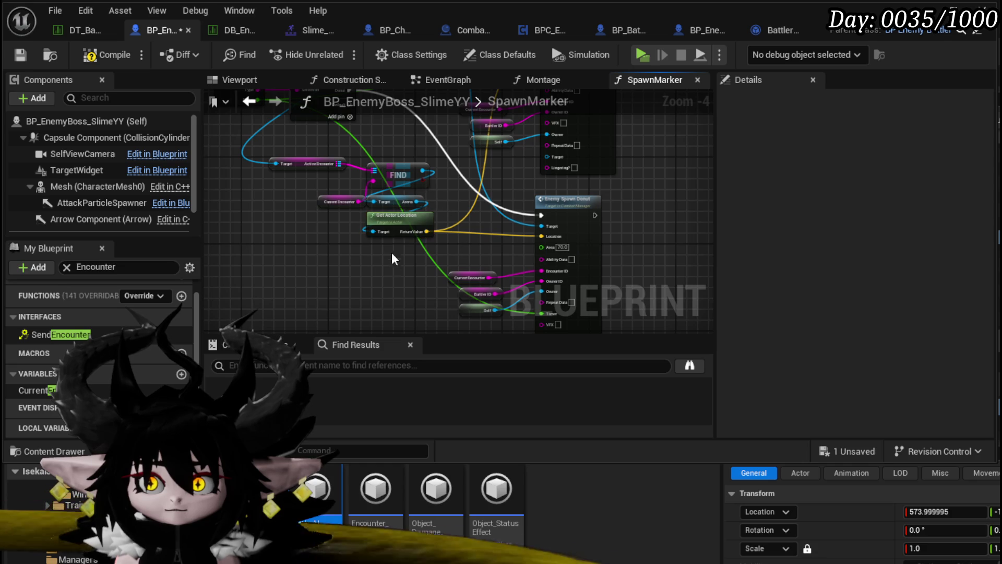
pyautogui.moveTo(392, 258)
pyautogui.mouseDown()
pyautogui.moveTo(400, 199)
pyautogui.moveTo(342, 144)
pyautogui.moveTo(346, 210)
pyautogui.mouseUp()
pyautogui.click(401, 196)
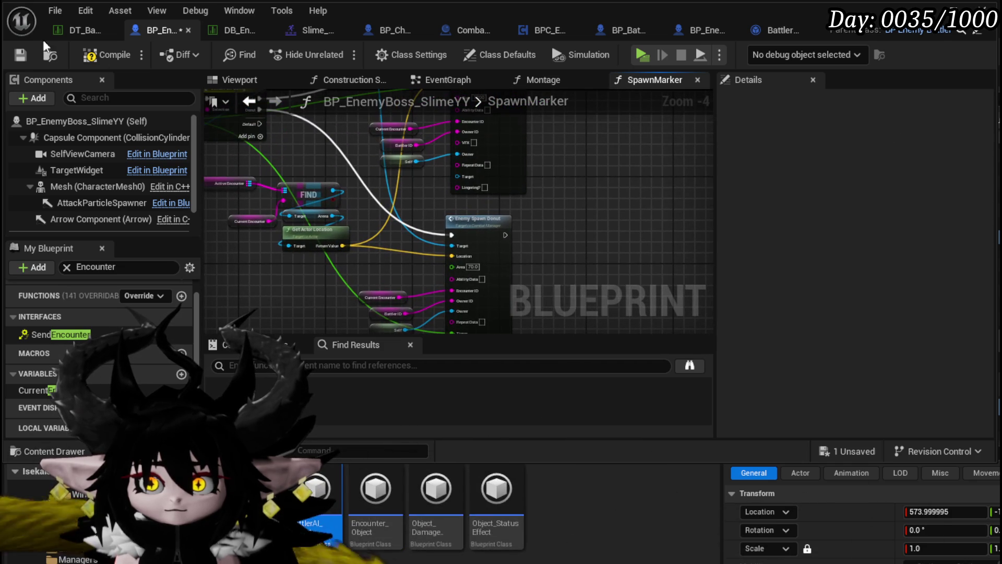
pyautogui.click(86, 57)
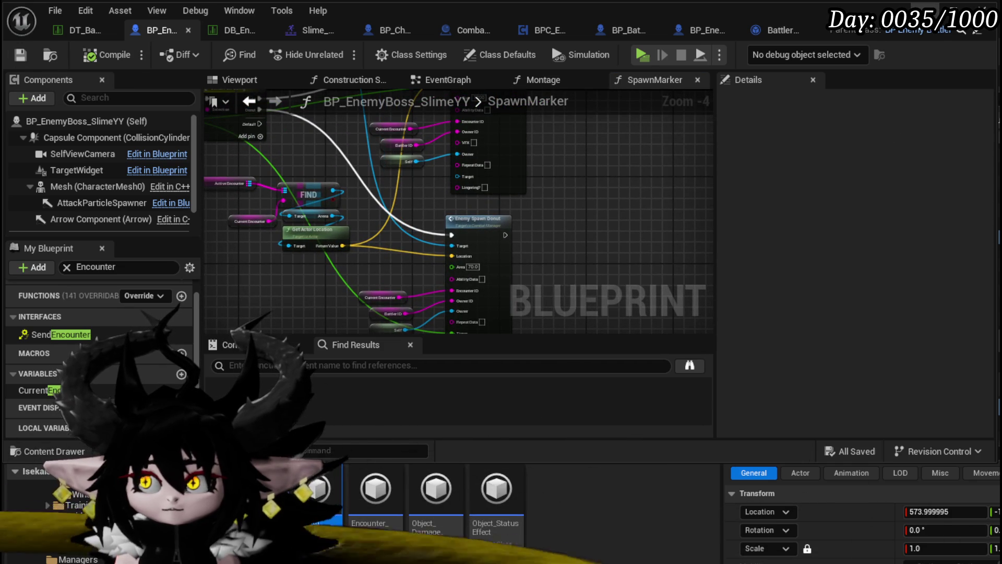
pyautogui.hotkey('alt', 'Tab')
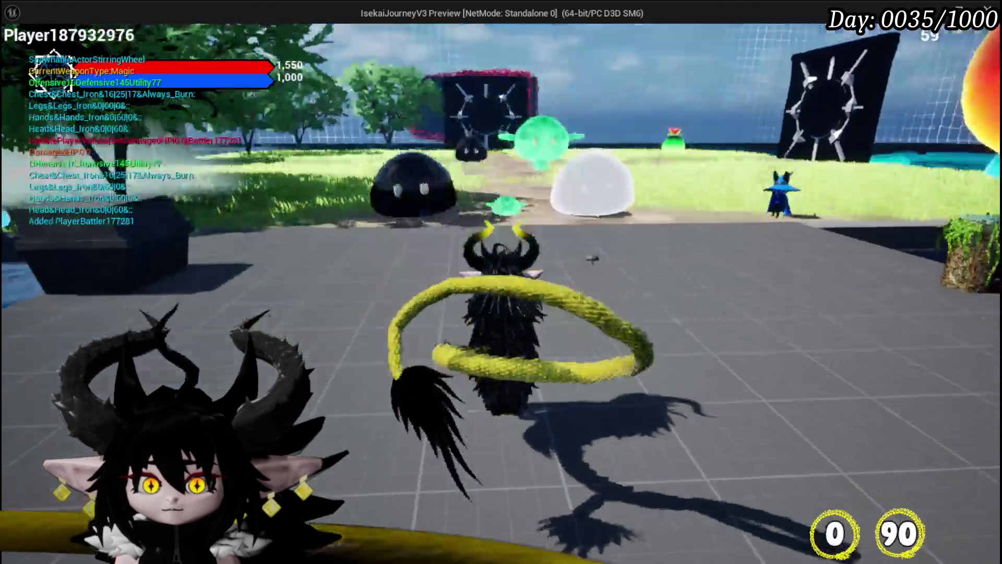
pyautogui.press('w')
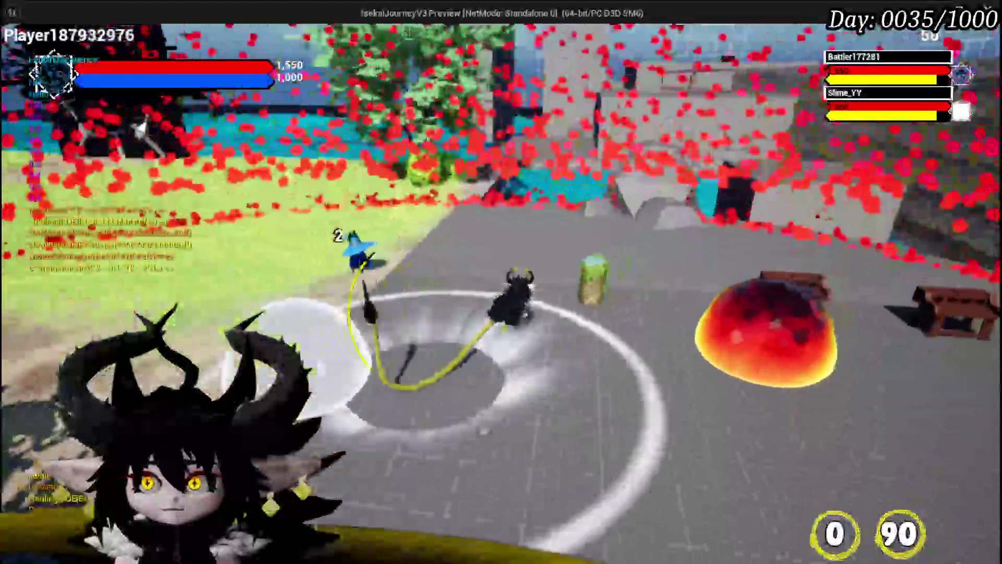
pyautogui.press('Escape')
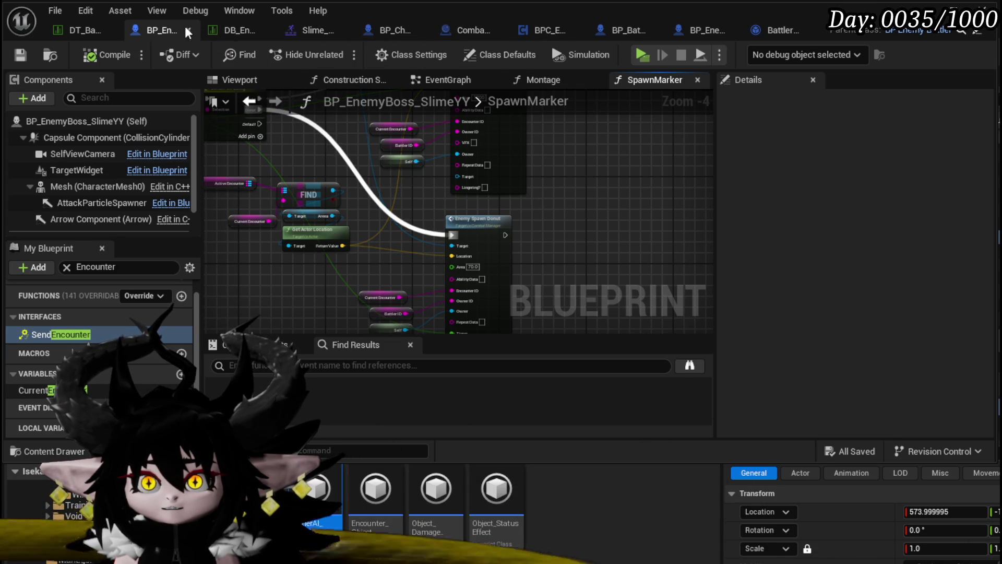
# Step: In BattlerAI_Object's ExecuteBossArena graph, move the Encounter and Target/Arena nodes right
pyautogui.click(785, 30)
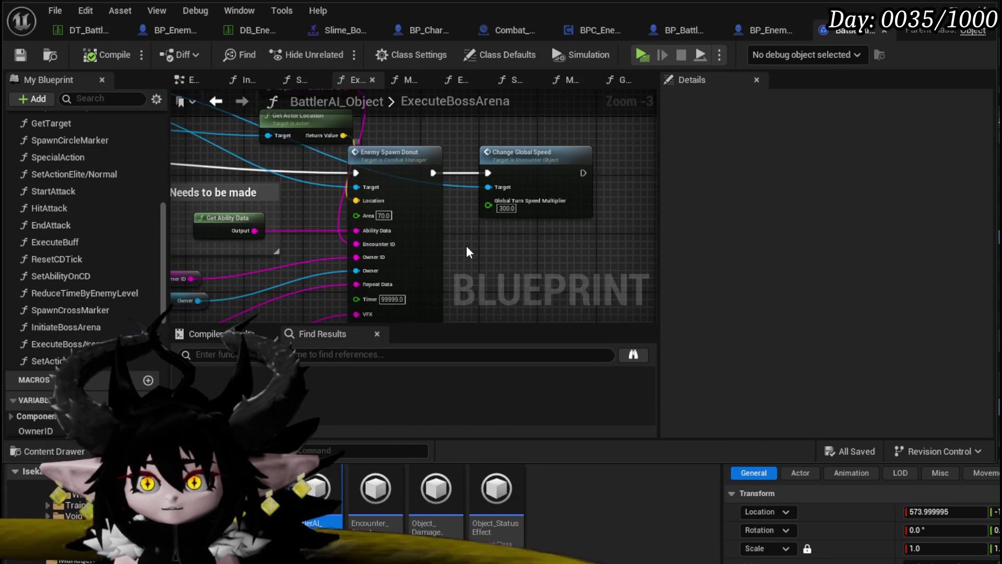
pyautogui.scroll(-3, 465, 243)
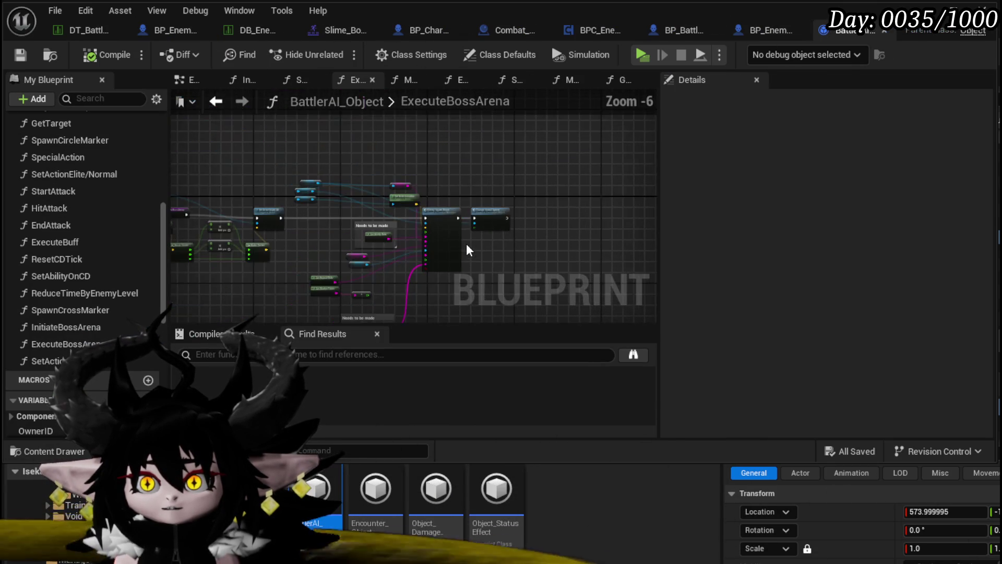
pyautogui.scroll(3, 465, 243)
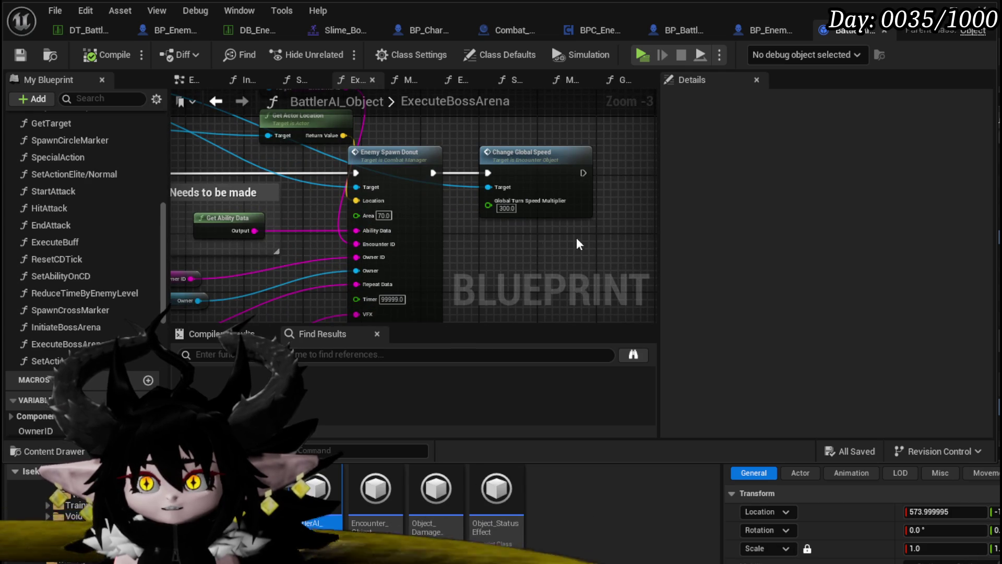
pyautogui.scroll(-1, 577, 237)
pyautogui.moveTo(576, 237)
pyautogui.mouseDown()
pyautogui.moveTo(454, 240)
pyautogui.moveTo(329, 195)
pyautogui.moveTo(414, 214)
pyautogui.mouseUp()
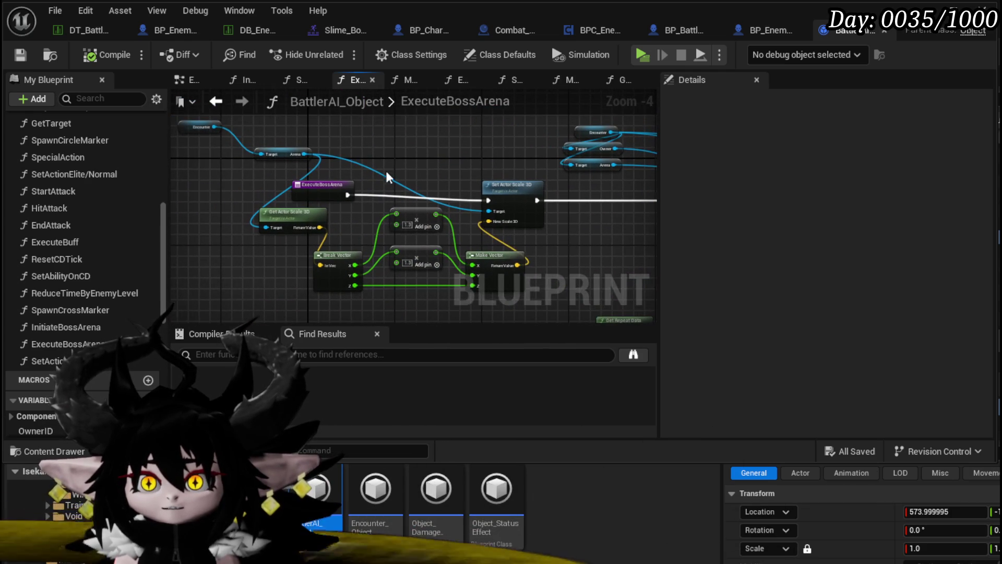
pyautogui.click(204, 187)
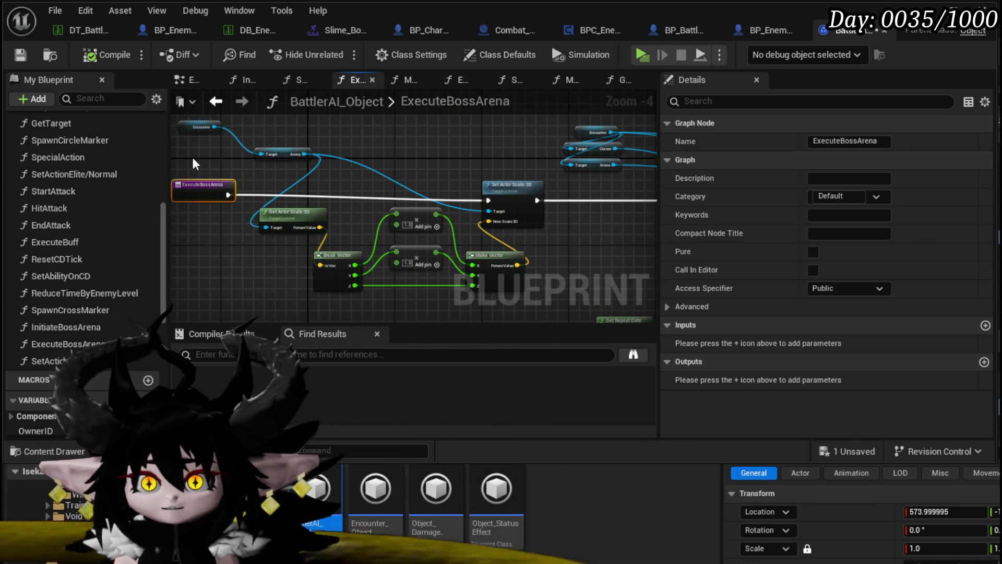
pyautogui.moveTo(192, 155)
pyautogui.mouseDown()
pyautogui.moveTo(283, 134)
pyautogui.moveTo(308, 155)
pyautogui.moveTo(393, 177)
pyautogui.mouseUp()
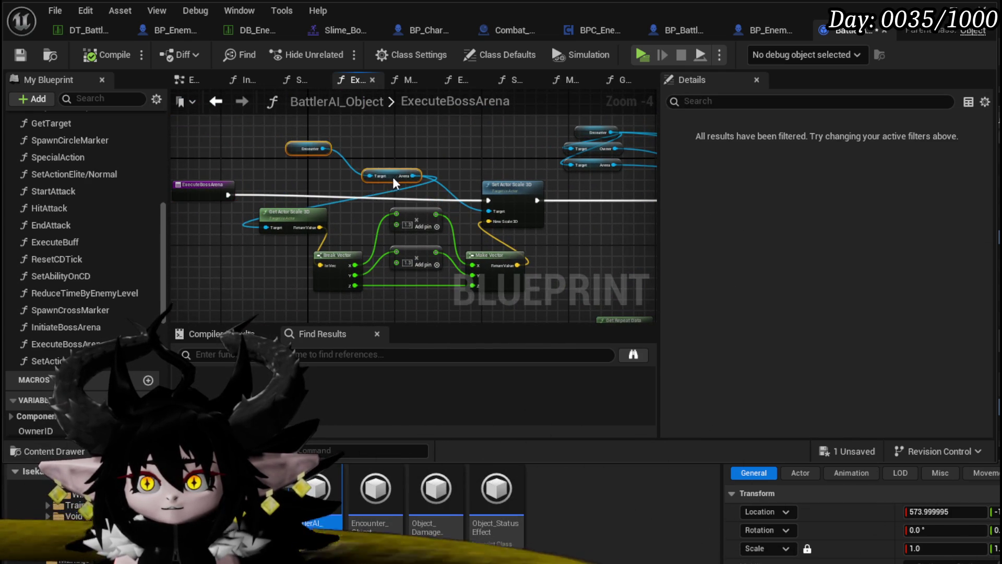
pyautogui.click(430, 150)
pyautogui.moveTo(430, 151)
pyautogui.mouseDown()
pyautogui.moveTo(118, 166)
pyautogui.moveTo(442, 155)
pyautogui.moveTo(35, 126)
pyautogui.mouseUp()
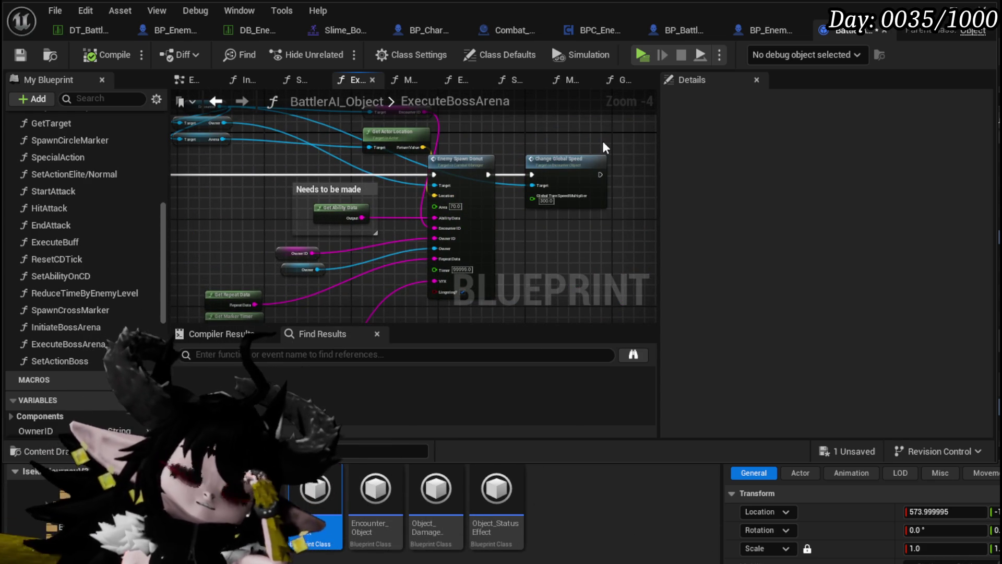
# Step: In the boss slime's SpawnMarker graph, get the current encounter's Enemy AIObject map
pyautogui.click(173, 34)
pyautogui.scroll(2, 360, 186)
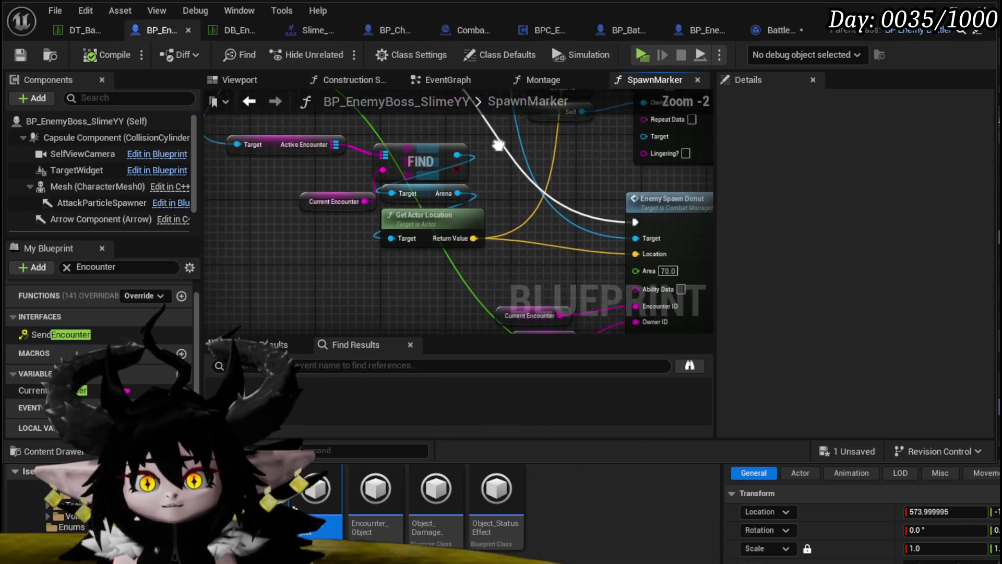
pyautogui.click(387, 259)
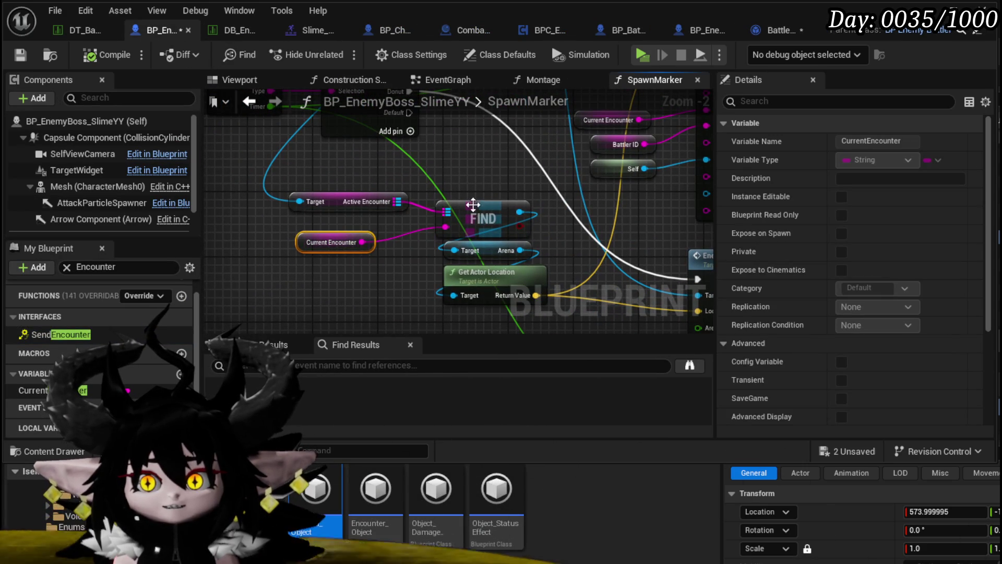
pyautogui.moveTo(323, 181); pyautogui.dragTo(493, 246)
pyautogui.moveTo(388, 211)
pyautogui.mouseDown()
pyautogui.moveTo(408, 213)
pyautogui.moveTo(419, 178)
pyautogui.moveTo(458, 158)
pyautogui.mouseUp()
pyautogui.press('Delete')
pyautogui.write('AI')
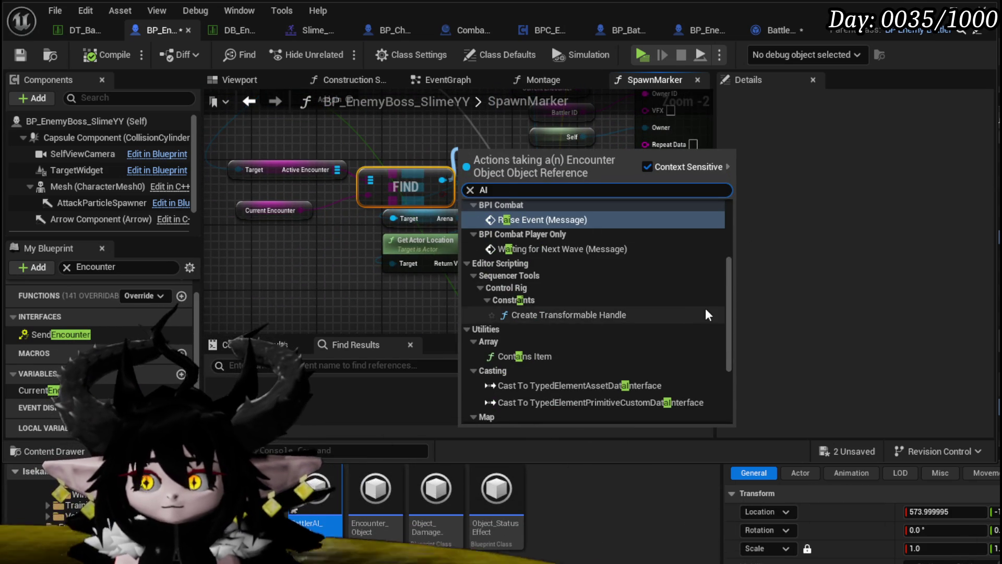
pyautogui.scroll(-5, 706, 308)
pyautogui.click(553, 399)
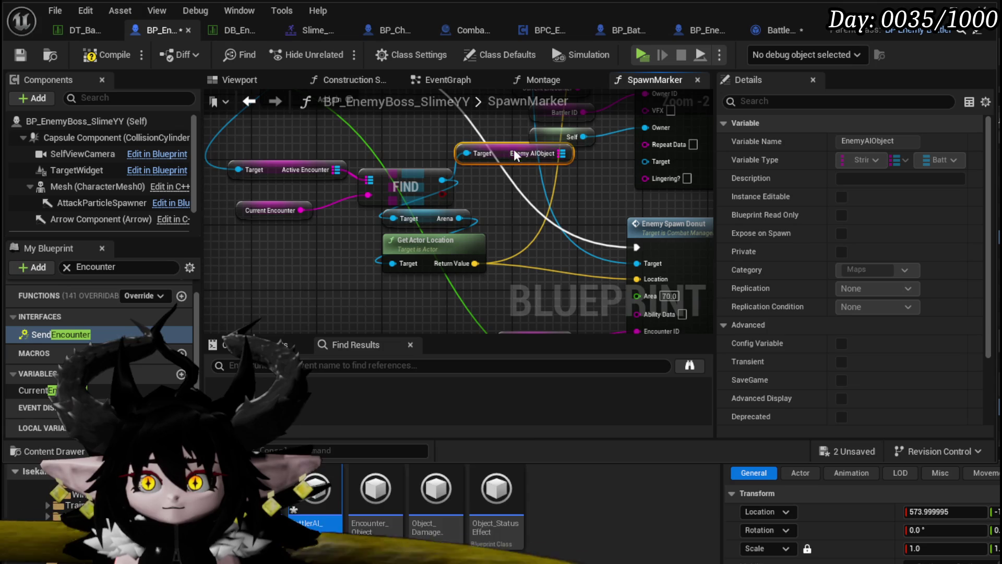
pyautogui.moveTo(514, 149); pyautogui.dragTo(255, 280)
# Step: Add a Map Find on Enemy AIObject keyed by Battler ID
pyautogui.moveTo(373, 203); pyautogui.dragTo(377, 265)
pyautogui.write('F')
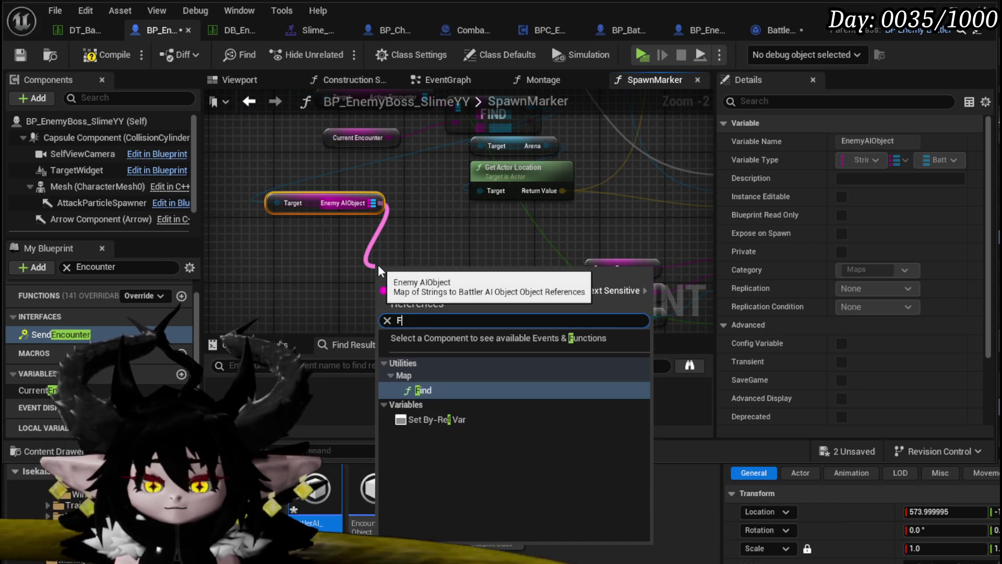
pyautogui.write('ind')
pyautogui.press('Return')
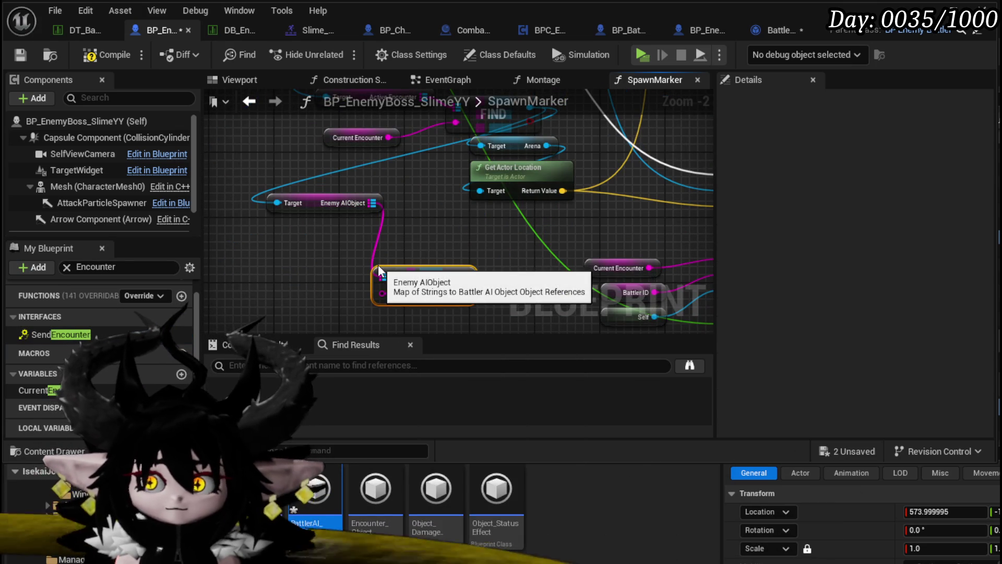
pyautogui.hotkey('ctrl', 'v')
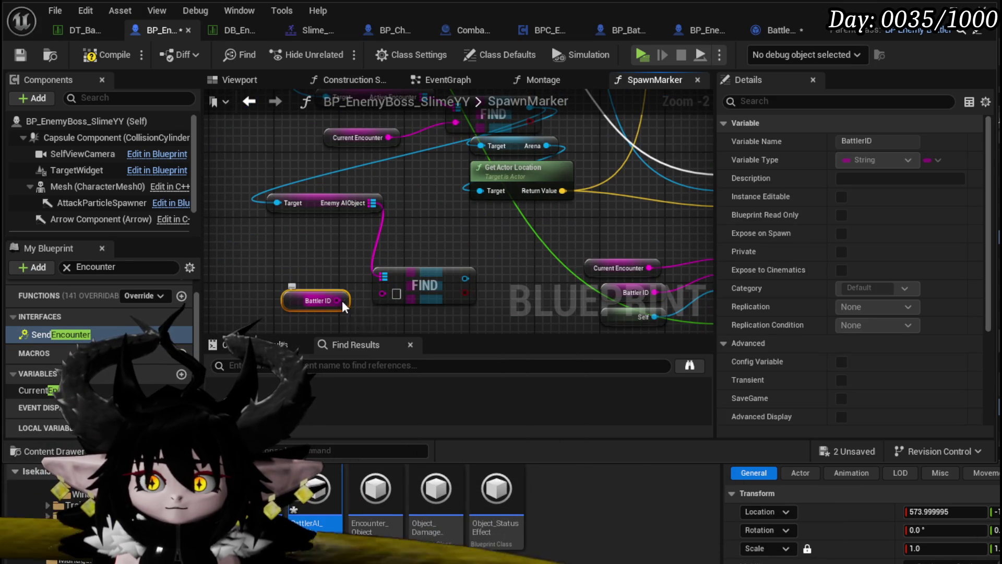
pyautogui.moveTo(340, 301); pyautogui.dragTo(383, 293)
# Step: Call Execute Boss Arena on the found Battler AI object
pyautogui.moveTo(456, 278); pyautogui.dragTo(483, 256)
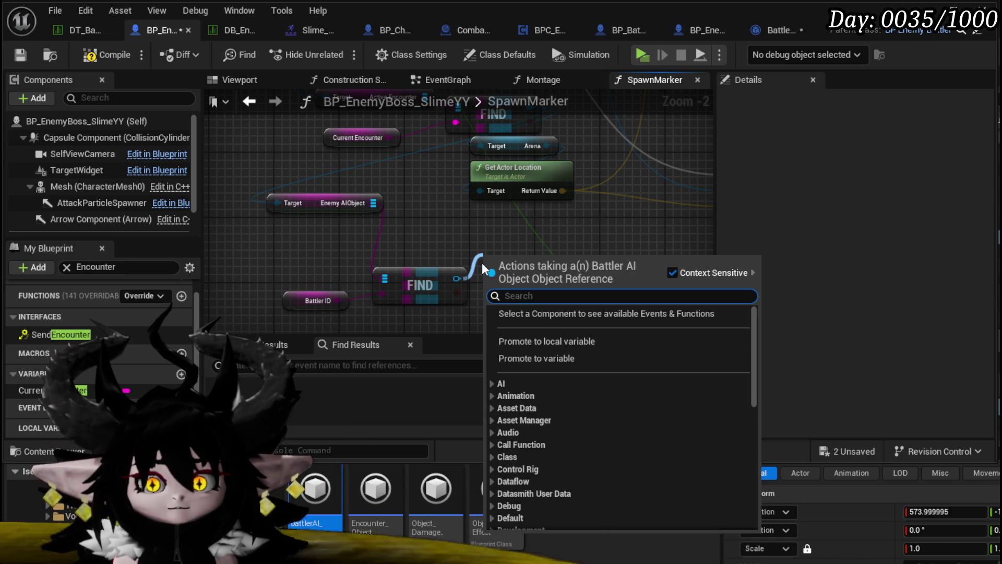
pyautogui.write('Aren')
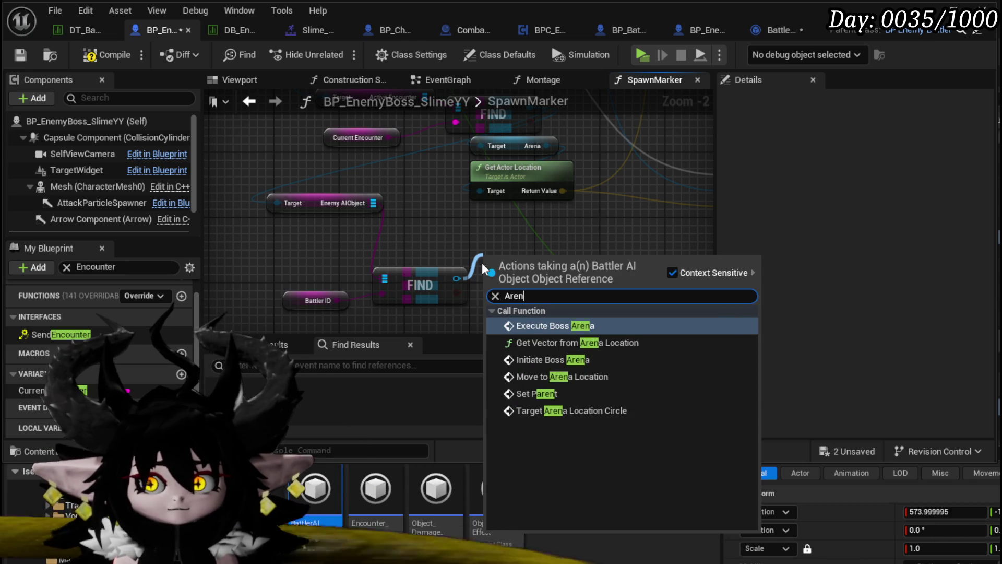
pyautogui.click(589, 321)
pyautogui.moveTo(512, 242); pyautogui.dragTo(485, 329)
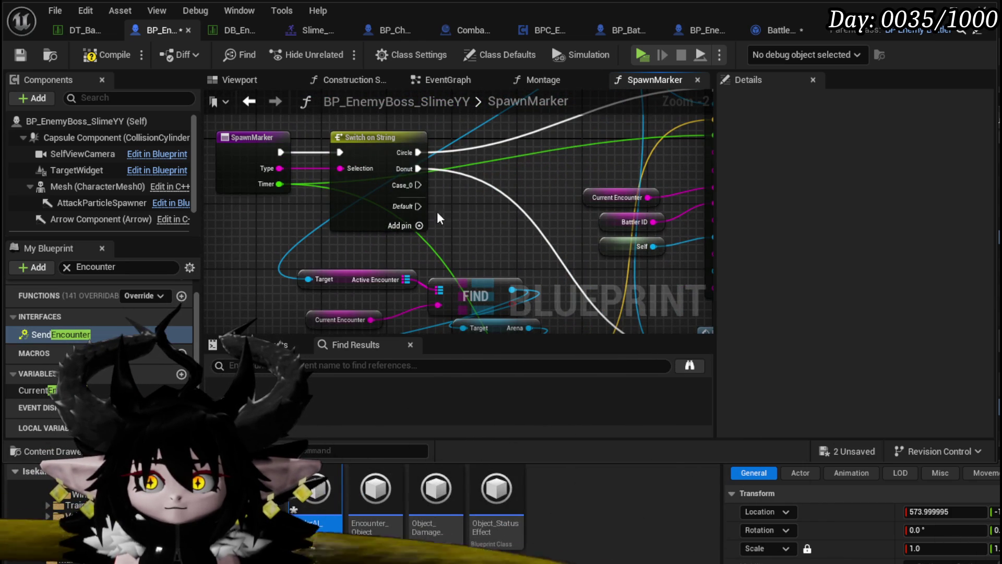
# Step: Rename the Switch on String's third case to BossArena and wire it to the arena call
pyautogui.click(410, 214)
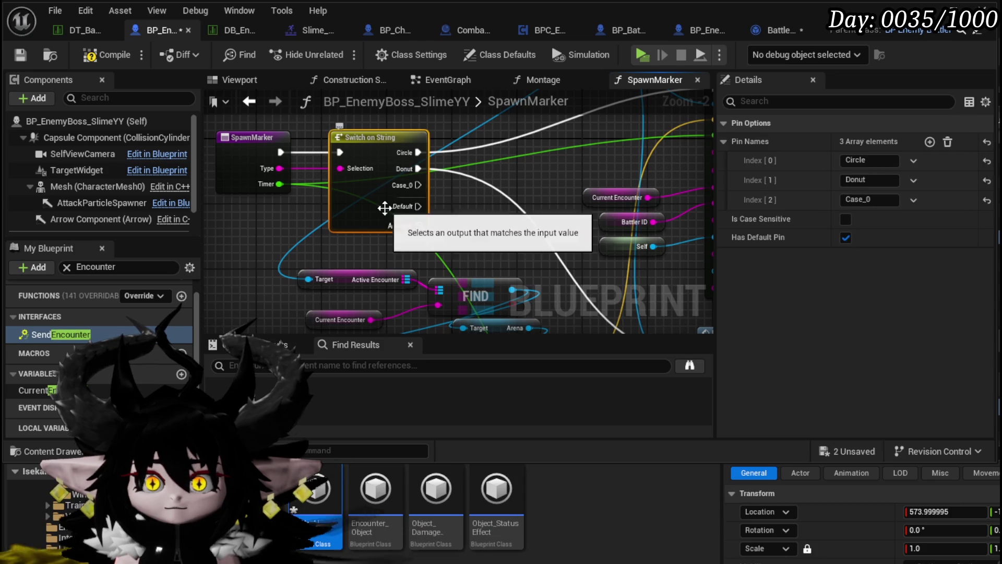
pyautogui.click(878, 204)
pyautogui.write('Boss')
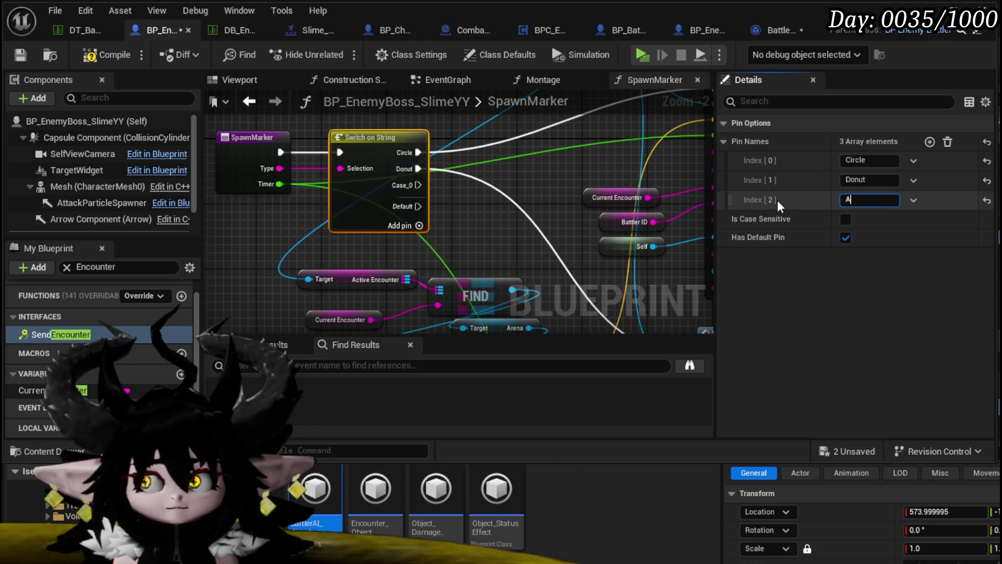
pyautogui.write('Arena')
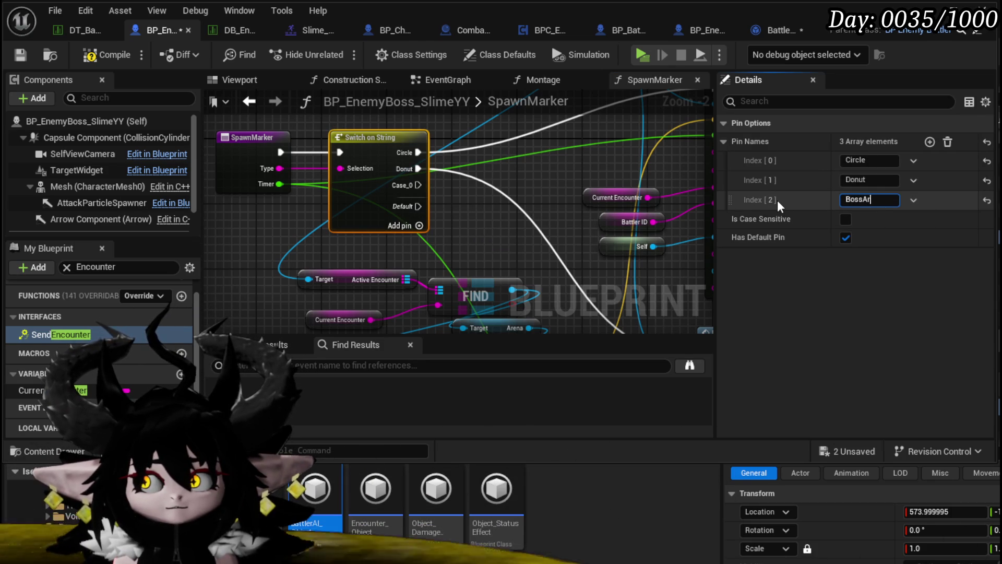
pyautogui.press('Return')
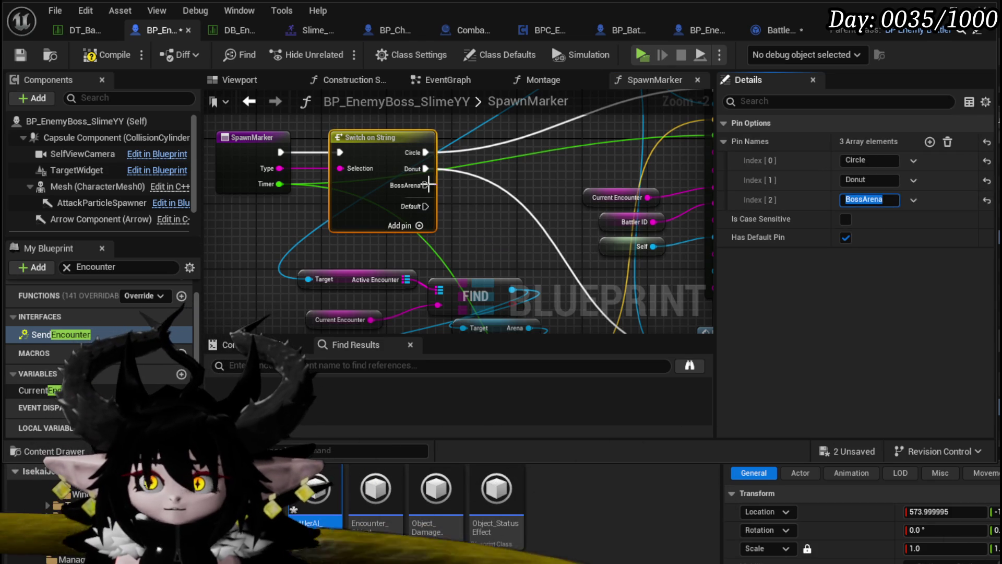
pyautogui.moveTo(426, 185)
pyautogui.mouseDown()
pyautogui.moveTo(416, 324)
pyautogui.moveTo(385, 221)
pyautogui.moveTo(383, 308)
pyautogui.moveTo(415, 256)
pyautogui.moveTo(429, 266)
pyautogui.mouseUp()
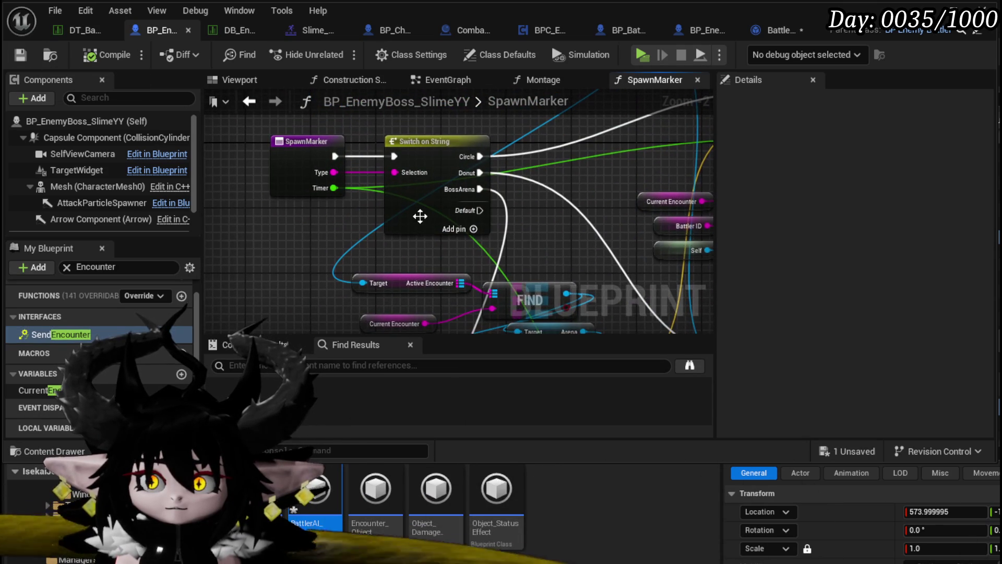
pyautogui.click(418, 217)
pyautogui.click(863, 200)
pyautogui.click(318, 205)
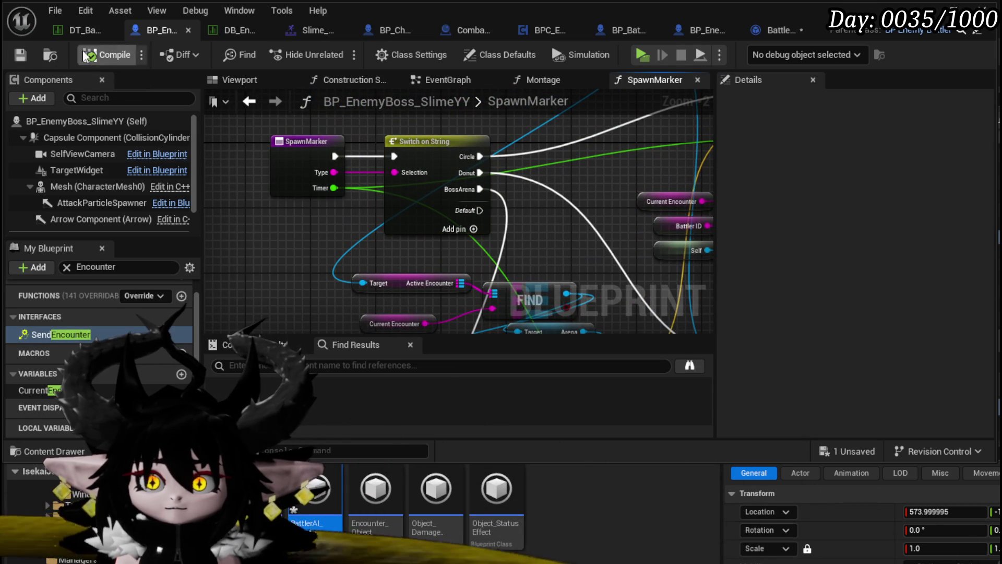
# Step: In the EventGraph, set the second Spawn Marker call's Type to BossArena
pyautogui.click(249, 101)
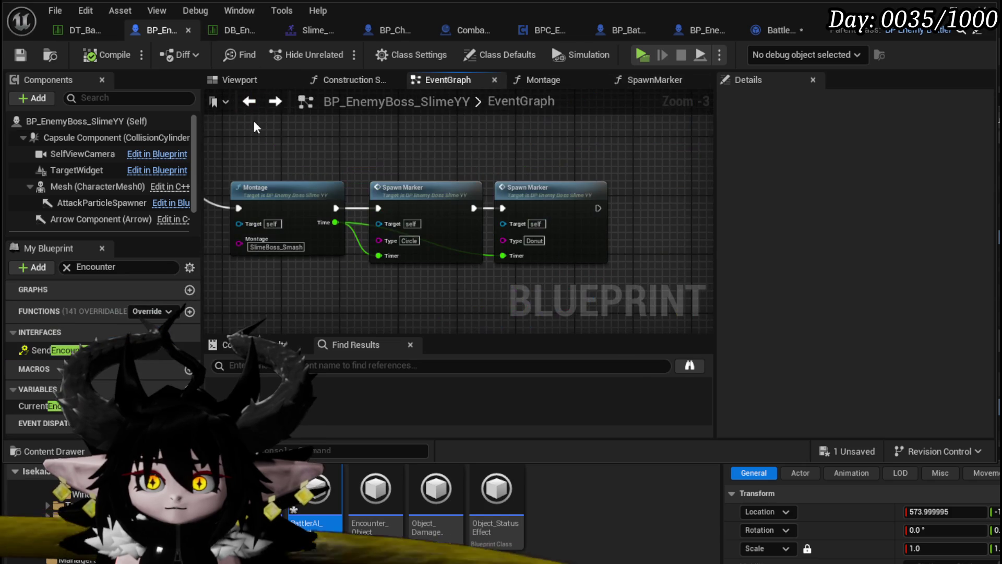
pyautogui.click(422, 235)
pyautogui.write('BossArena')
pyautogui.press('Return')
# Step: Compile the boss slime Blueprint and save the unsaved BattlerAI_Object asset
pyautogui.click(102, 59)
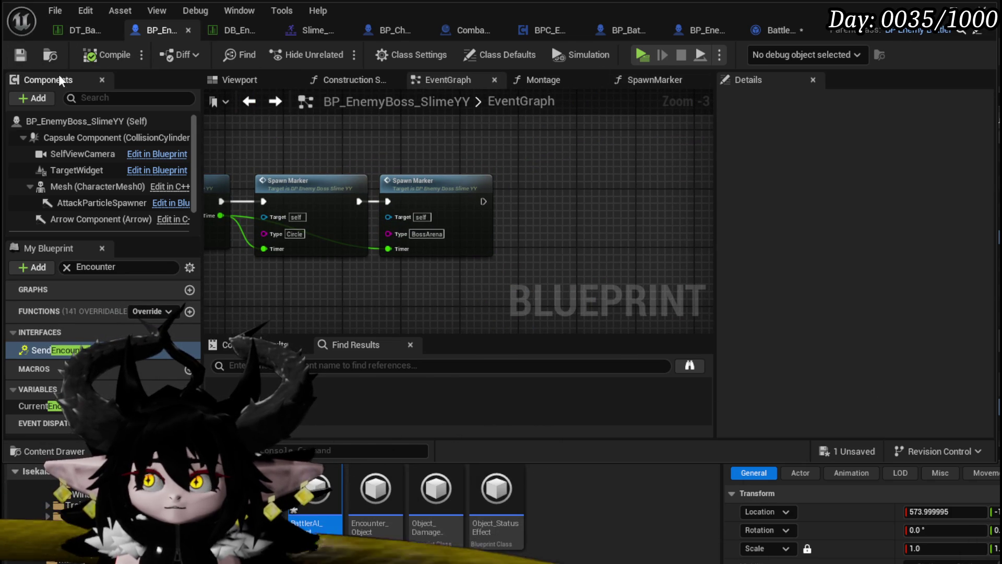
pyautogui.click(843, 455)
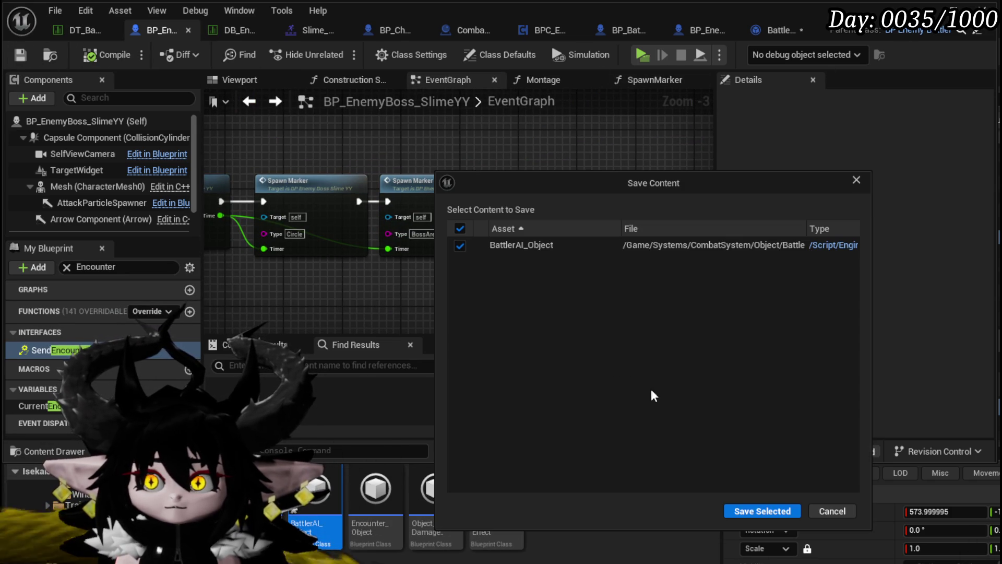
pyautogui.click(764, 510)
# Step: Play-test the level, start the boss encounter, then stop the session
pyautogui.click(926, 9)
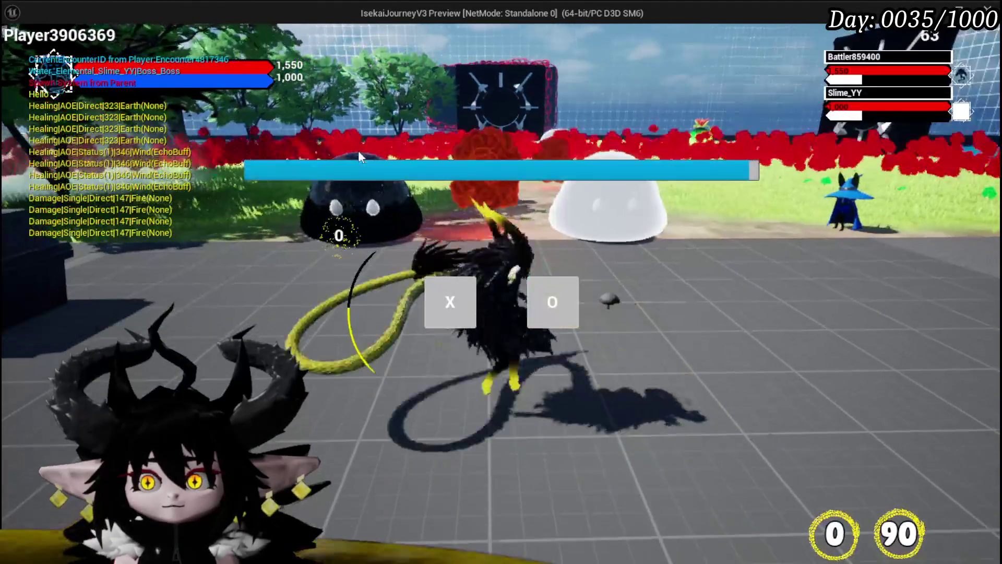
pyautogui.click(446, 304)
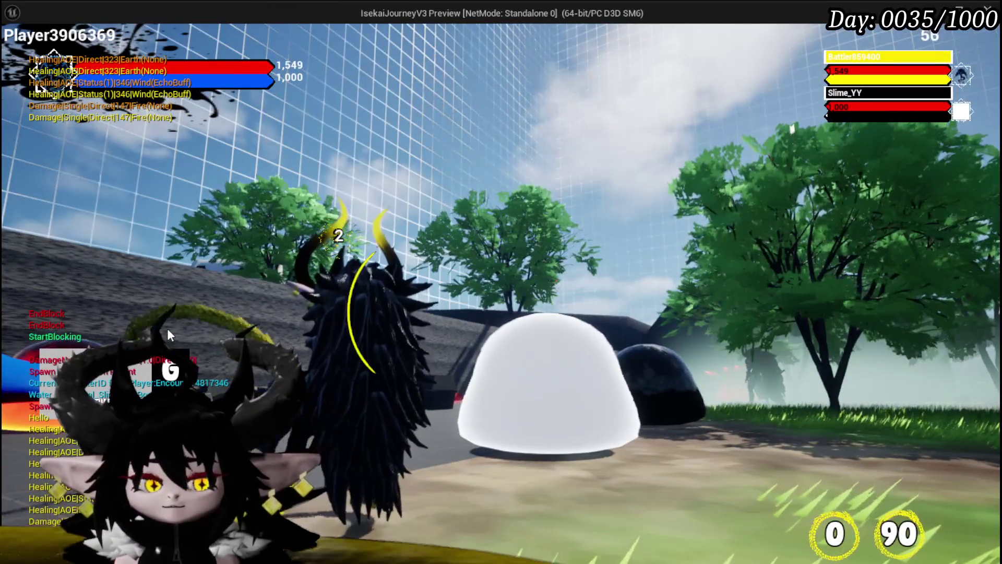
pyautogui.hotkey('alt', 'Tab')
pyautogui.press('Escape')
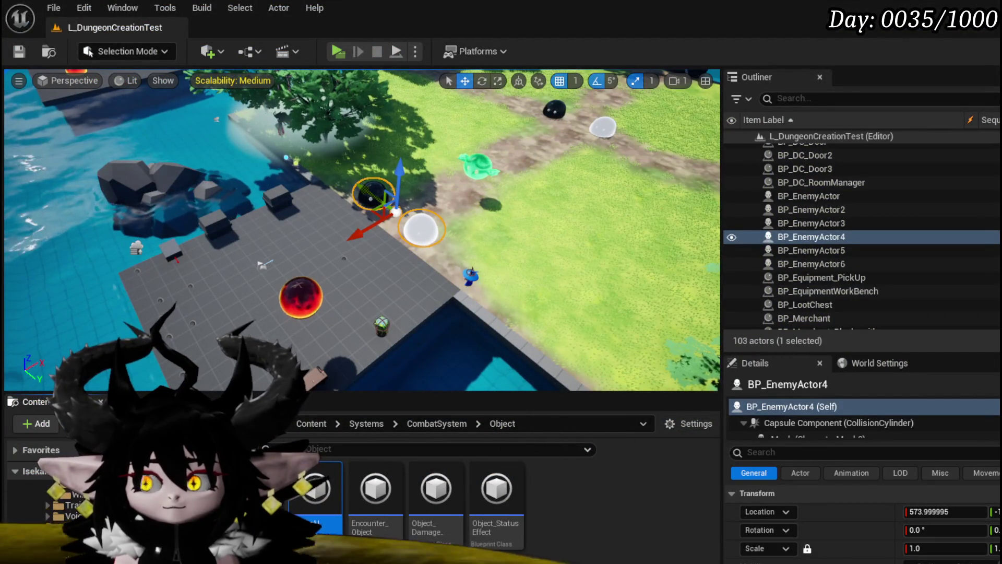
# Step: Save the level and shift the boss Blueprint's Montage and Spawn Marker nodes right
pyautogui.click(20, 52)
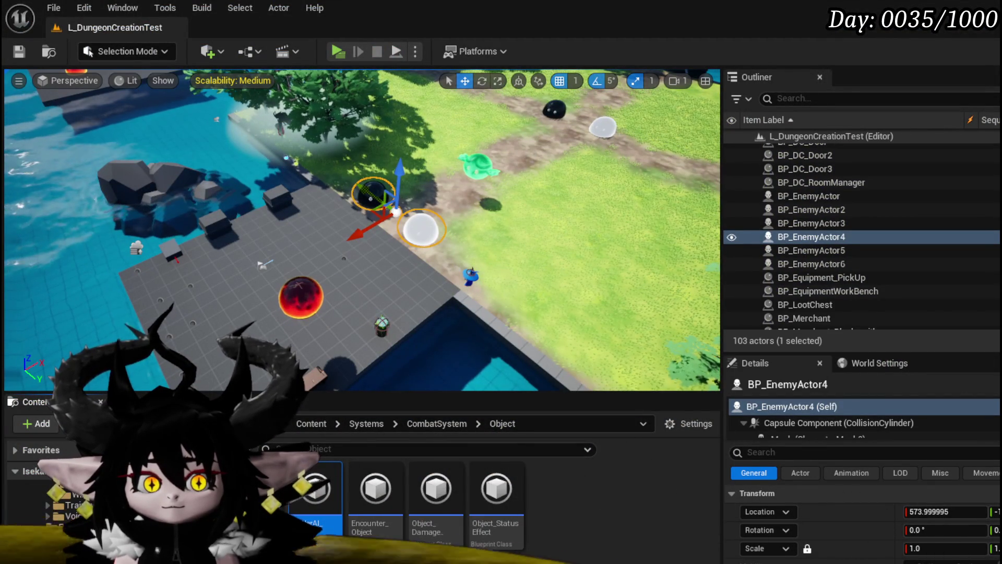
pyautogui.hotkey('alt', 'Tab')
pyautogui.scroll(-1, 328, 288)
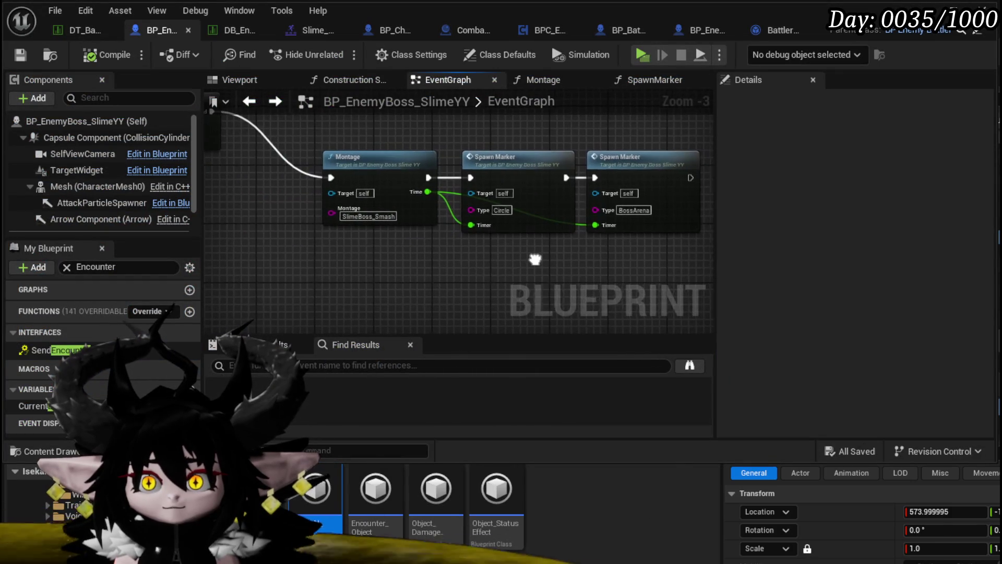
pyautogui.moveTo(589, 186); pyautogui.dragTo(687, 185)
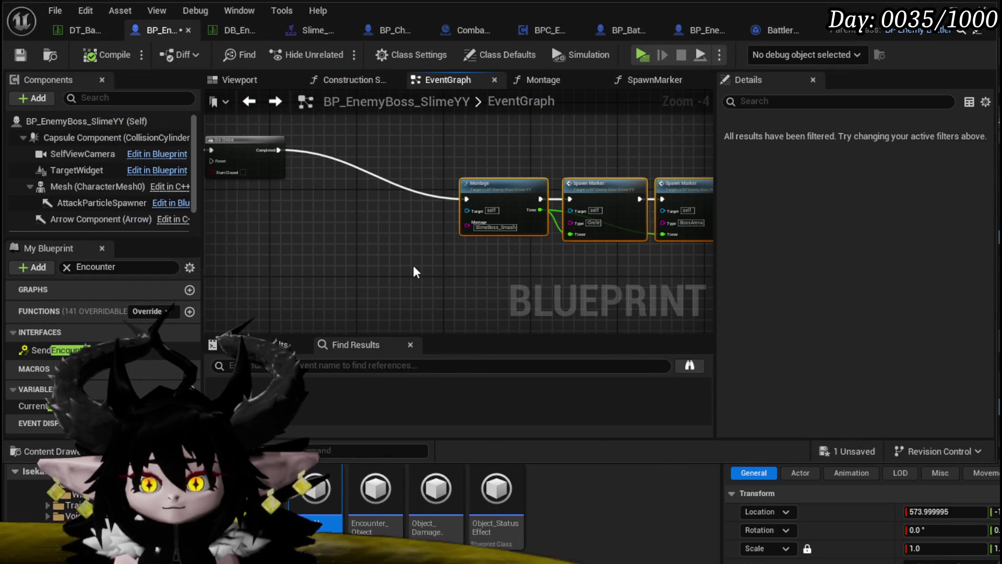
pyautogui.click(412, 265)
pyautogui.moveTo(411, 263); pyautogui.dragTo(211, 230)
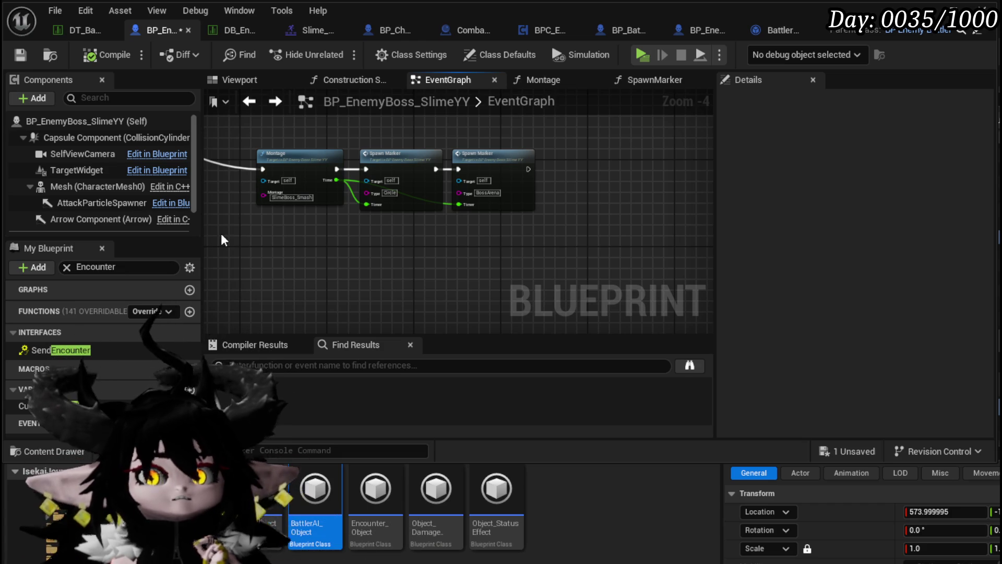
# Step: Open the SpawnMarker function graph and save the boss slime Blueprint
pyautogui.doubleClick(421, 202)
pyautogui.scroll(-5, 358, 263)
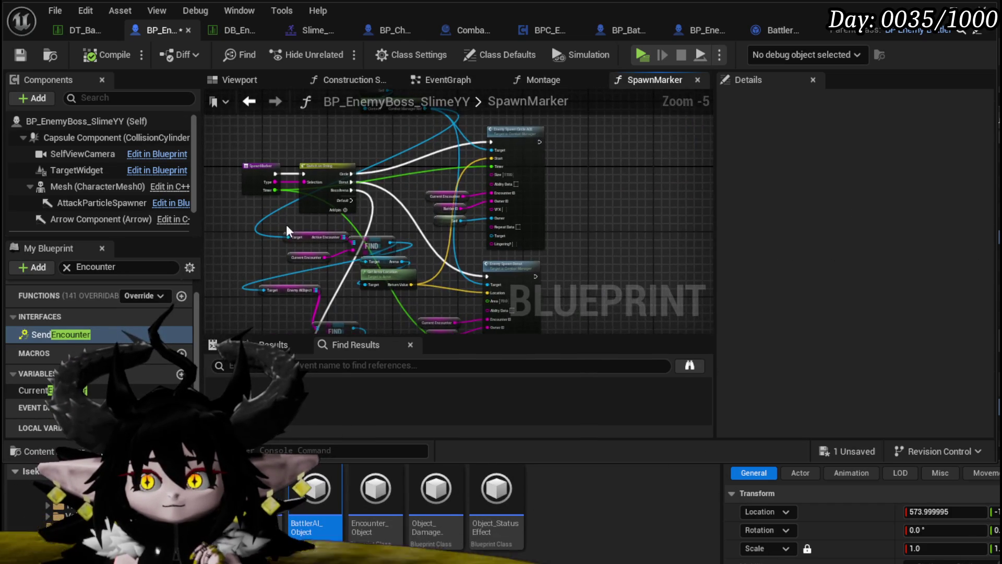
pyautogui.scroll(5, 592, 225)
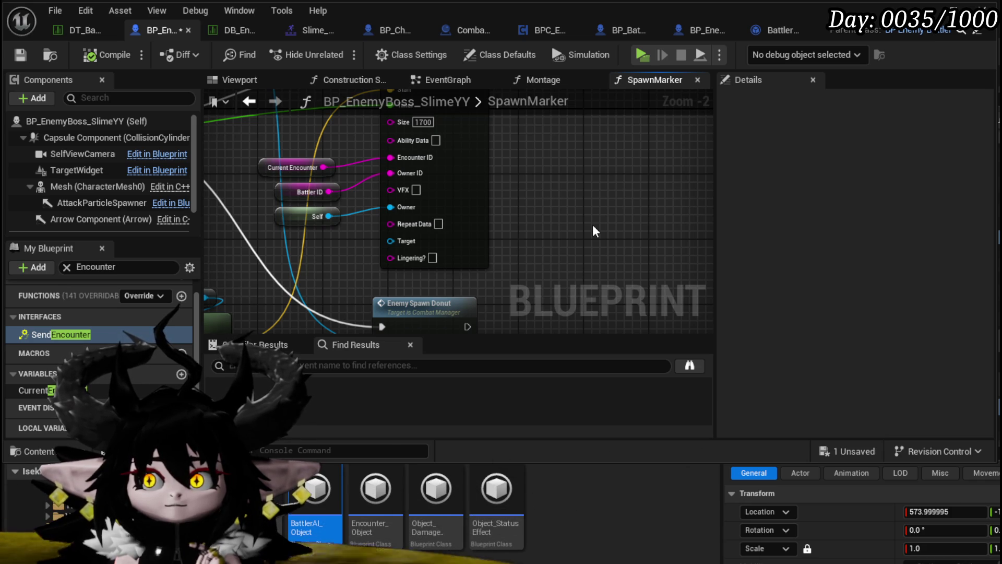
pyautogui.scroll(-2, 593, 225)
pyautogui.moveTo(593, 224); pyautogui.dragTo(646, 254)
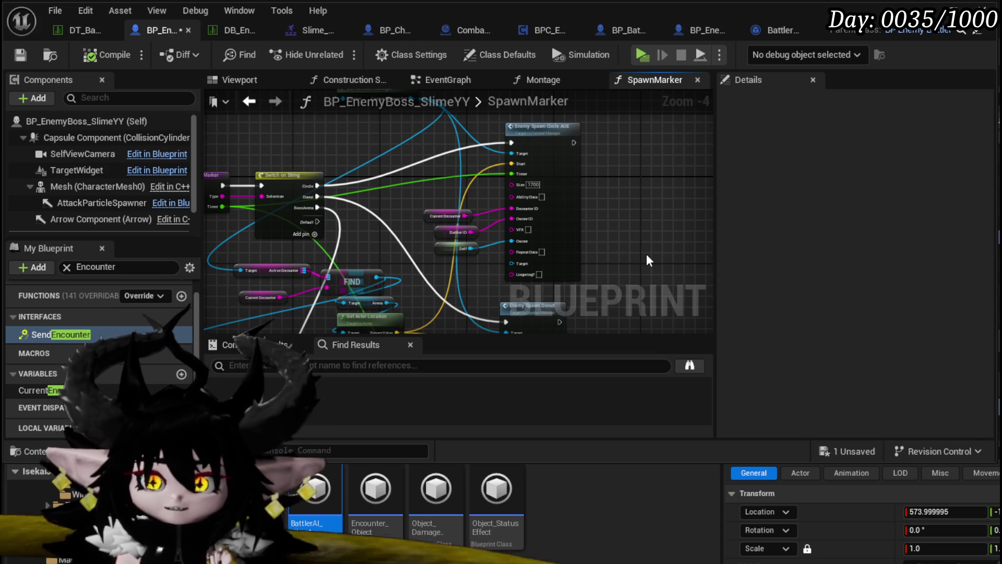
pyautogui.scroll(-2, 286, 136)
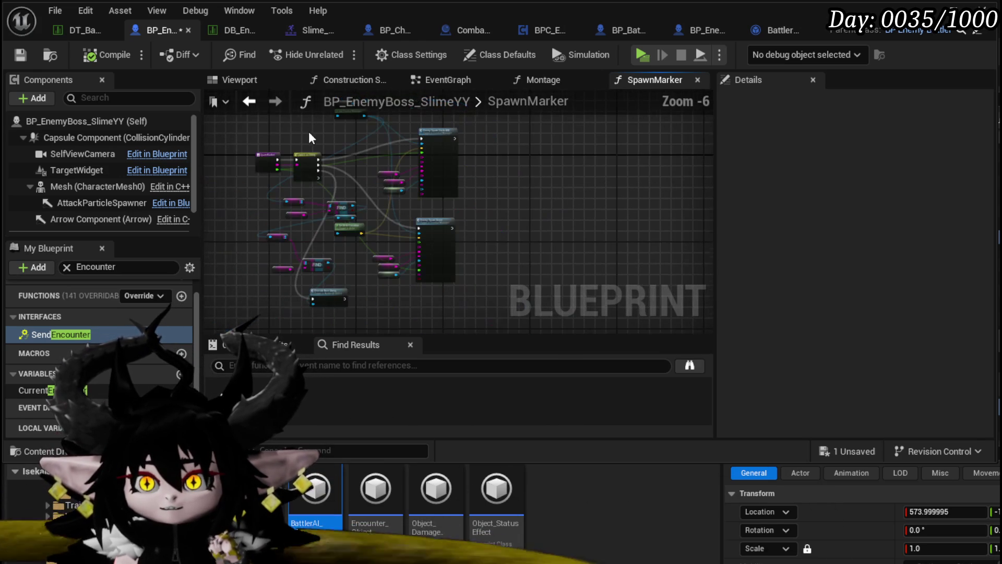
pyautogui.click(24, 59)
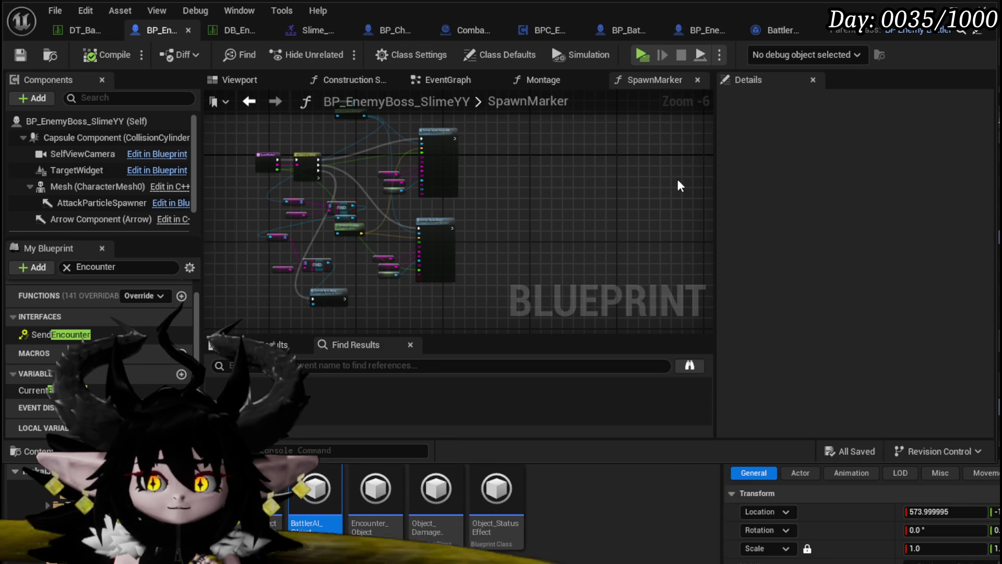
pyautogui.scroll(1, 145, 349)
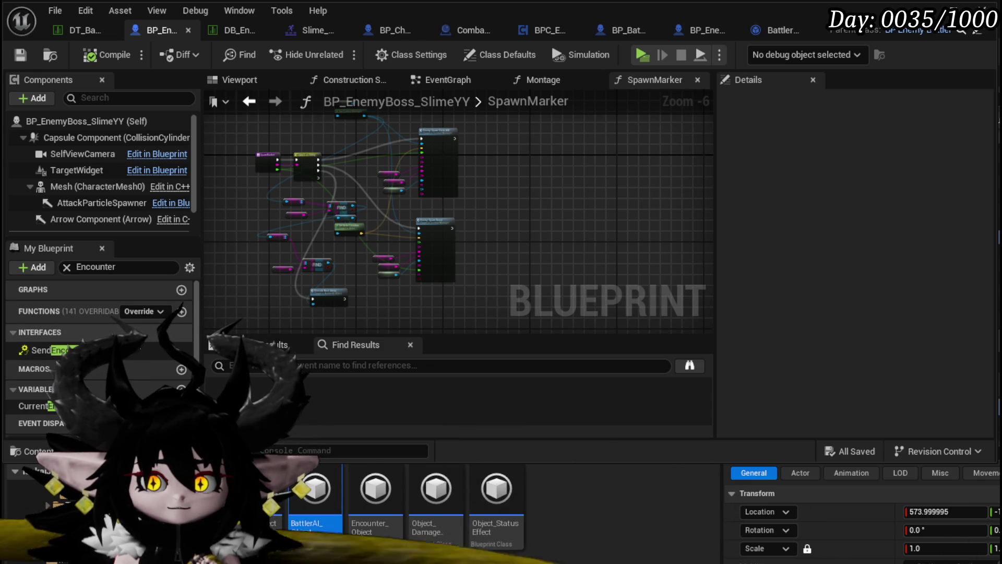
# Step: Add a NewParam input to the SpawnMarker function and save the Blueprint
pyautogui.scroll(5, 246, 207)
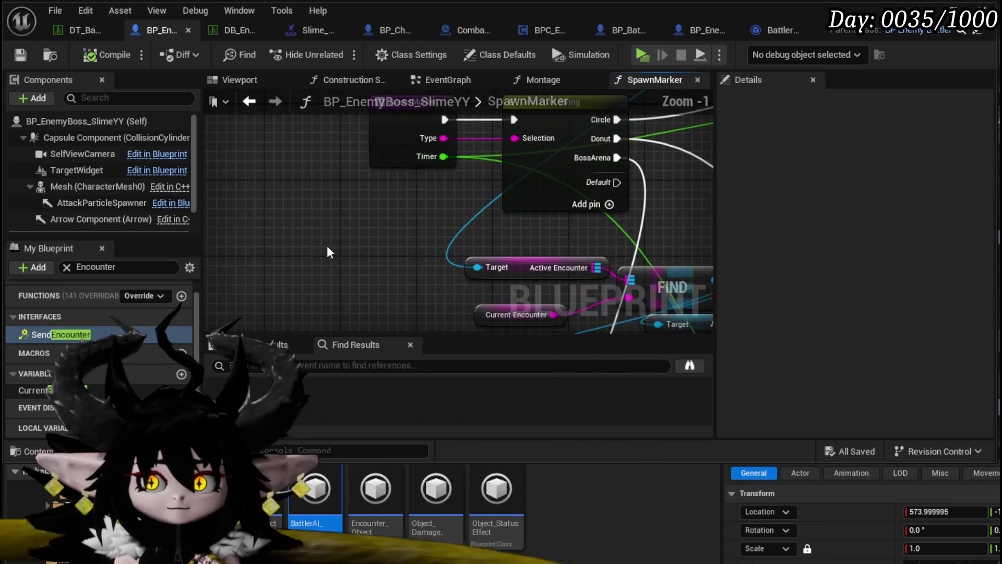
pyautogui.click(364, 237)
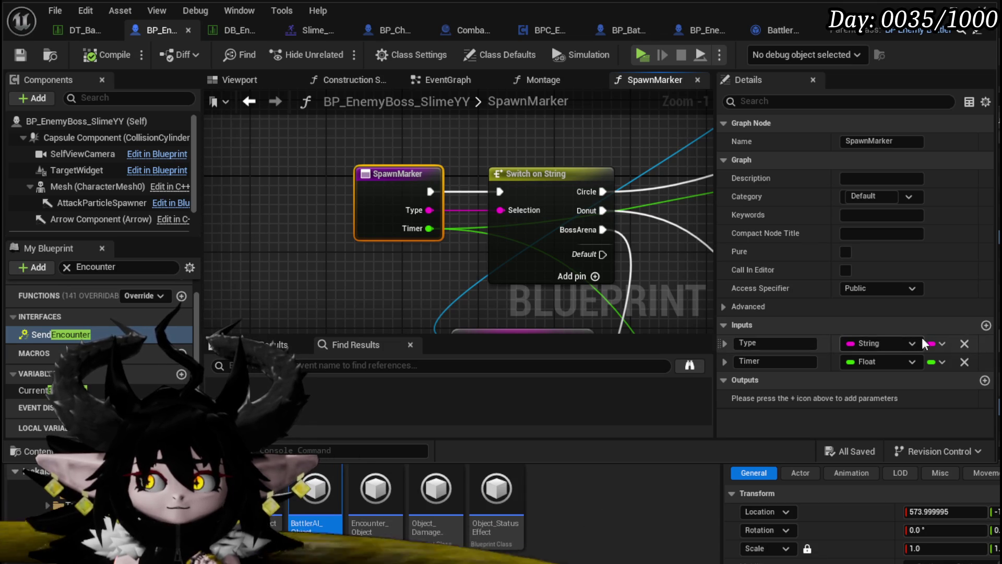
pyautogui.click(985, 325)
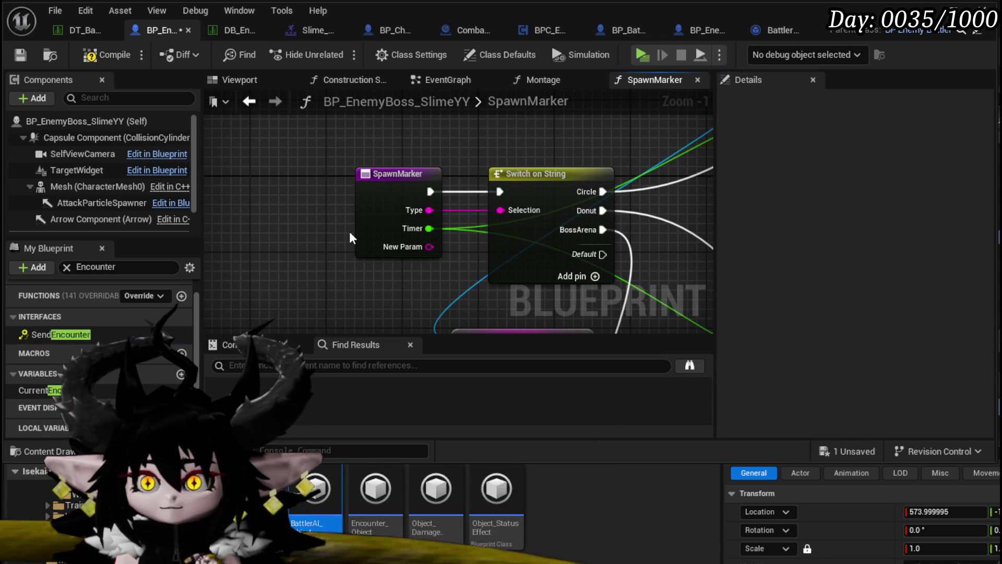
pyautogui.click(358, 238)
pyautogui.click(783, 380)
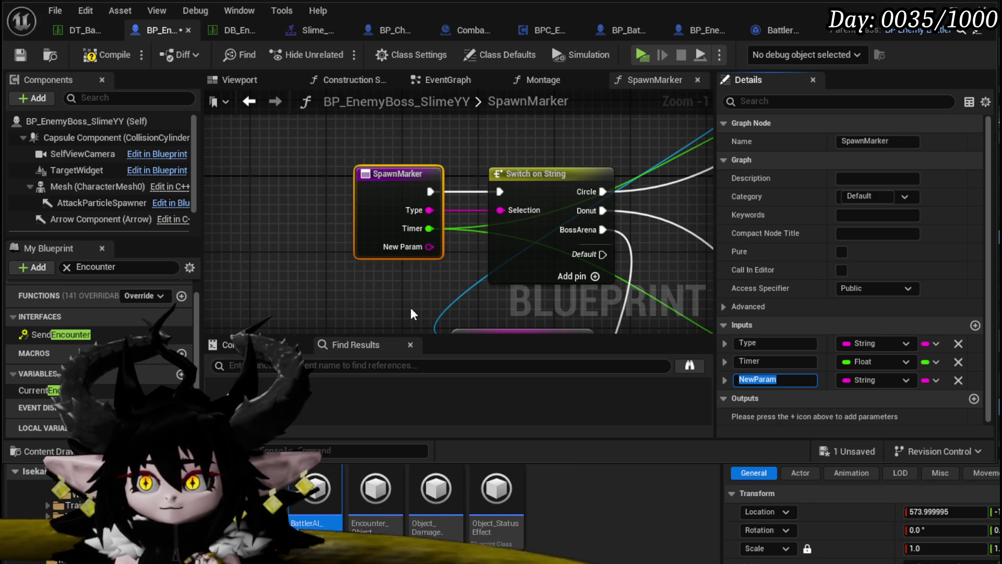
pyautogui.click(841, 451)
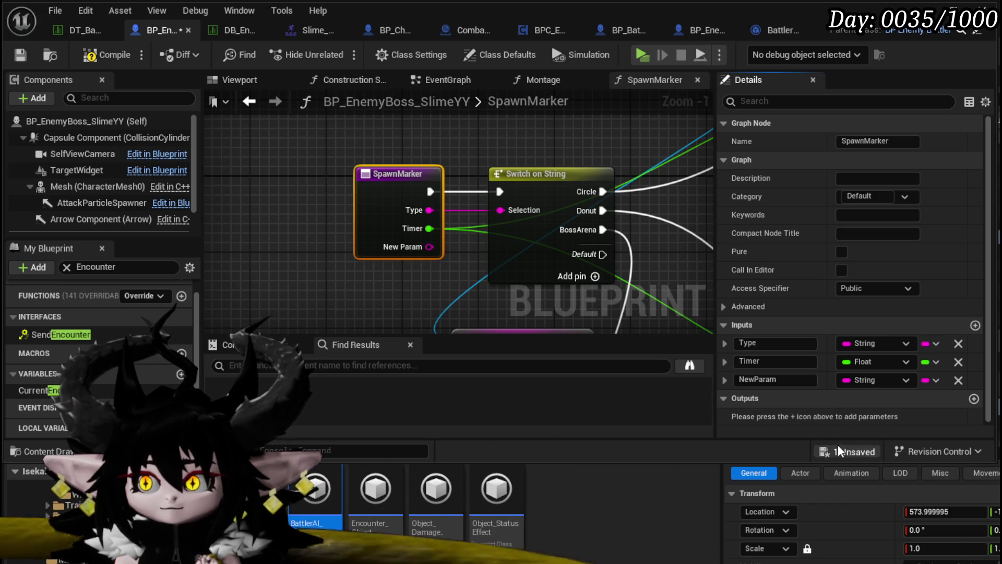
pyautogui.click(740, 511)
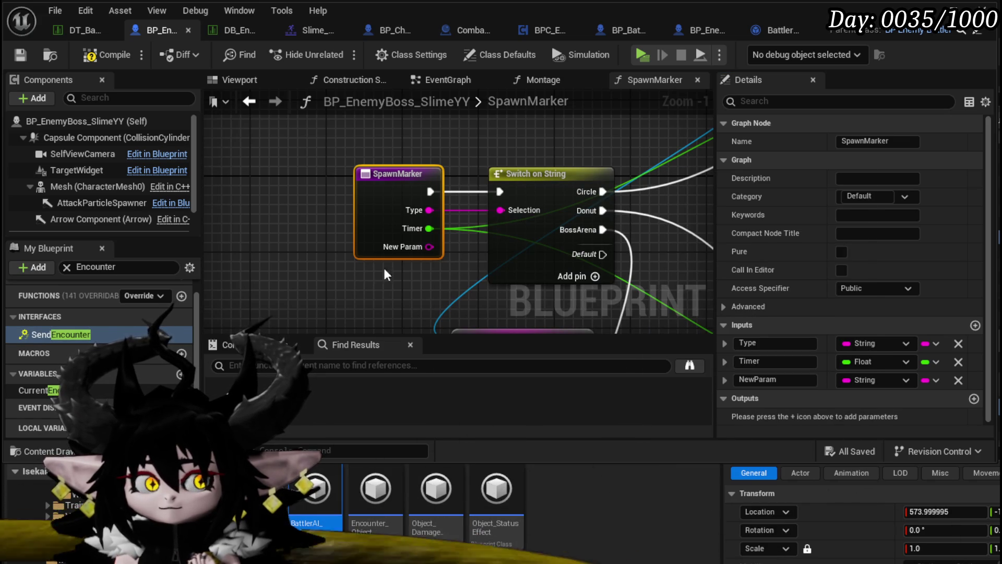
# Step: Remove the NewParam input, compile the Blueprint, and close its editor
pyautogui.moveTo(384, 268)
pyautogui.mouseDown()
pyautogui.moveTo(156, 264)
pyautogui.moveTo(301, 271)
pyautogui.moveTo(281, 263)
pyautogui.moveTo(358, 255)
pyautogui.mouseUp()
pyautogui.scroll(-2, 302, 265)
pyautogui.click(358, 254)
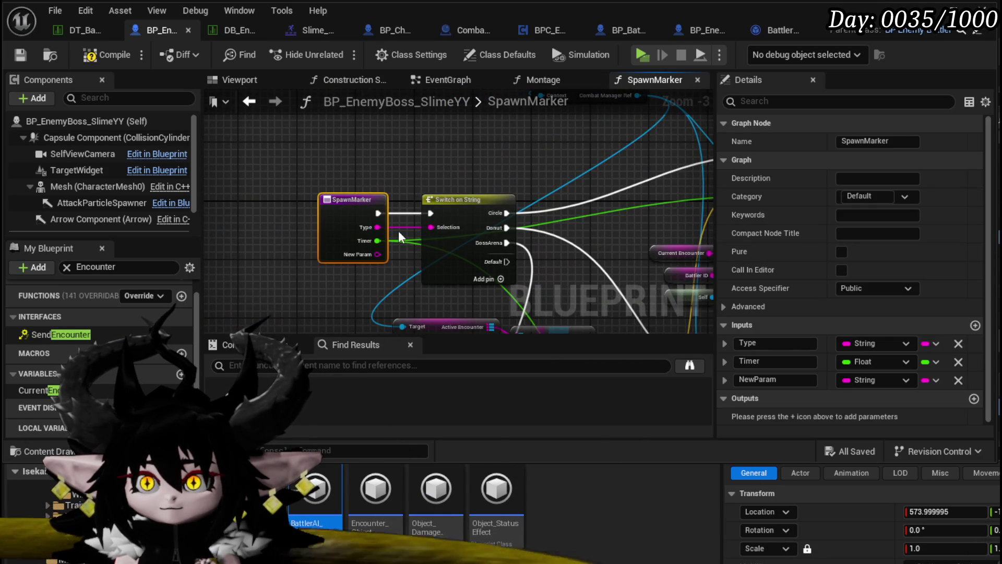
pyautogui.click(958, 380)
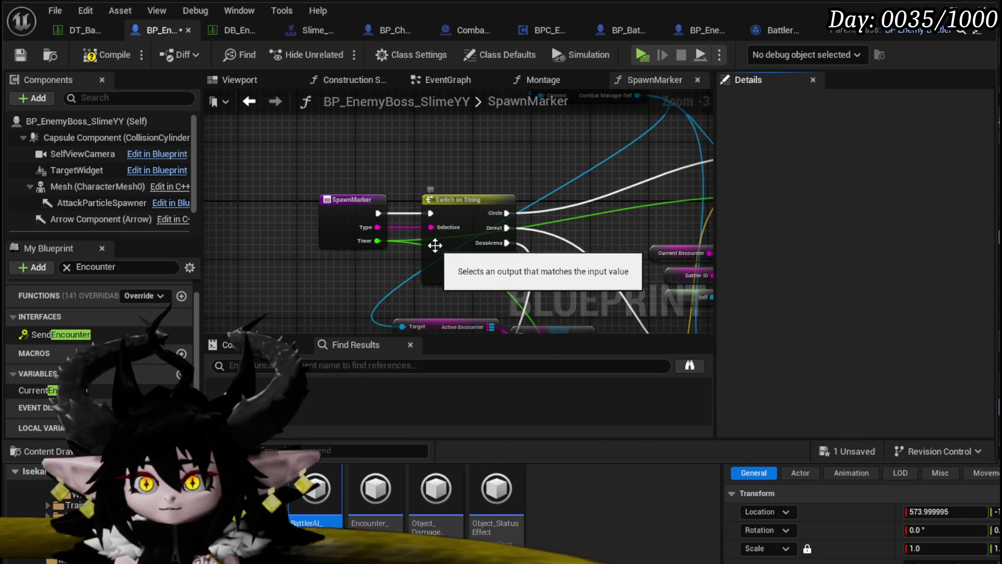
pyautogui.rightClick(399, 161)
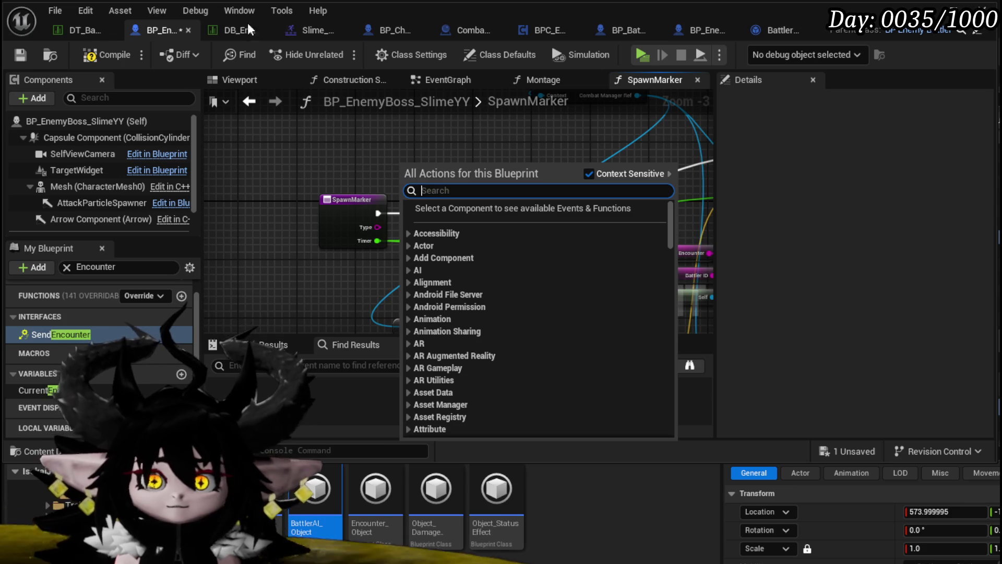
pyautogui.click(88, 55)
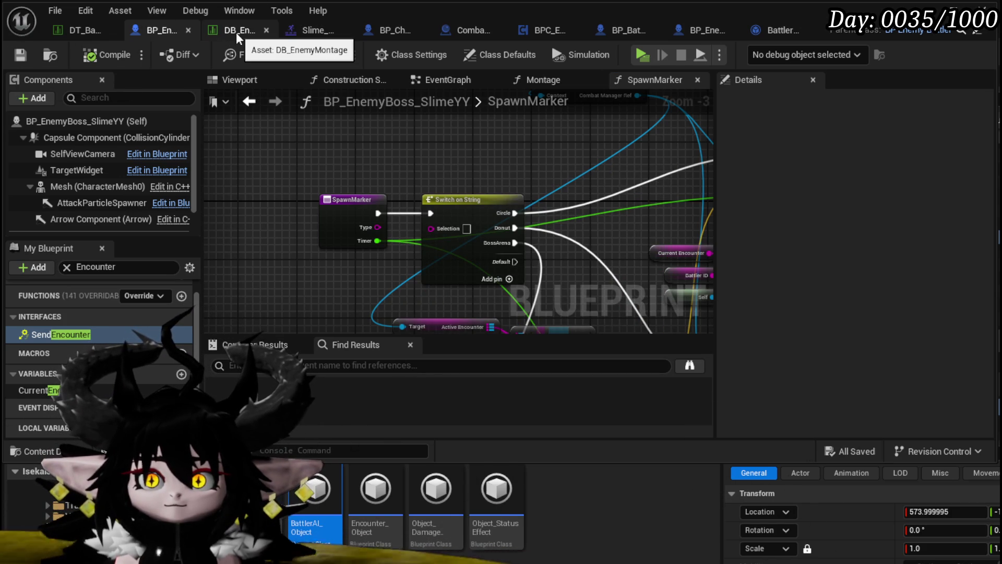
pyautogui.hotkey('alt', 'Tab')
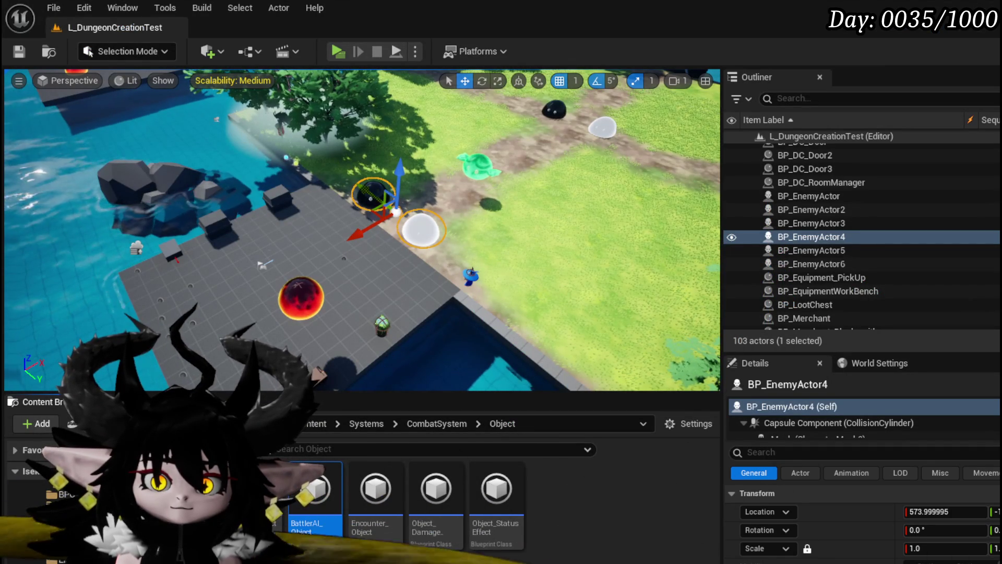
# Step: Create the E_MarkerType enumeration in CombatSystem/Enums, save it, and open it for editing
pyautogui.click(26, 538)
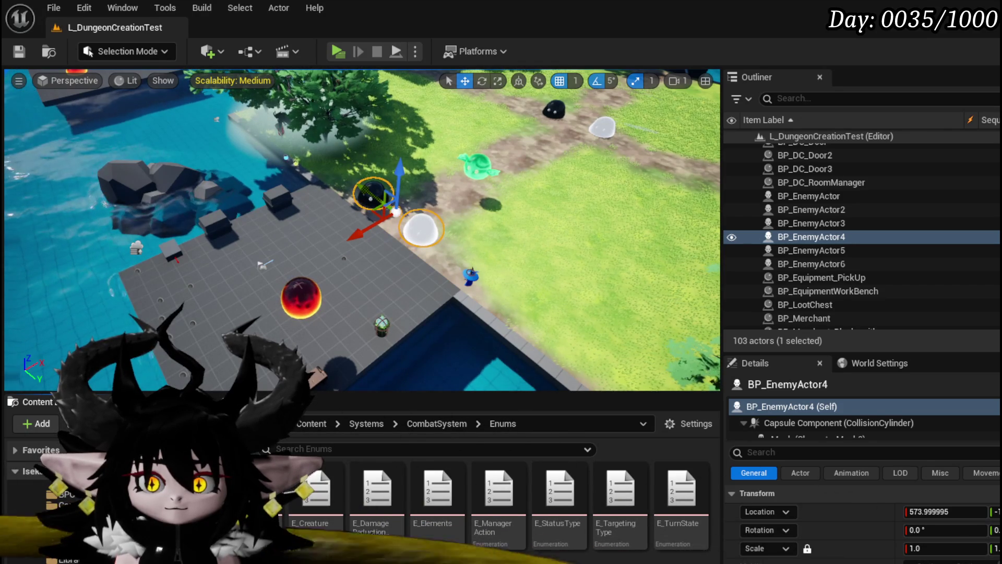
pyautogui.rightClick(362, 556)
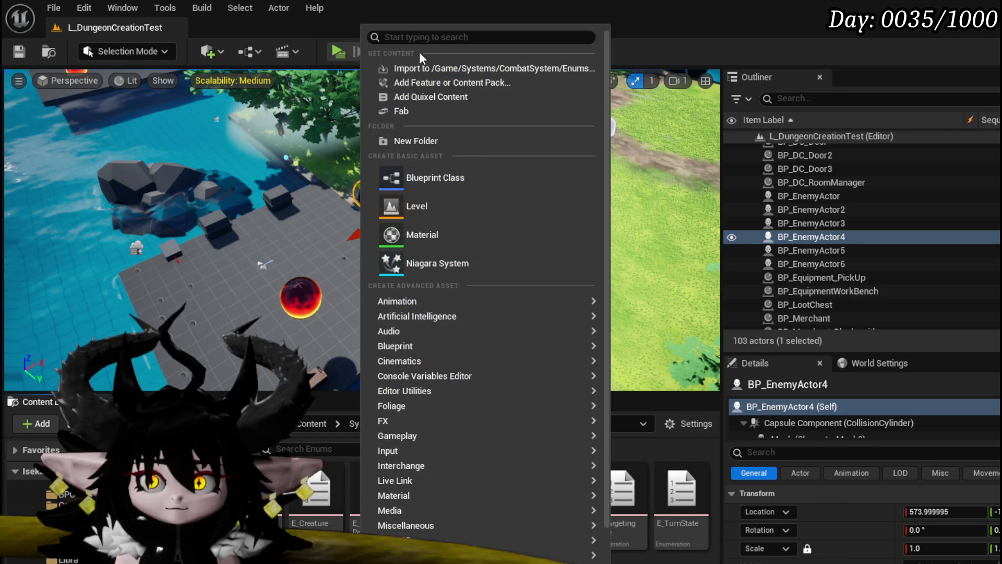
pyautogui.write('enum')
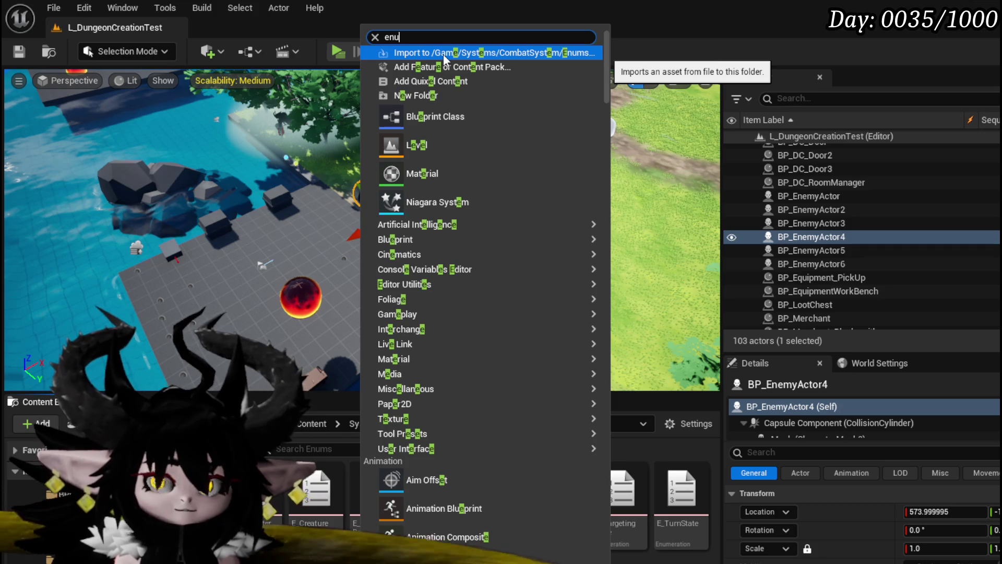
pyautogui.click(441, 80)
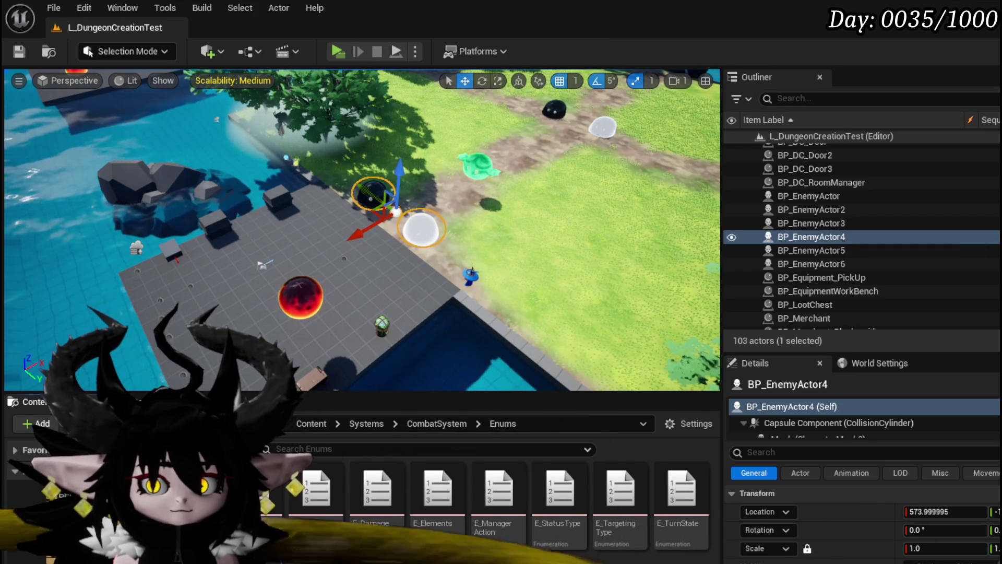
pyautogui.press('Return')
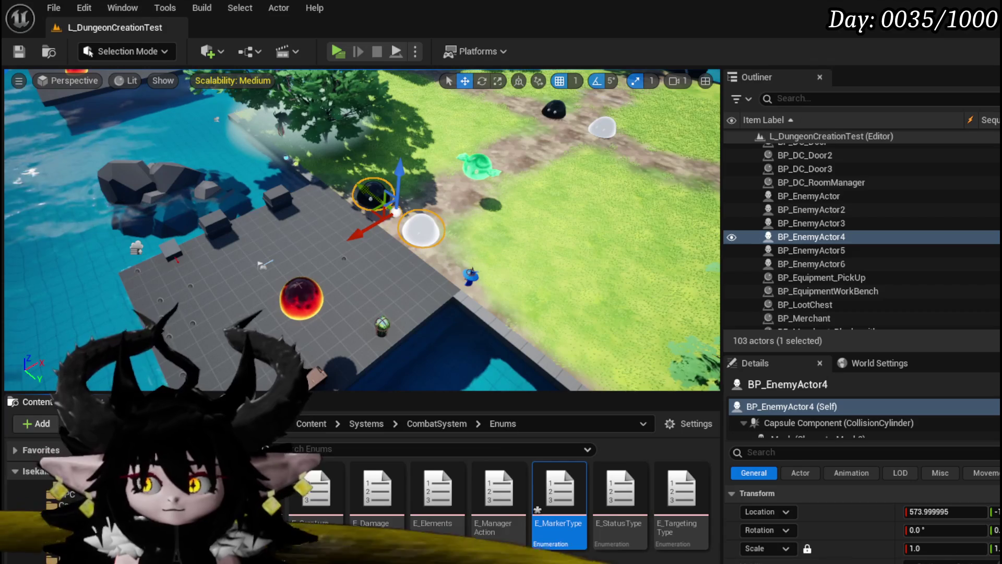
pyautogui.hotkey('ctrl', 'shift', 's')
pyautogui.click(761, 518)
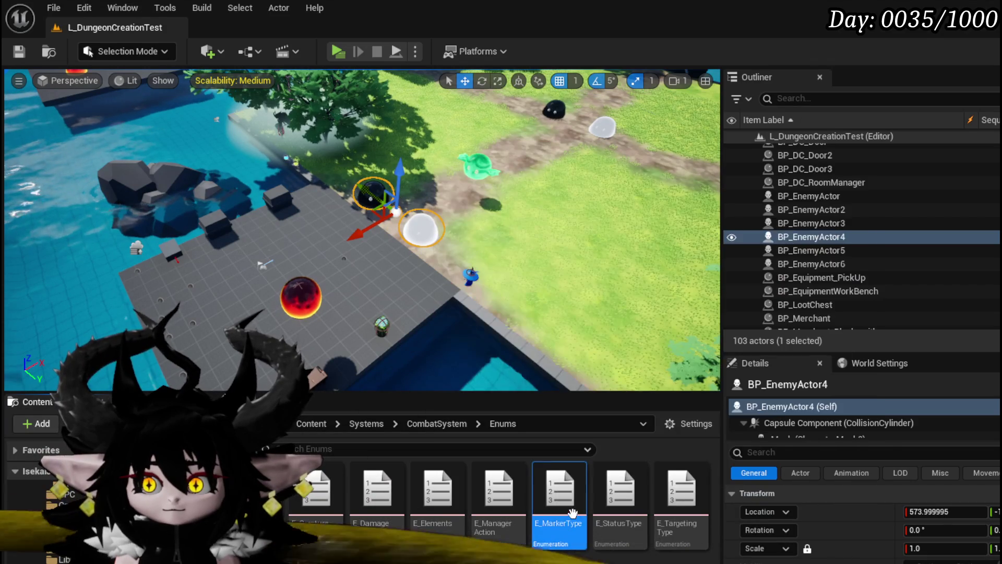
pyautogui.doubleClick(572, 508)
# Step: Add four enumerator entries to E_MarkerType
pyautogui.click(198, 97)
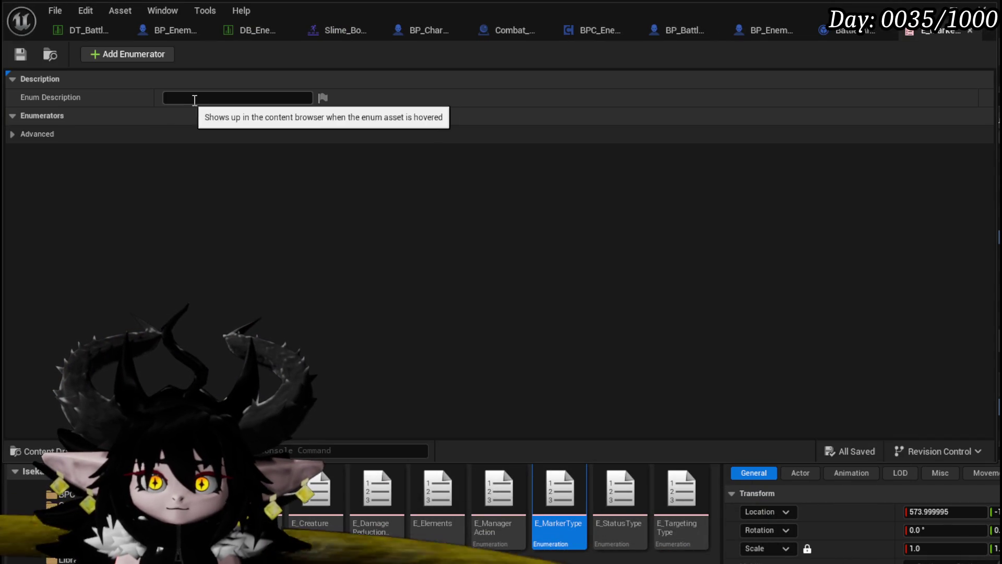
pyautogui.click(126, 54)
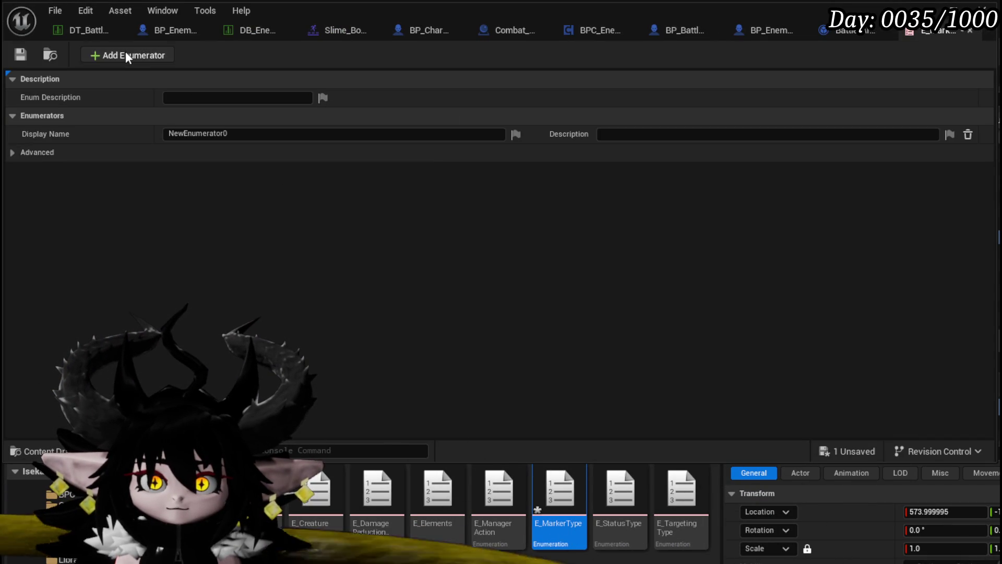
pyautogui.click(126, 54)
pyautogui.click(127, 55)
pyautogui.click(126, 54)
pyautogui.click(126, 54)
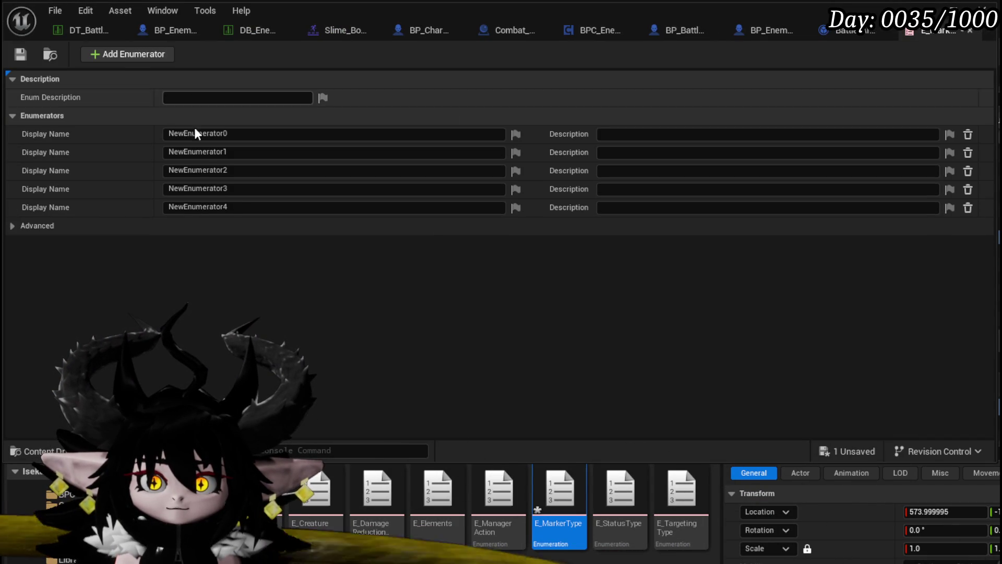
# Step: Name the enumerators Circle, Line, Donut and Cross, and delete the unused fifth entry
pyautogui.click(239, 135)
pyautogui.write('Ci')
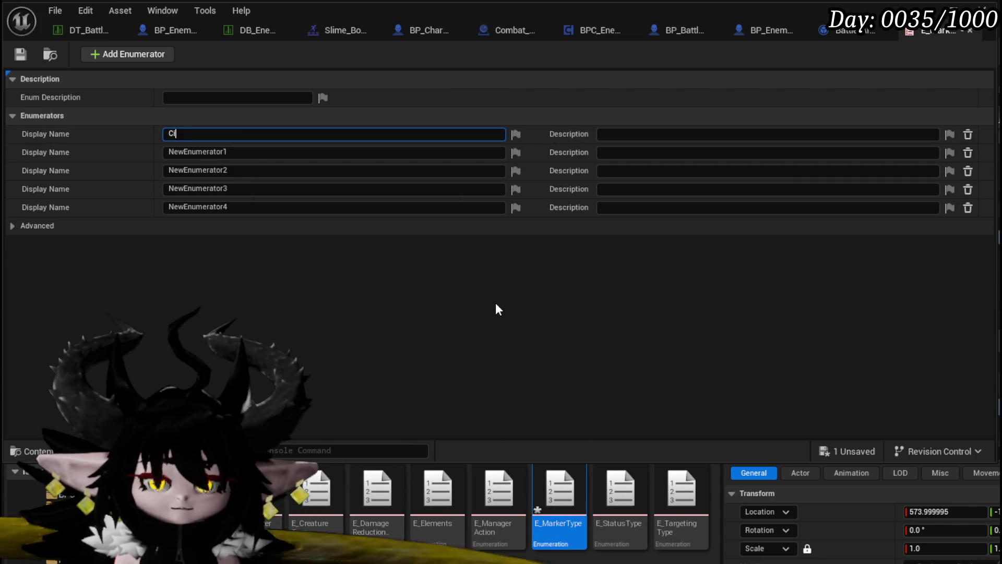
pyautogui.write('rcle')
pyautogui.press('Return')
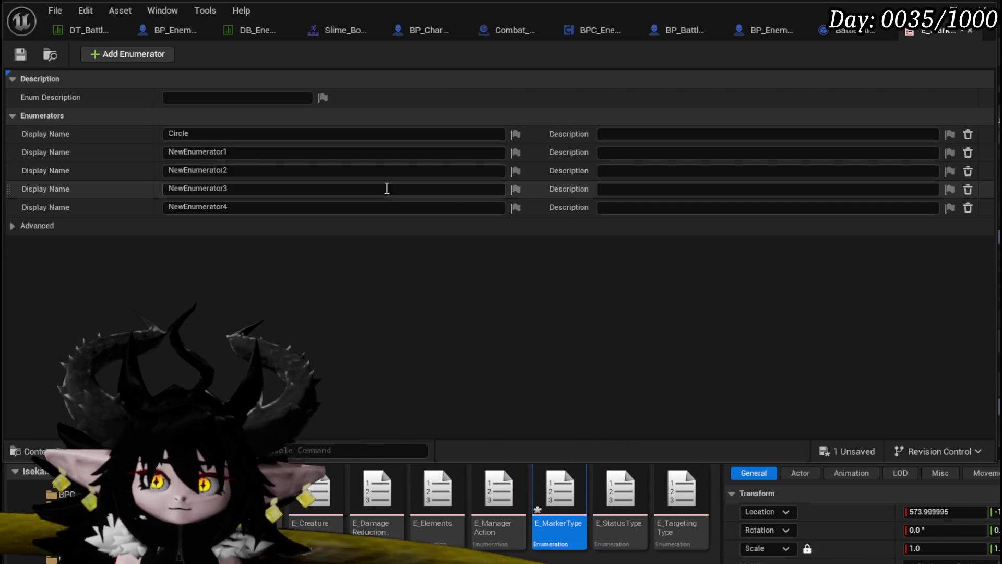
pyautogui.click(252, 152)
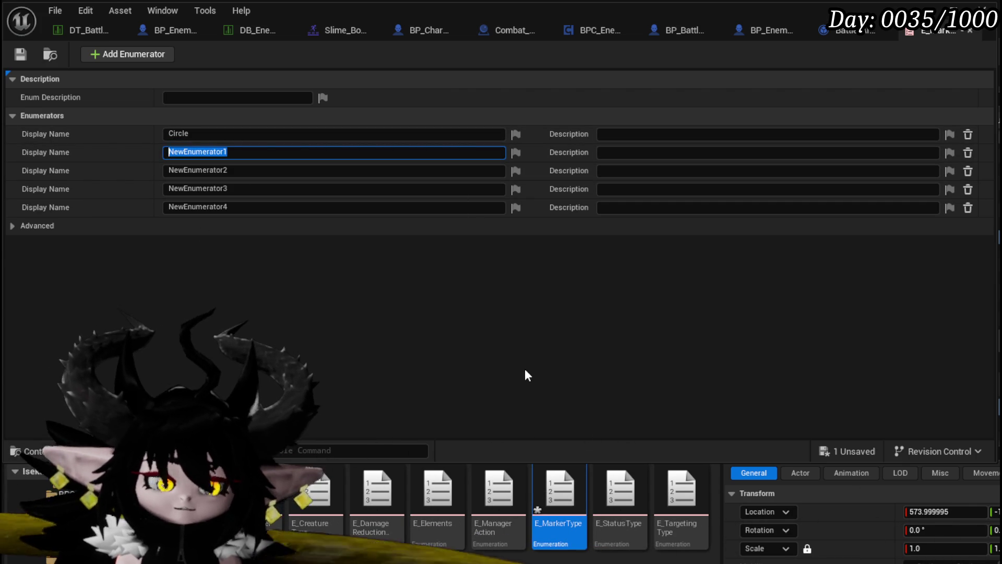
pyautogui.write('Line')
pyautogui.press('Return')
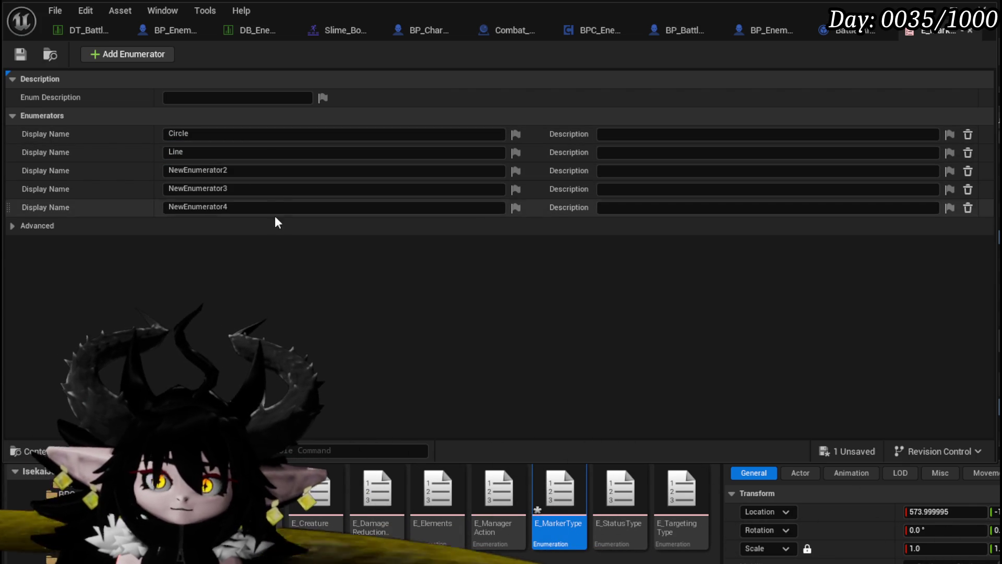
pyautogui.click(239, 170)
pyautogui.write('Donut')
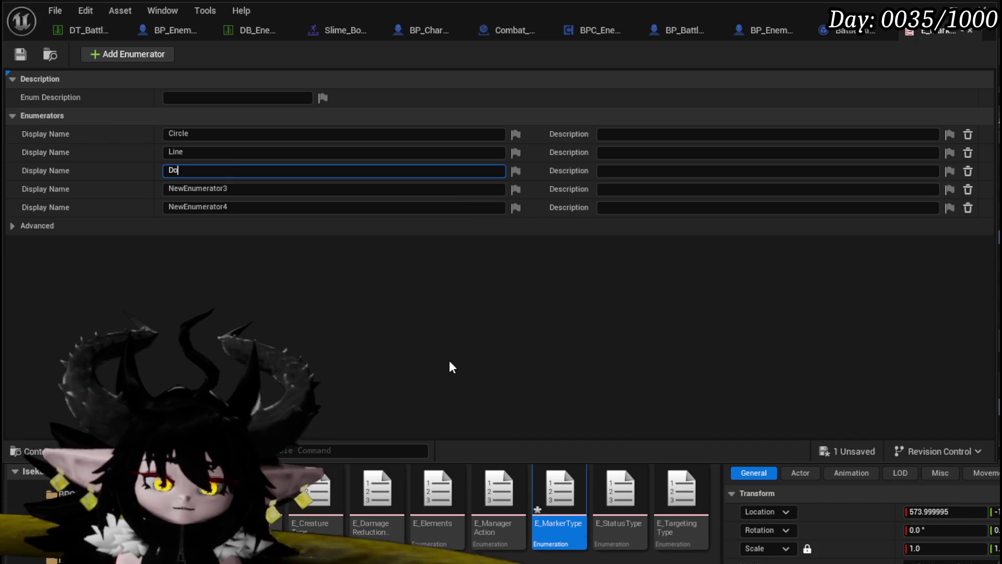
pyautogui.press('Return')
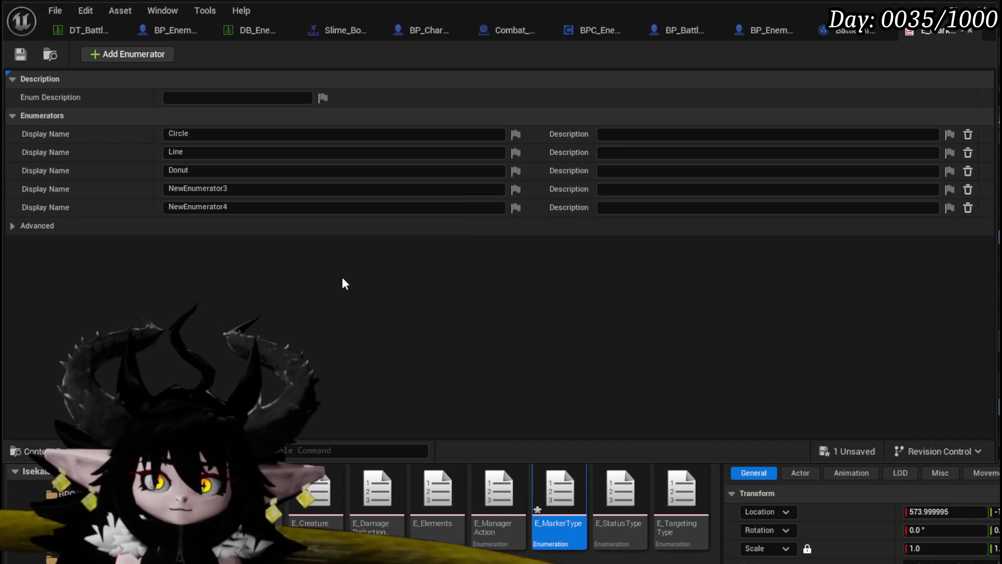
pyautogui.click(242, 188)
pyautogui.write('Cross')
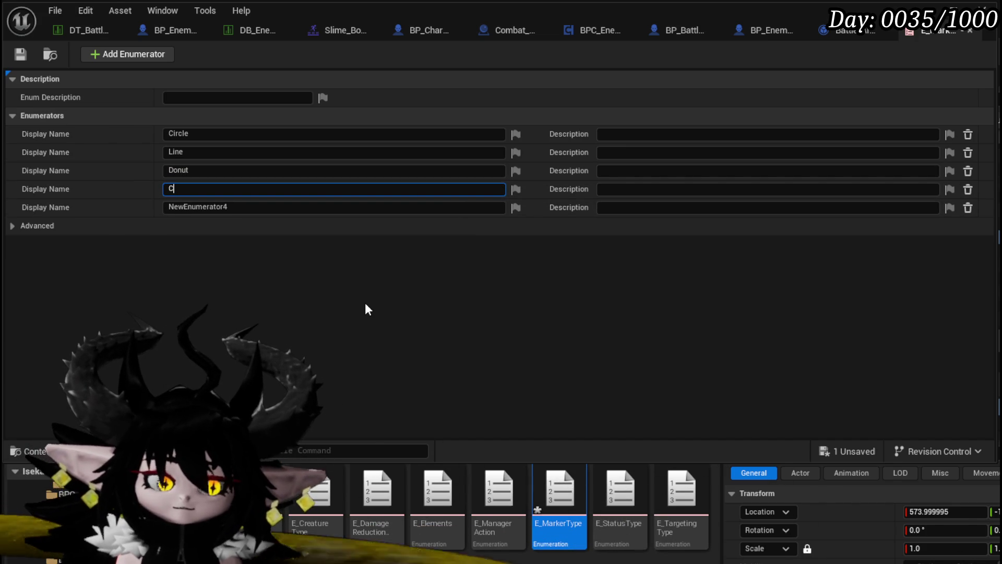
pyautogui.press('Return')
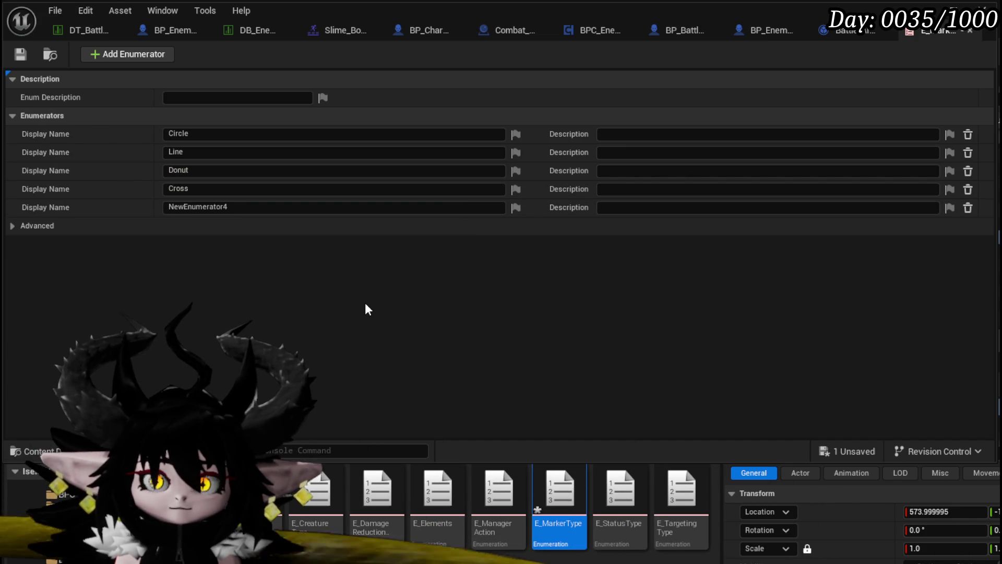
pyautogui.click(968, 208)
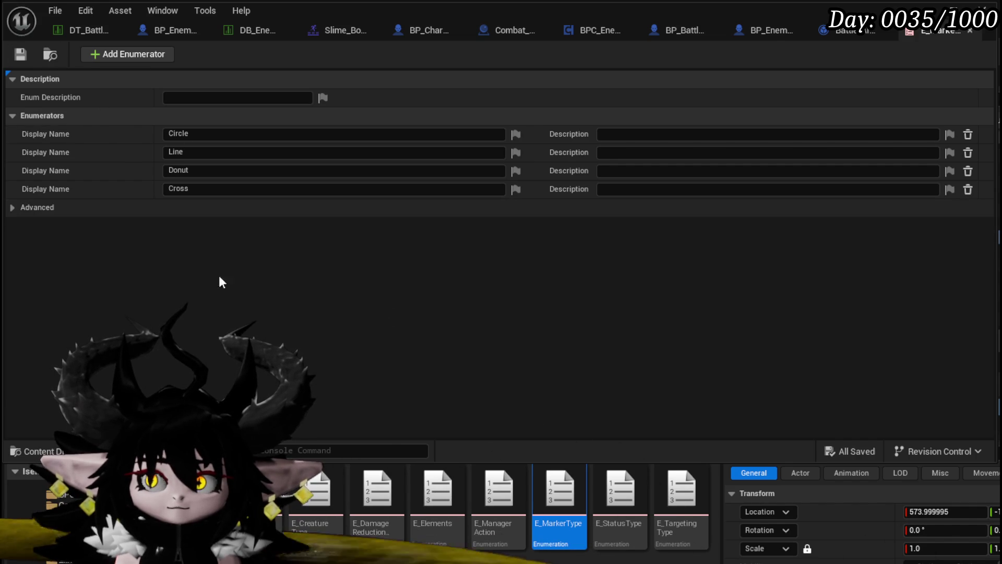
# Step: Change SpawnMarker's Type input to the E_MarkerType enum
pyautogui.click(161, 30)
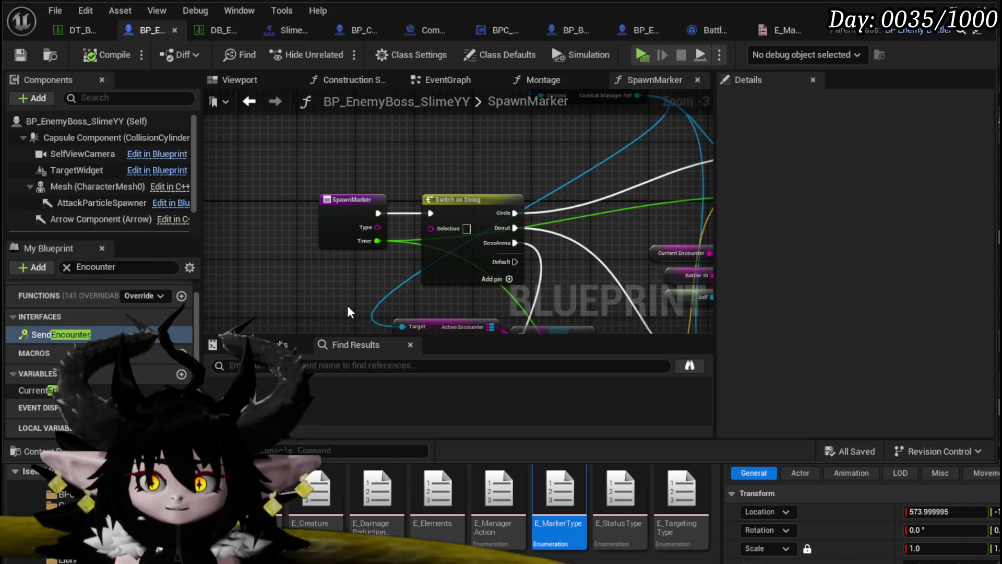
pyautogui.click(326, 214)
pyautogui.click(871, 343)
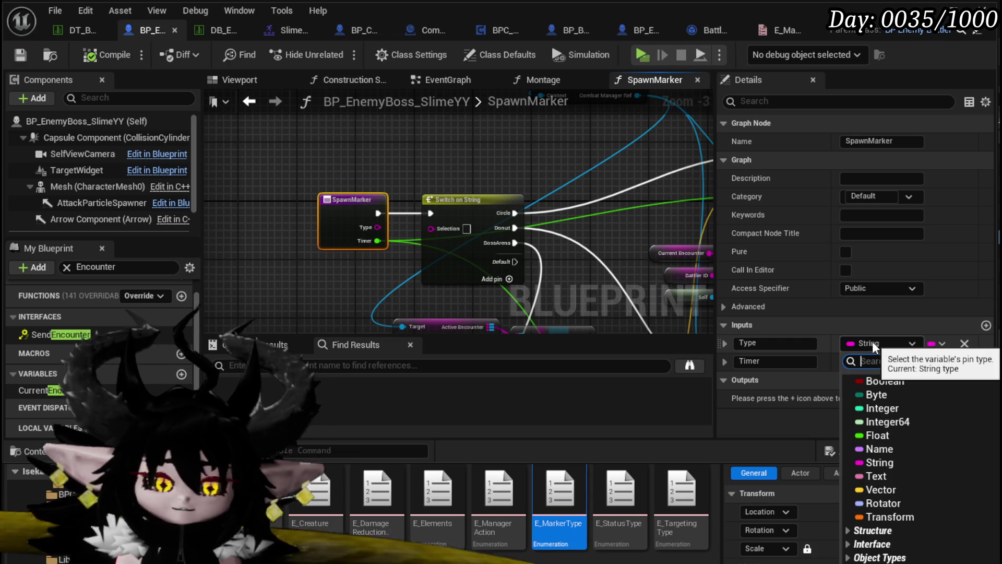
pyautogui.write('E_Marker')
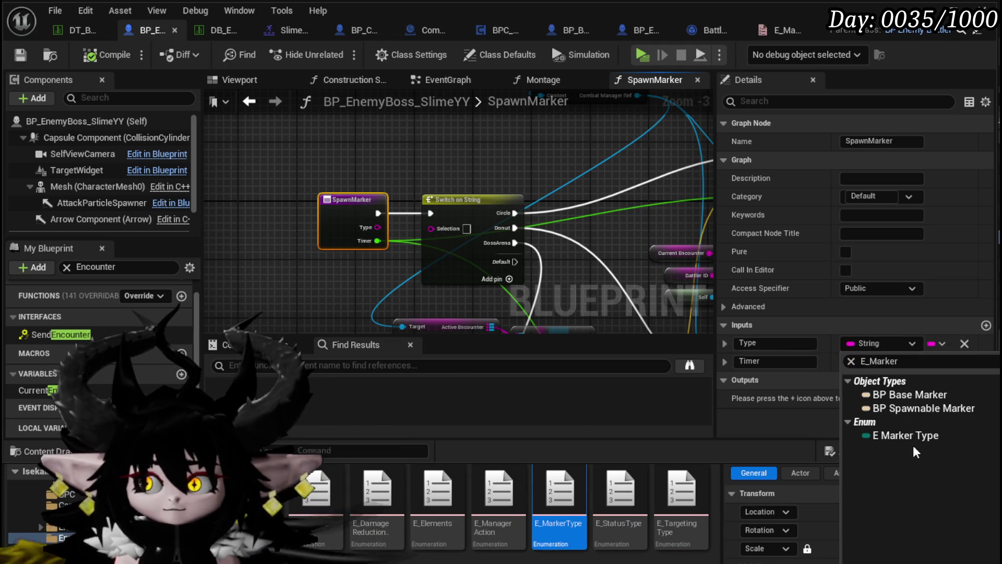
pyautogui.click(895, 433)
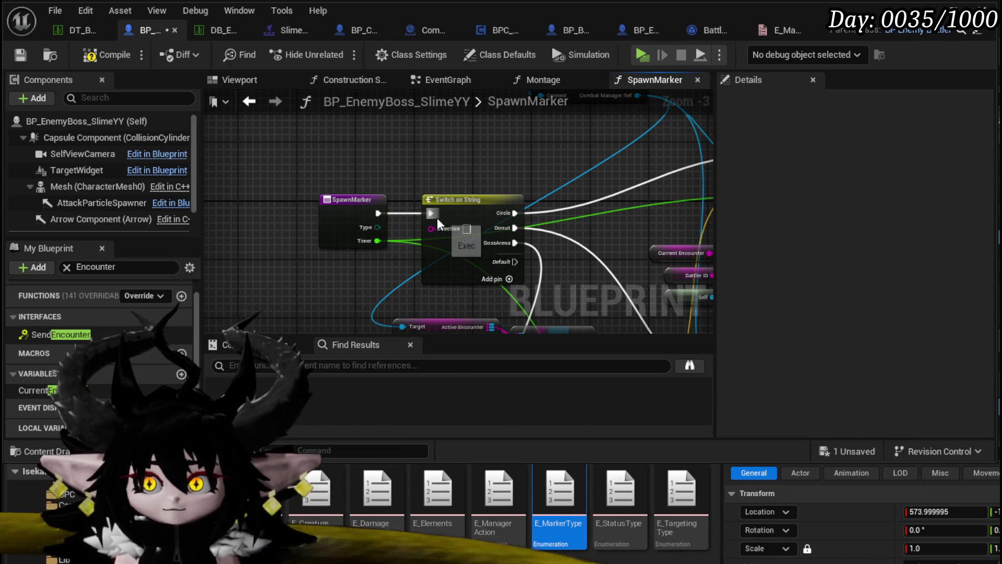
# Step: Add a Switch on E_MarkerType from Type, move a branch wire onto it, and save
pyautogui.moveTo(377, 227)
pyautogui.mouseDown()
pyautogui.moveTo(402, 220)
pyautogui.moveTo(430, 150)
pyautogui.mouseUp()
pyautogui.write('Switch')
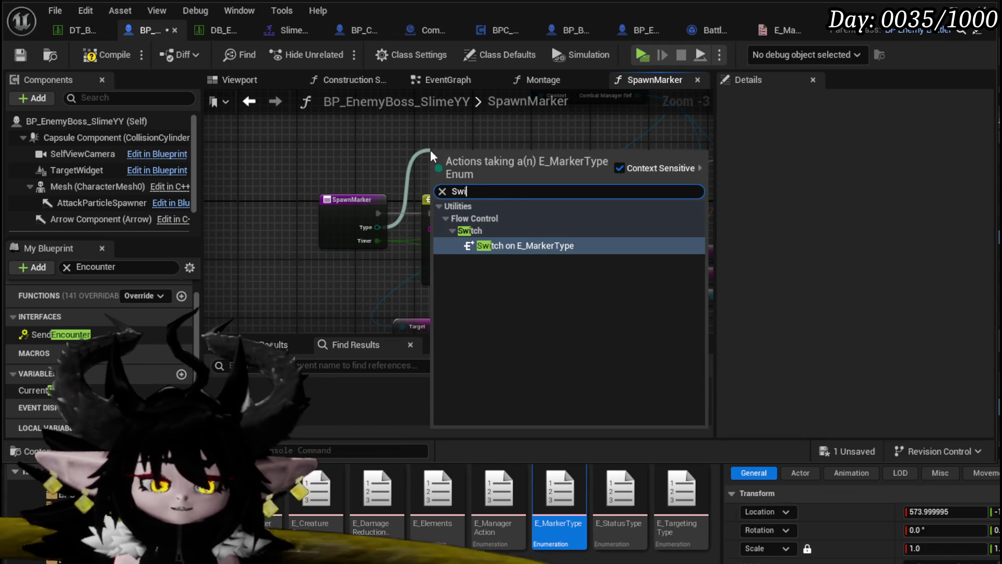
pyautogui.press('Return')
pyautogui.moveTo(430, 150)
pyautogui.mouseDown()
pyautogui.moveTo(434, 134)
pyautogui.moveTo(345, 157)
pyautogui.mouseUp()
pyautogui.moveTo(417, 171)
pyautogui.mouseDown()
pyautogui.moveTo(493, 233)
pyautogui.moveTo(394, 196)
pyautogui.mouseUp()
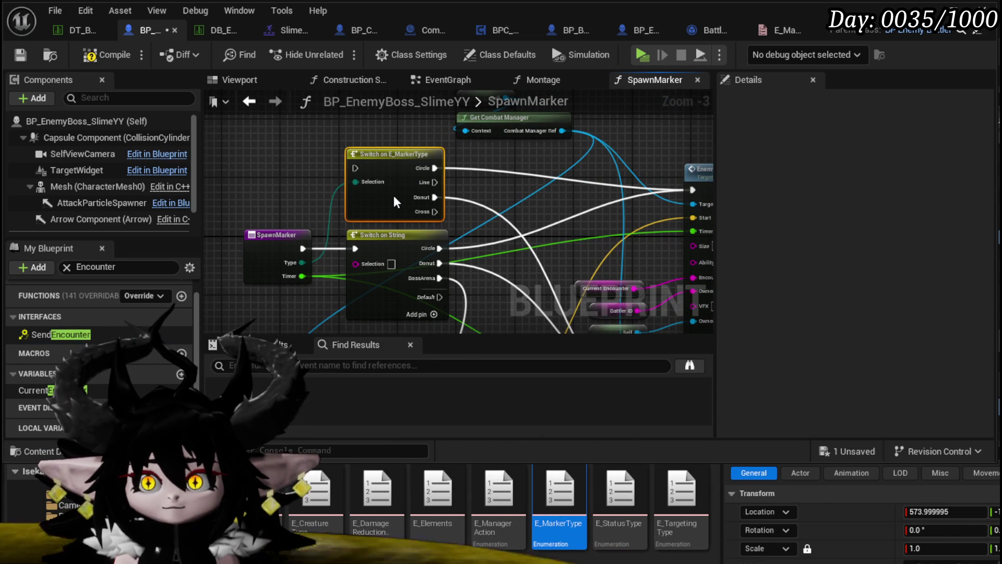
pyautogui.click(24, 55)
pyautogui.click(764, 33)
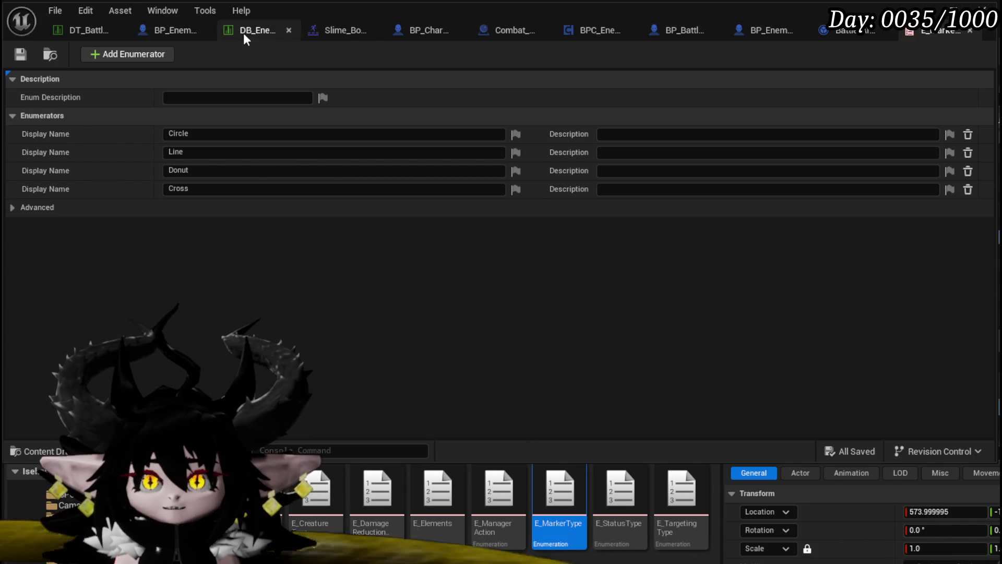
# Step: Route SpawnMarker's execution into Switch on E_MarkerType and delete the old Switch on String
pyautogui.click(166, 35)
pyautogui.moveTo(378, 251); pyautogui.dragTo(375, 211)
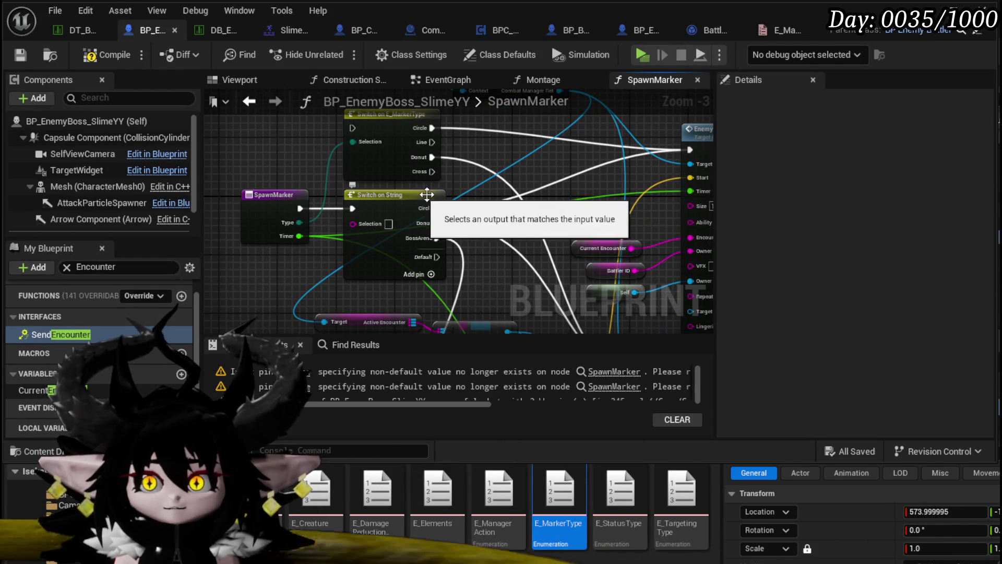
pyautogui.moveTo(340, 149)
pyautogui.mouseDown()
pyautogui.moveTo(358, 128)
pyautogui.moveTo(398, 224)
pyautogui.mouseUp()
pyautogui.click(391, 200)
pyautogui.press('Delete')
# Step: Compile and save the Blueprint, then jump to the warned Spawn Marker calls
pyautogui.moveTo(446, 250); pyautogui.dragTo(452, 157)
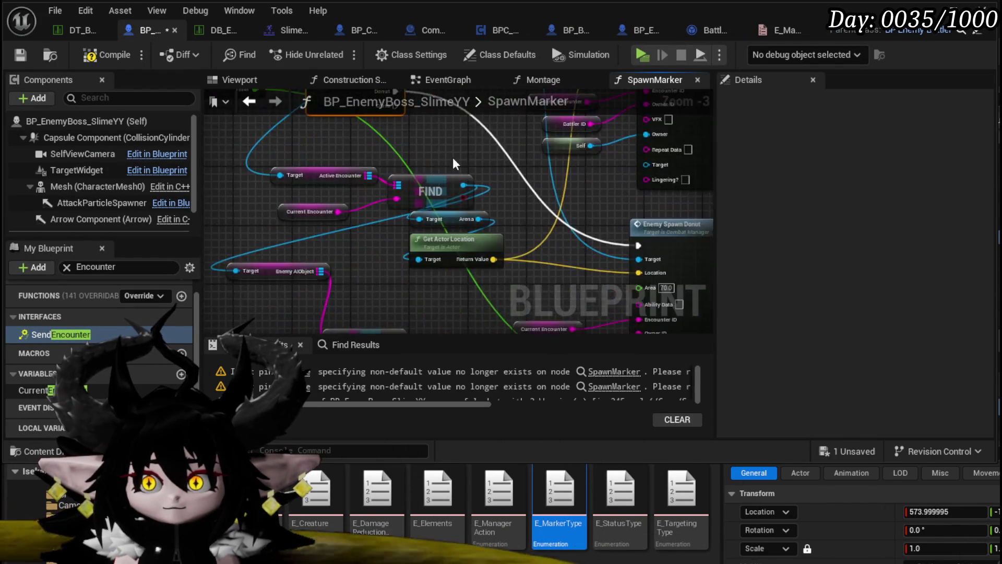
pyautogui.scroll(-1, 453, 157)
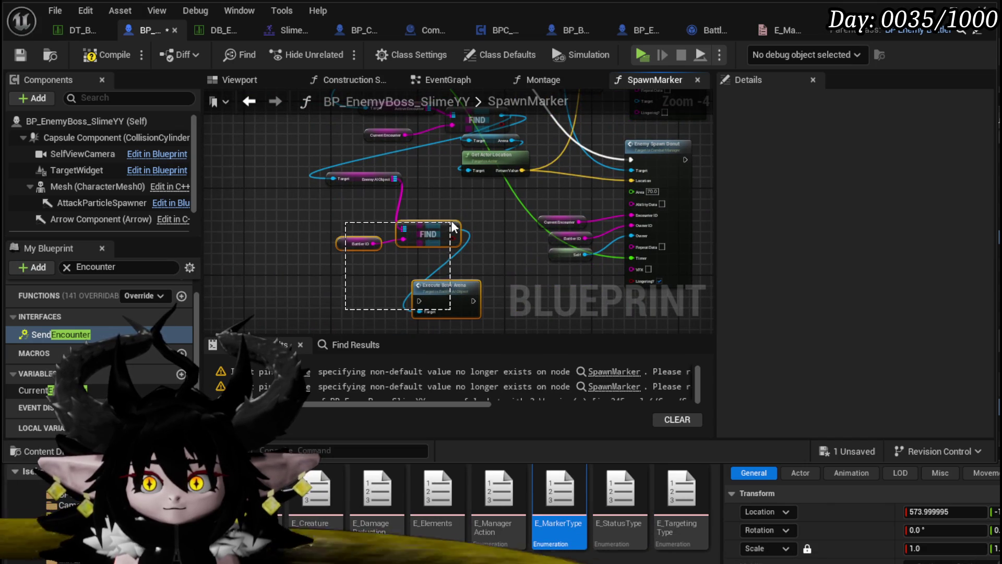
pyautogui.moveTo(452, 225)
pyautogui.mouseDown()
pyautogui.moveTo(448, 180)
pyautogui.moveTo(428, 258)
pyautogui.mouseUp()
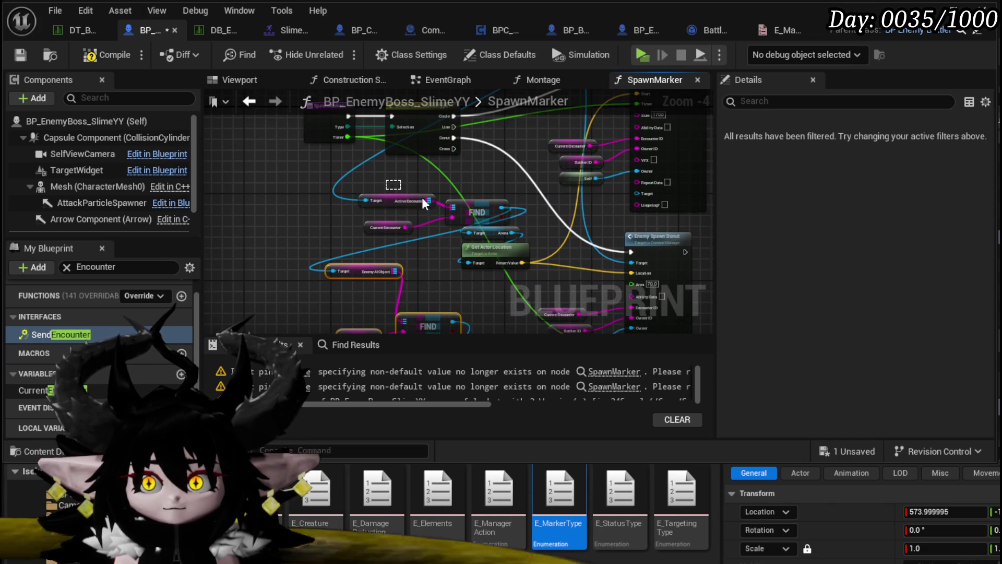
pyautogui.moveTo(479, 192); pyautogui.dragTo(403, 159)
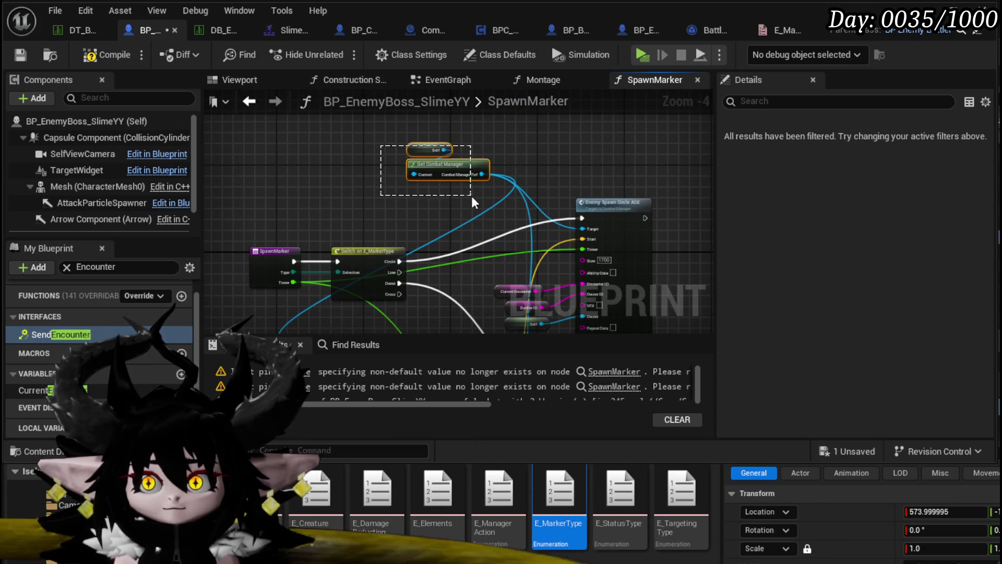
pyautogui.moveTo(471, 195); pyautogui.dragTo(412, 209)
pyautogui.click(84, 55)
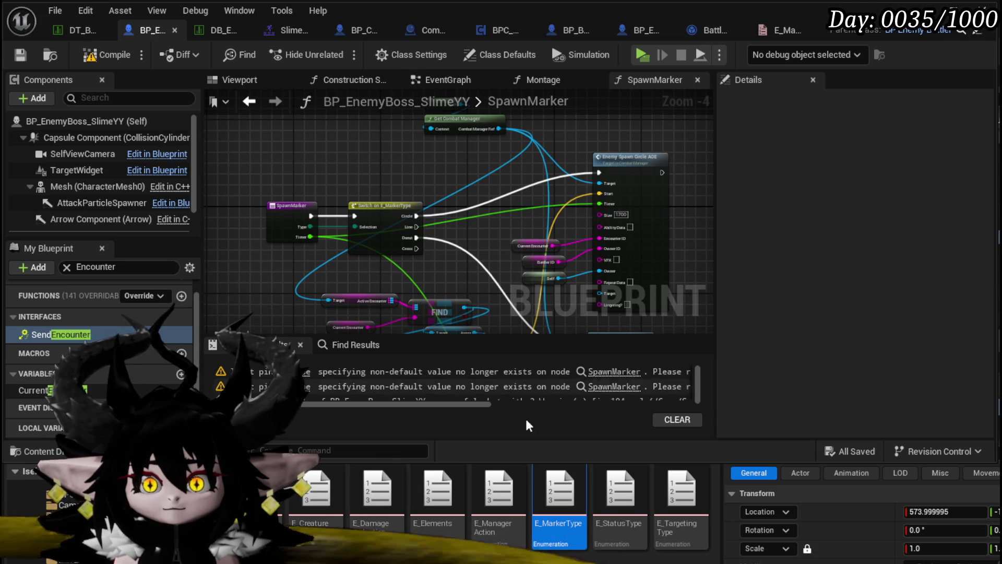
pyautogui.click(366, 371)
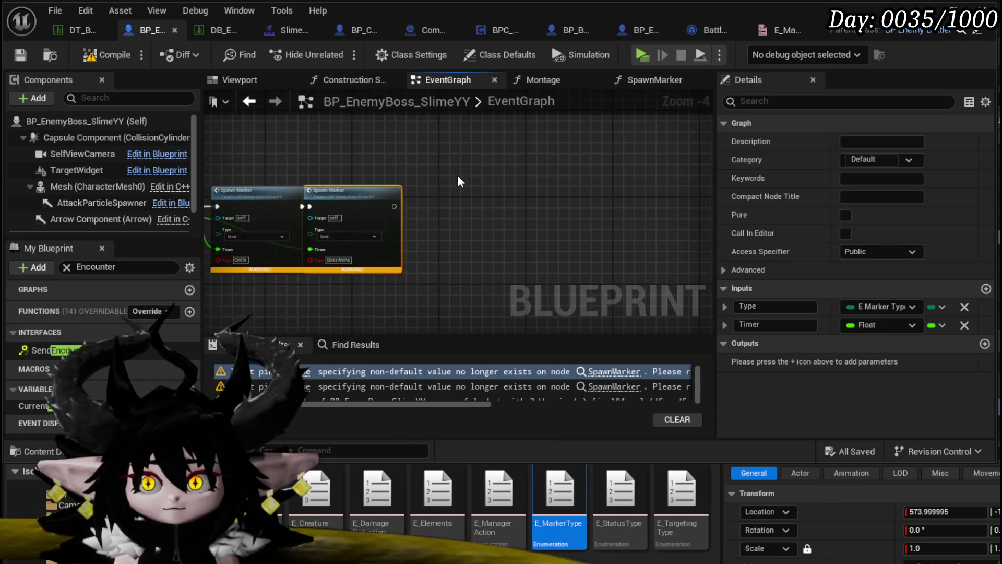
# Step: Delete the BossArena Spawn Marker call from the boss EventGraph
pyautogui.click(457, 174)
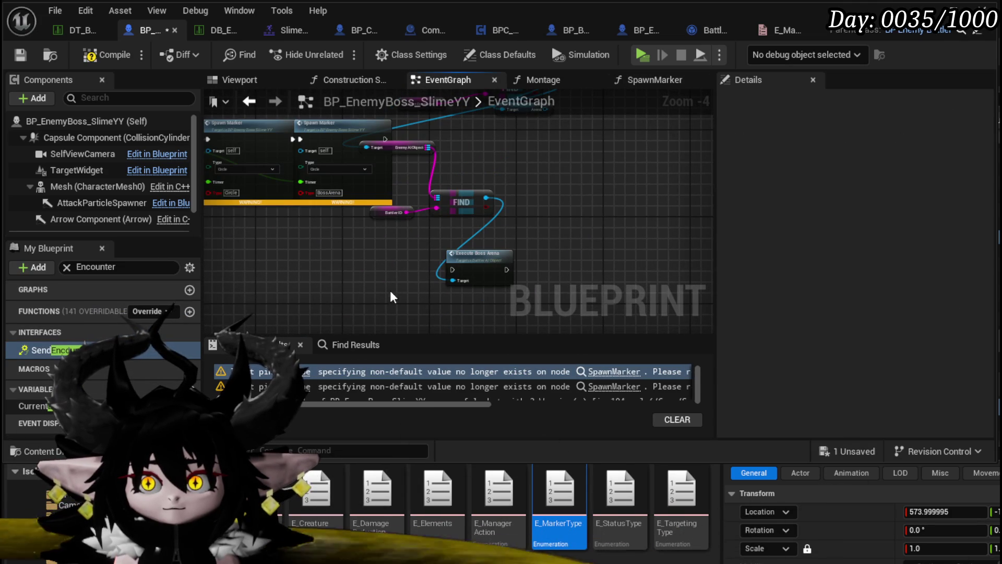
pyautogui.moveTo(391, 290); pyautogui.dragTo(479, 268)
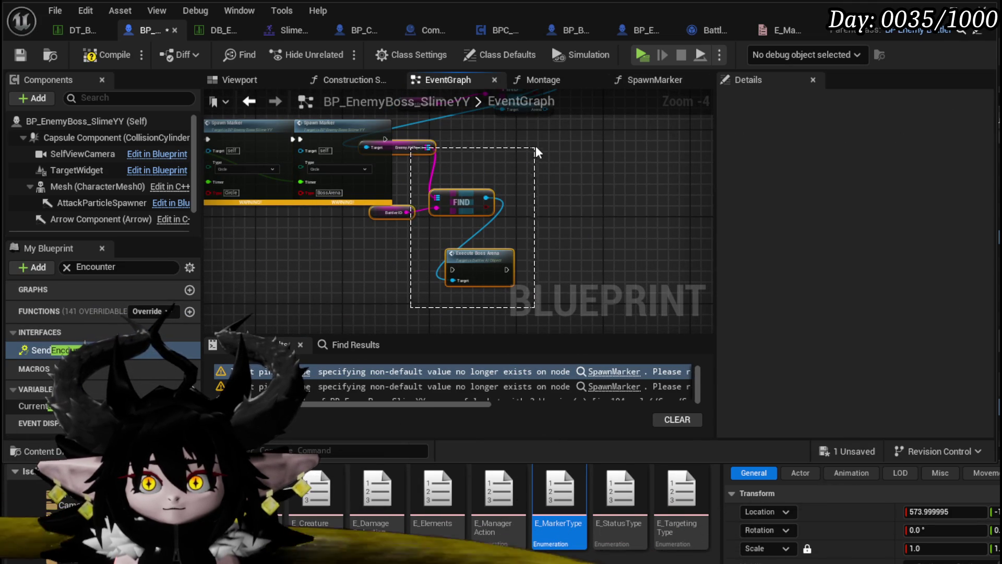
pyautogui.moveTo(535, 149); pyautogui.dragTo(535, 149)
pyautogui.scroll(1, 328, 212)
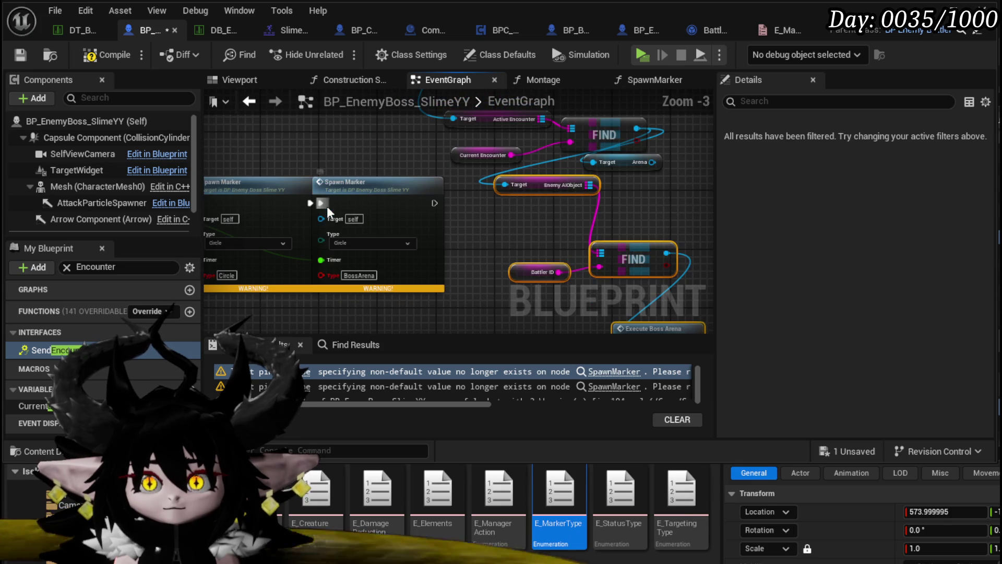
pyautogui.moveTo(418, 314); pyautogui.dragTo(525, 328)
pyautogui.click(480, 218)
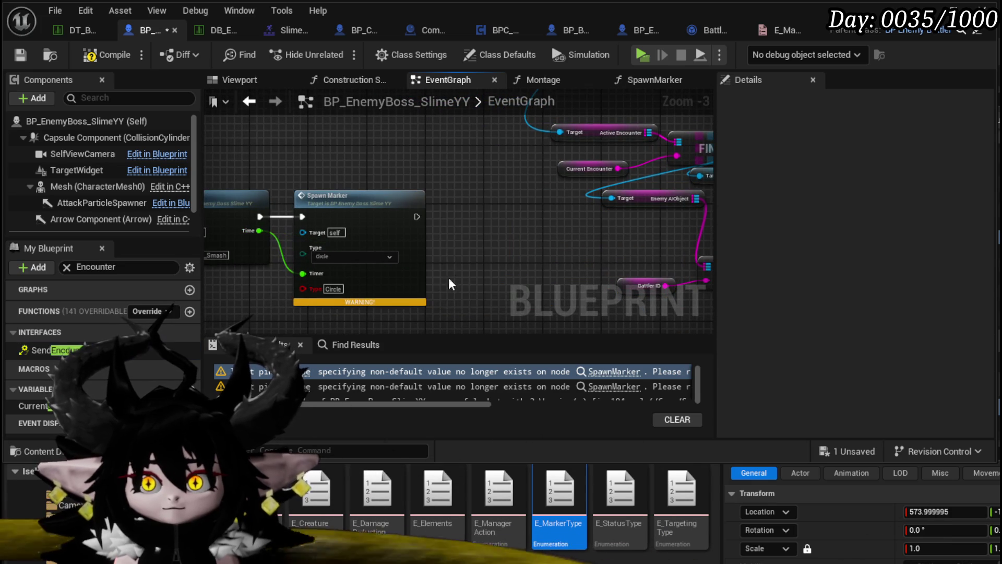
pyautogui.press('Delete')
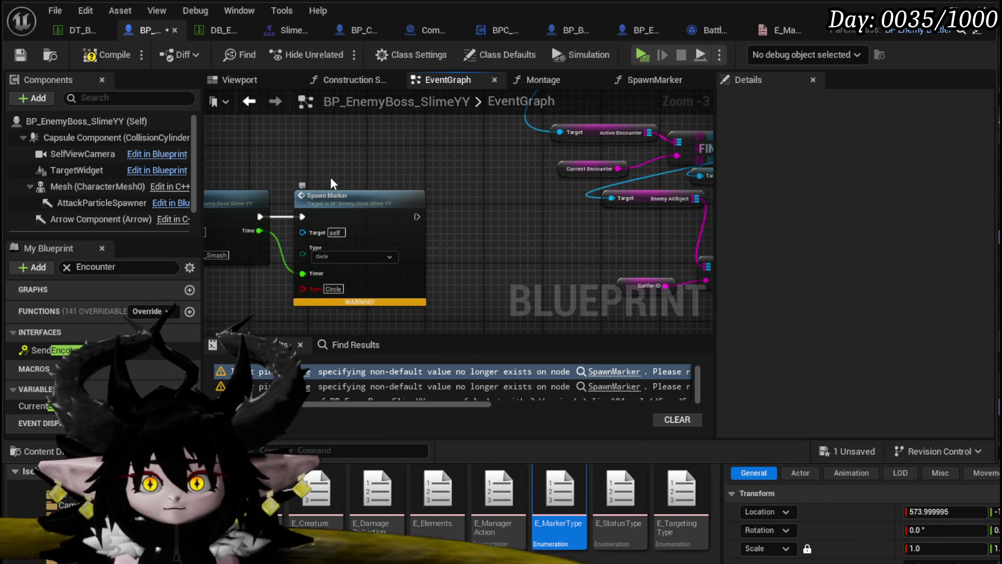
# Step: Break the other Spawn Marker call's links, wire it into Execute Boss Arena, and tidy the nodes
pyautogui.rightClick(349, 218)
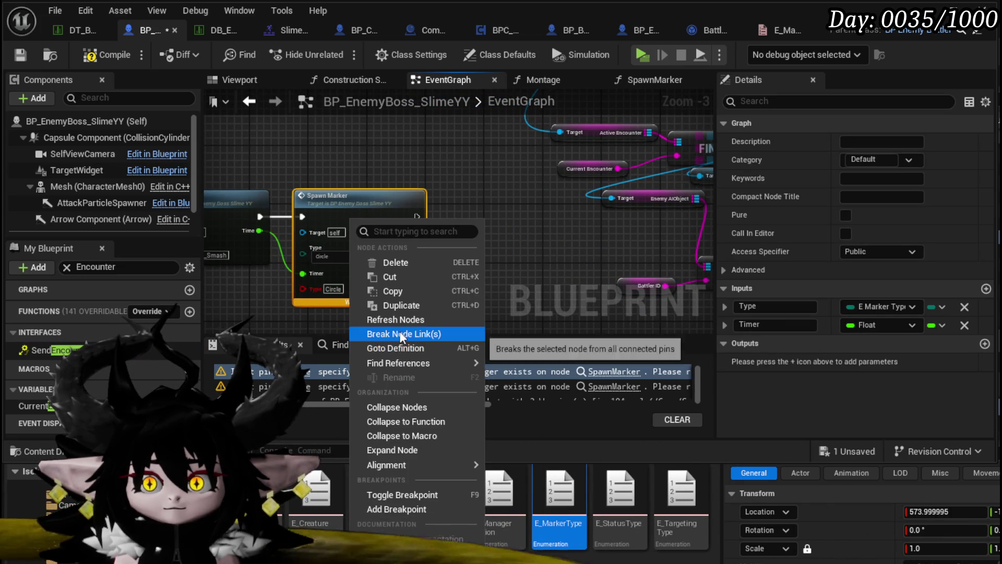
pyautogui.click(399, 331)
pyautogui.moveTo(416, 216)
pyautogui.mouseDown()
pyautogui.moveTo(514, 298)
pyautogui.moveTo(446, 158)
pyautogui.moveTo(415, 137)
pyautogui.mouseUp()
pyautogui.scroll(-1, 448, 237)
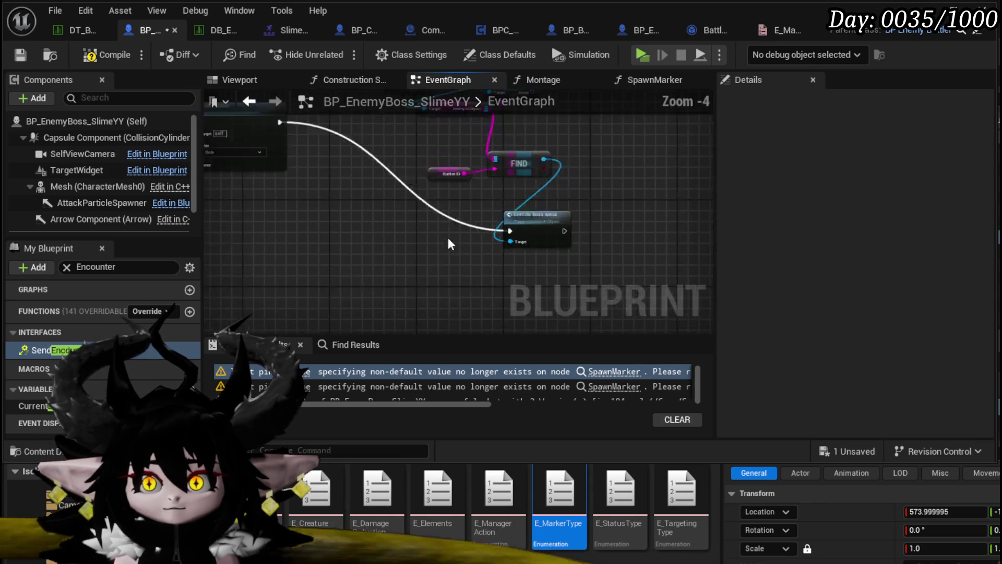
pyautogui.scroll(-2, 447, 237)
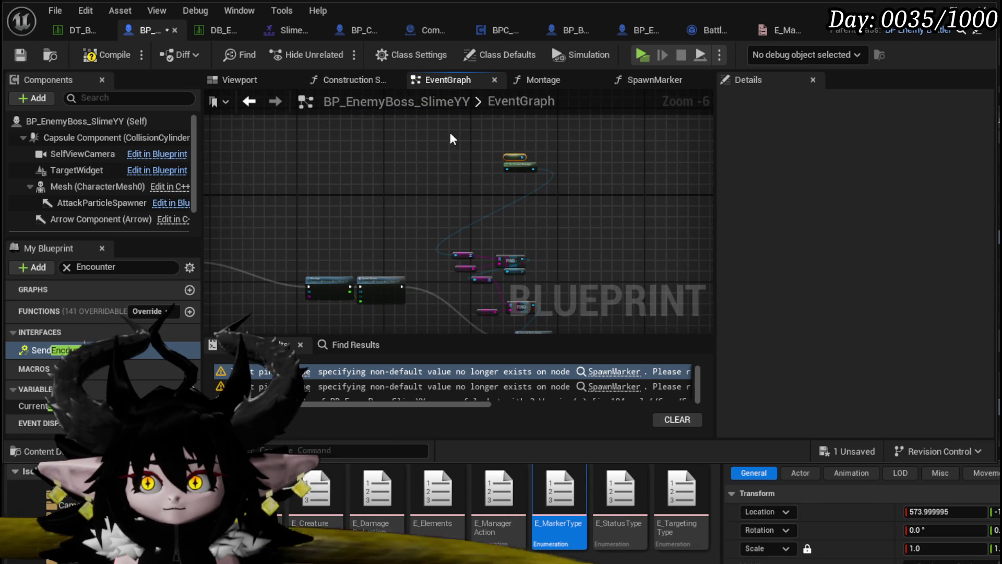
pyautogui.moveTo(519, 166); pyautogui.dragTo(346, 231)
pyautogui.moveTo(417, 224)
pyautogui.mouseDown()
pyautogui.moveTo(543, 318)
pyautogui.moveTo(462, 224)
pyautogui.moveTo(440, 226)
pyautogui.mouseUp()
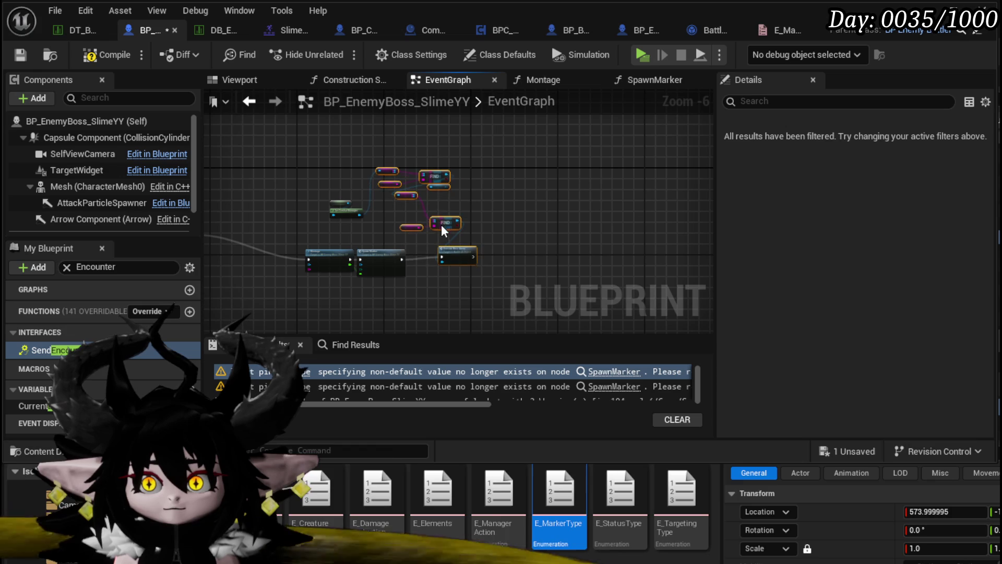
pyautogui.moveTo(377, 241); pyautogui.dragTo(330, 190)
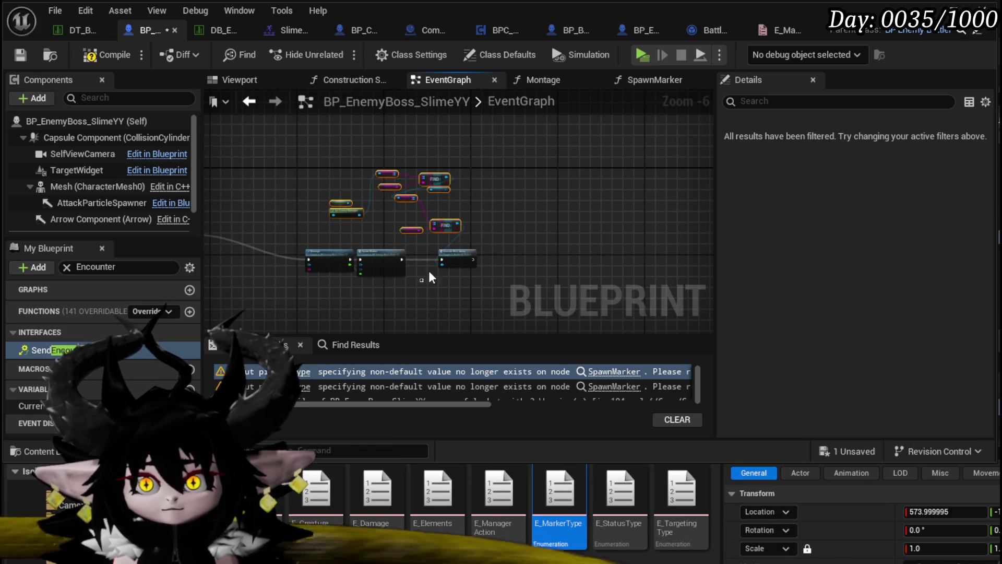
pyautogui.keyDown('shift'); pyautogui.click(457, 258); pyautogui.keyUp('shift')
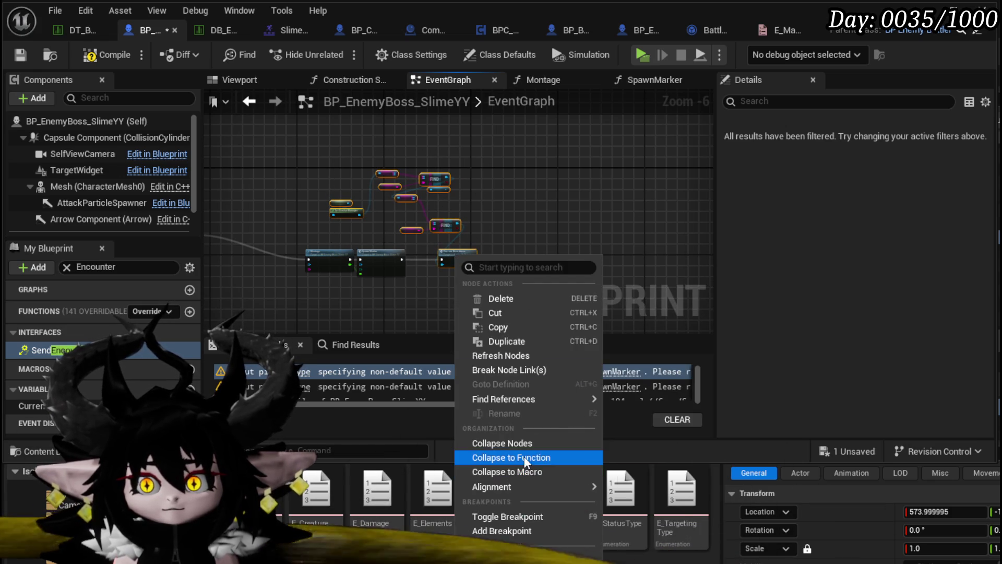
# Step: Collapse the selected arena nodes into a function named BossArenaSetup, then compile and save
pyautogui.click(511, 457)
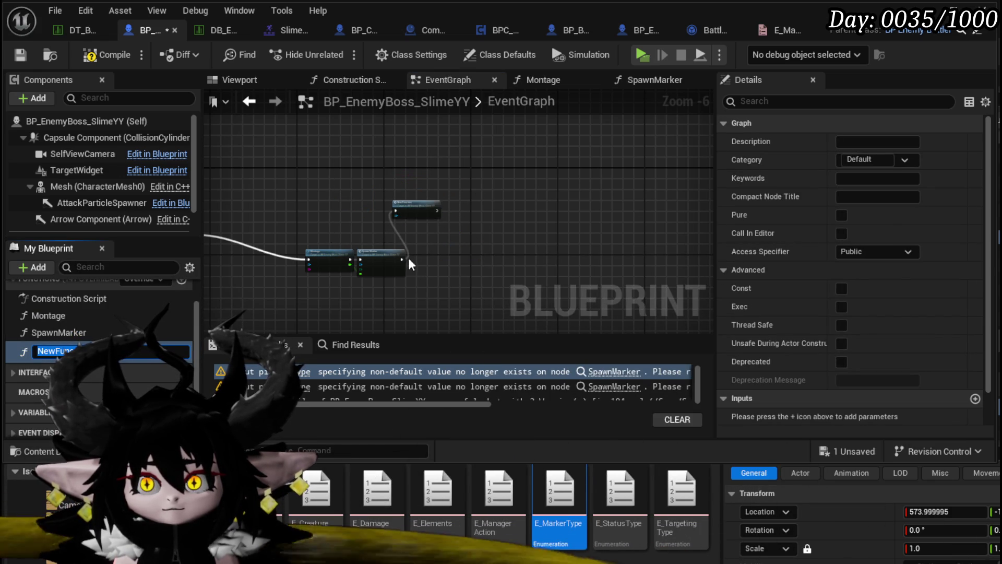
pyautogui.click(468, 258)
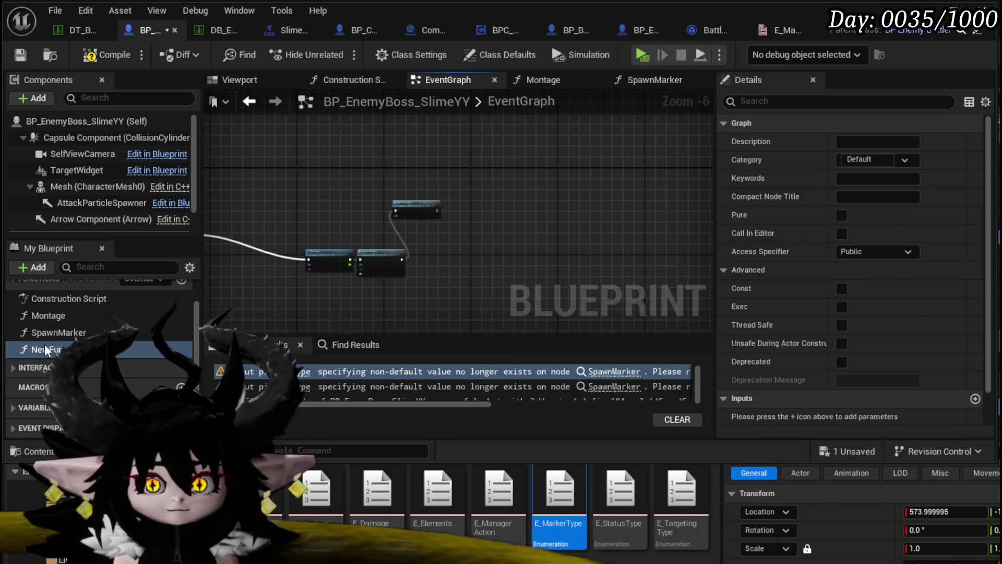
pyautogui.press('F2')
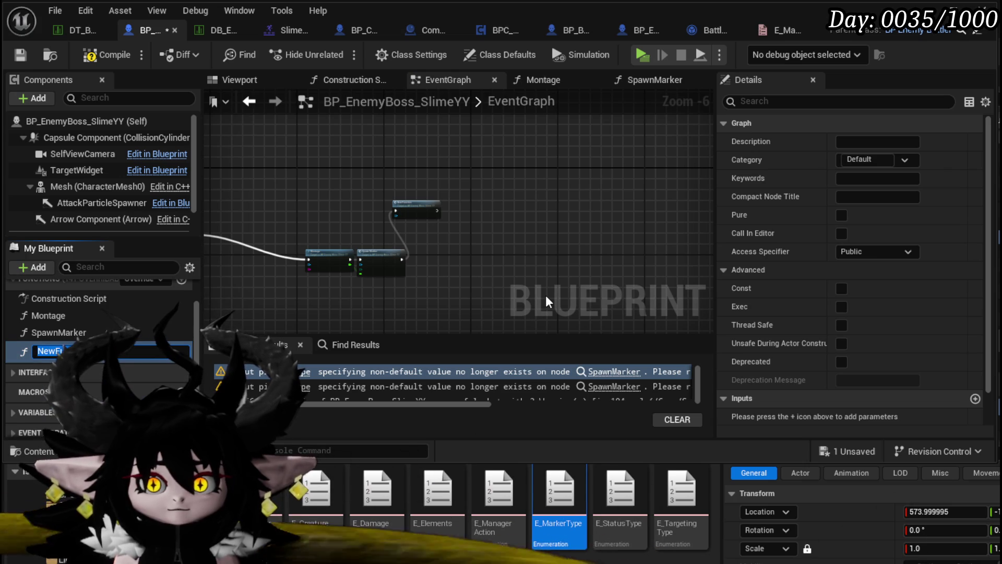
pyautogui.write('Boss')
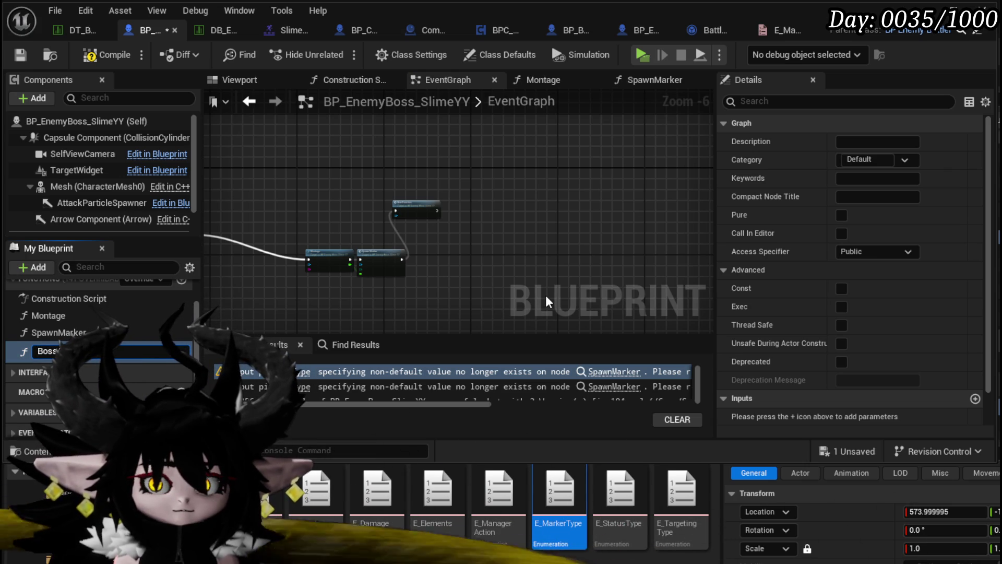
pyautogui.write('Aren')
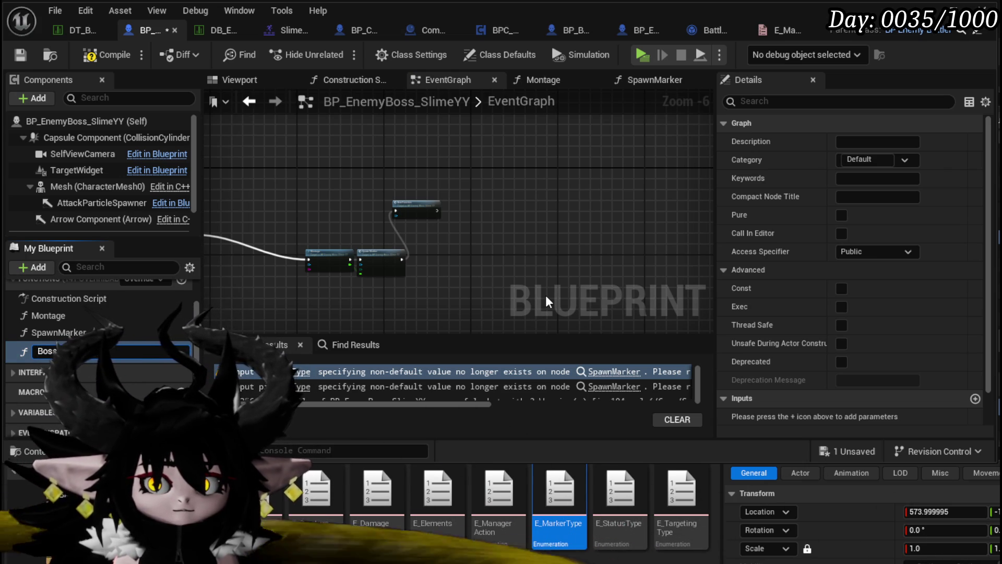
pyautogui.press('Return')
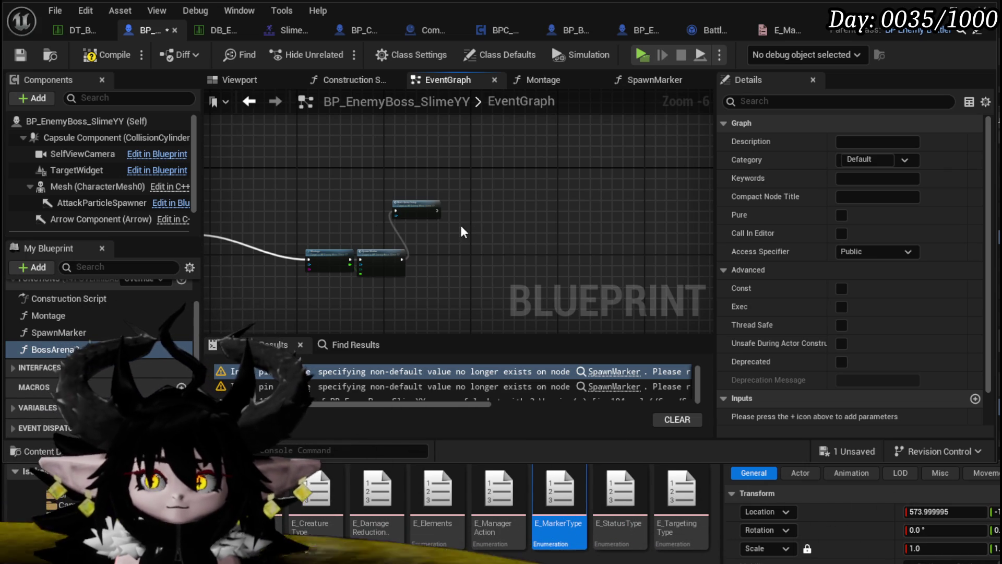
pyautogui.click(110, 56)
pyautogui.hotkey('ctrl', 's')
# Step: Position the Boss Arena Setup node in line right after Spawn Marker
pyautogui.scroll(3, 371, 247)
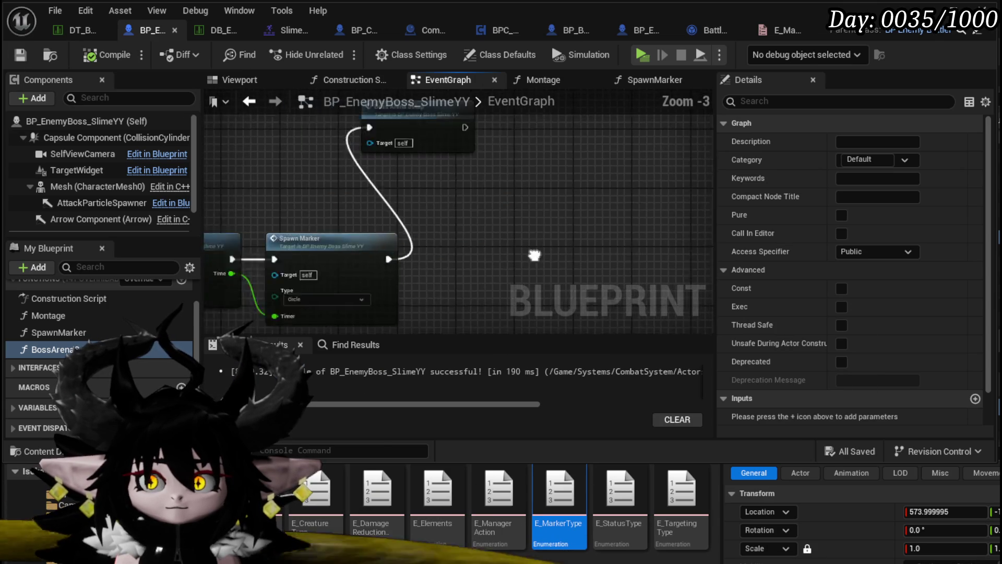
pyautogui.moveTo(493, 182)
pyautogui.mouseDown()
pyautogui.moveTo(522, 258)
pyautogui.moveTo(544, 280)
pyautogui.mouseUp()
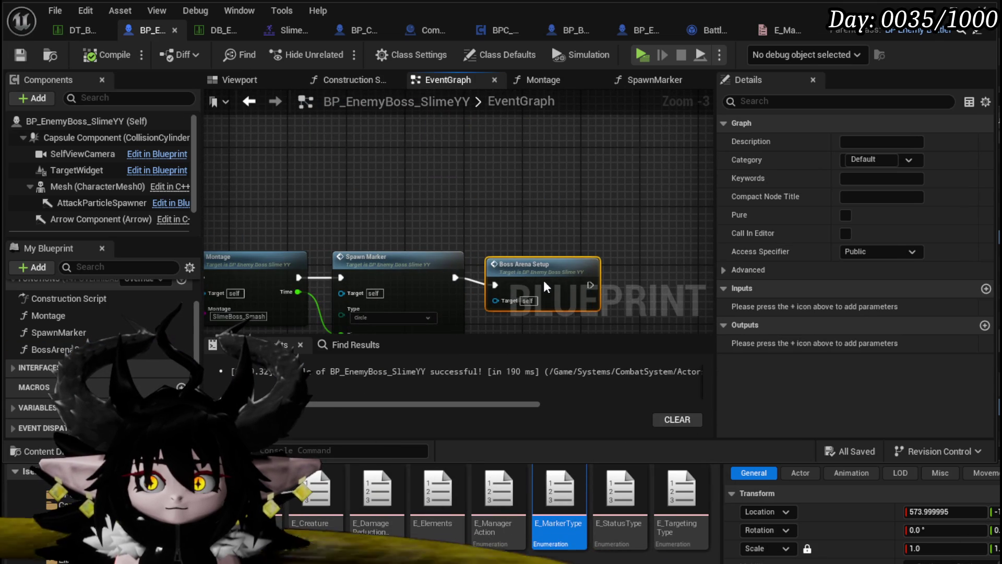
pyautogui.moveTo(452, 216)
pyautogui.mouseDown()
pyautogui.moveTo(473, 191)
pyautogui.moveTo(561, 178)
pyautogui.moveTo(600, 199)
pyautogui.mouseUp()
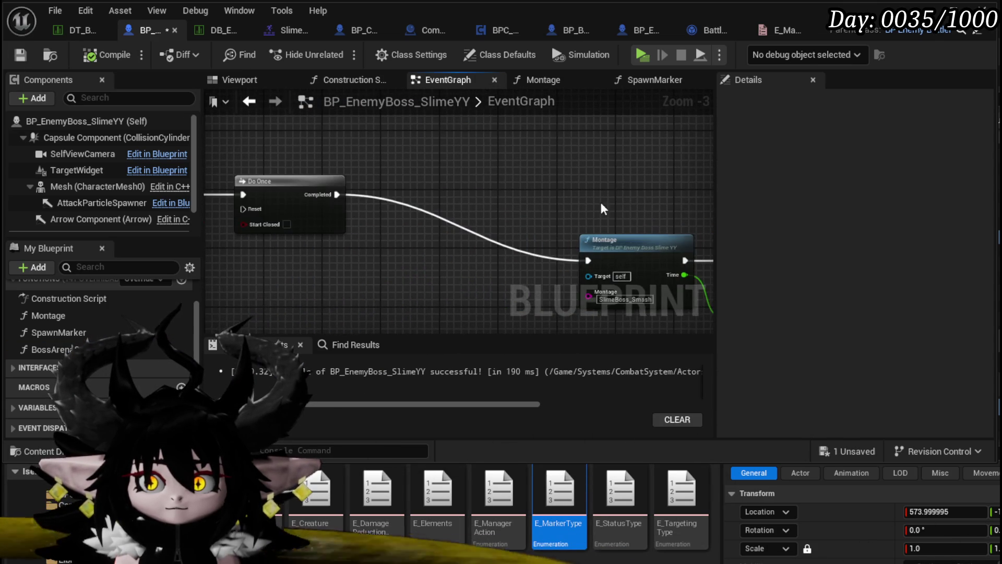
pyautogui.scroll(-3, 317, 195)
pyautogui.moveTo(317, 195)
pyautogui.mouseDown()
pyautogui.moveTo(521, 208)
pyautogui.moveTo(622, 236)
pyautogui.moveTo(530, 167)
pyautogui.moveTo(614, 164)
pyautogui.moveTo(599, 142)
pyautogui.mouseUp()
pyautogui.scroll(3, 512, 182)
pyautogui.click(530, 167)
pyautogui.scroll(4, 530, 167)
pyautogui.click(552, 187)
pyautogui.moveTo(576, 209); pyautogui.dragTo(677, 108)
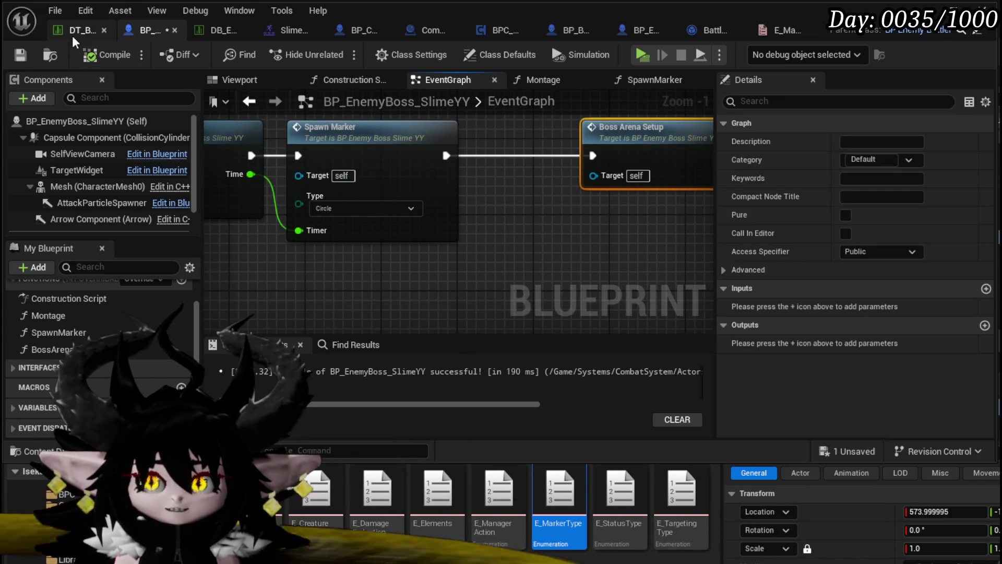
# Step: Play-test the game, cast a water splash with Q, enter the boss arena, then stop the session
pyautogui.click(21, 55)
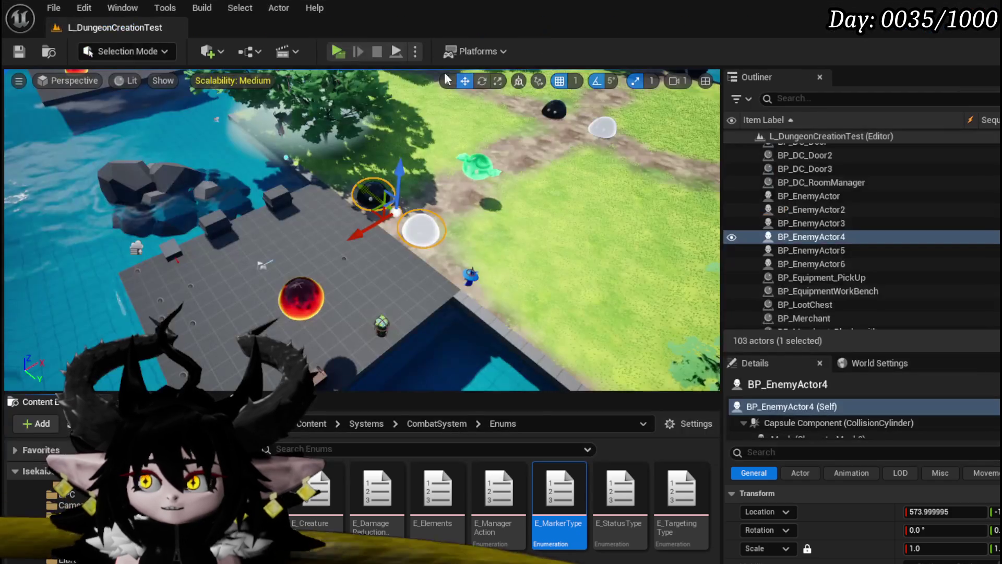
pyautogui.click(337, 52)
pyautogui.press('q')
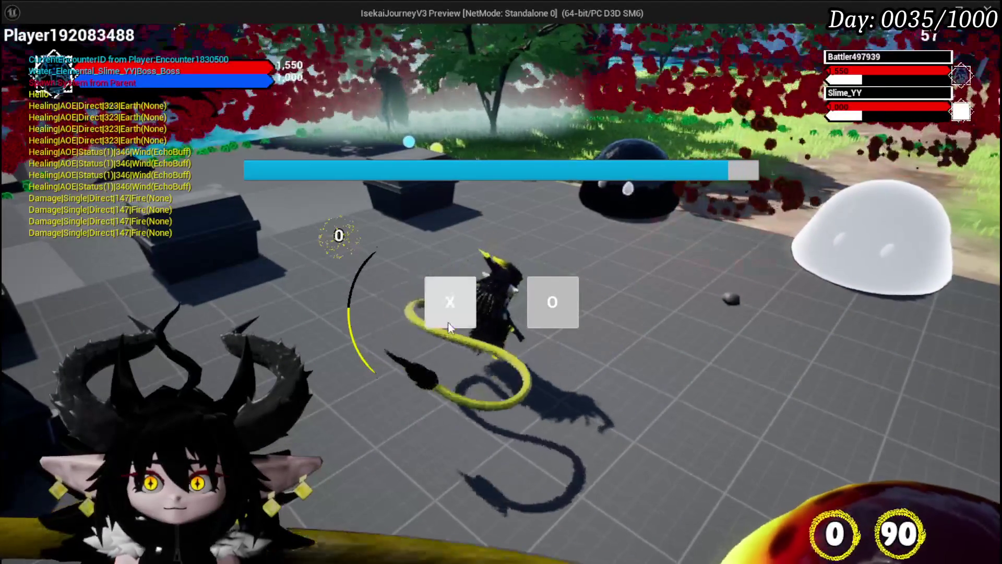
pyautogui.click(461, 302)
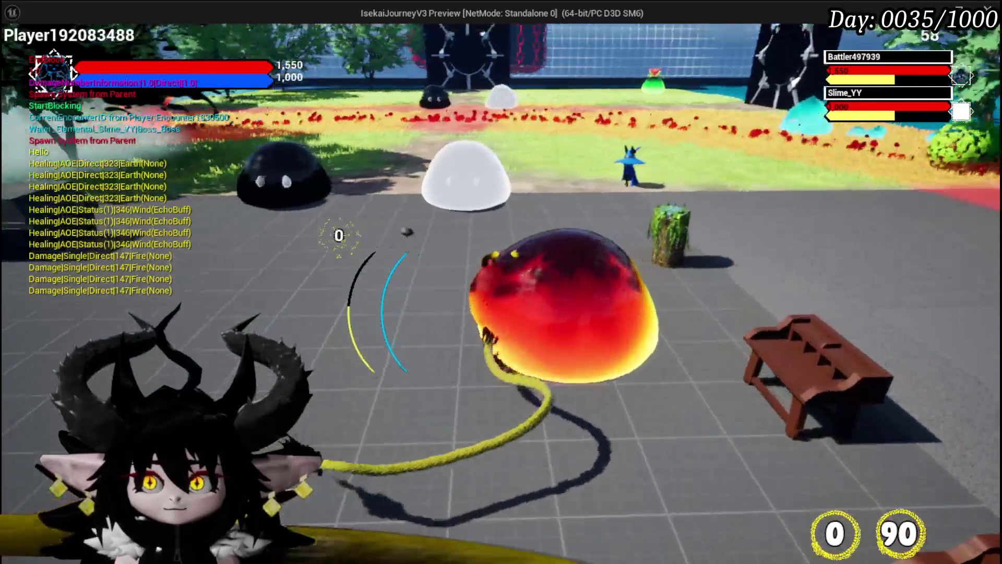
pyautogui.press('Escape')
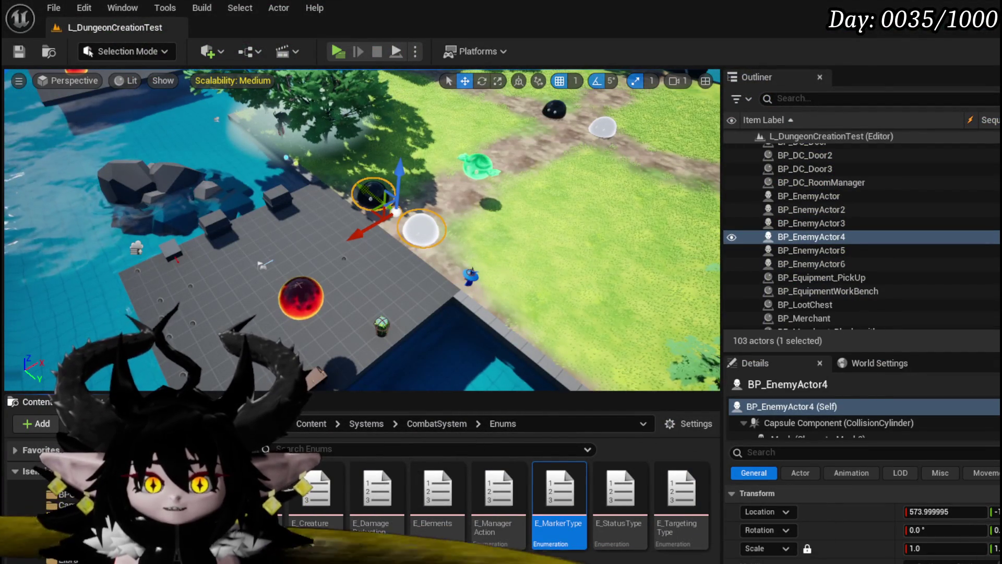
# Step: Back in the boss Blueprint, rearrange Boss Arena Setup, Montage, Spawn Marker, Sequence_Enemy and Do Once nodes
pyautogui.hotkey('alt', 'Tab')
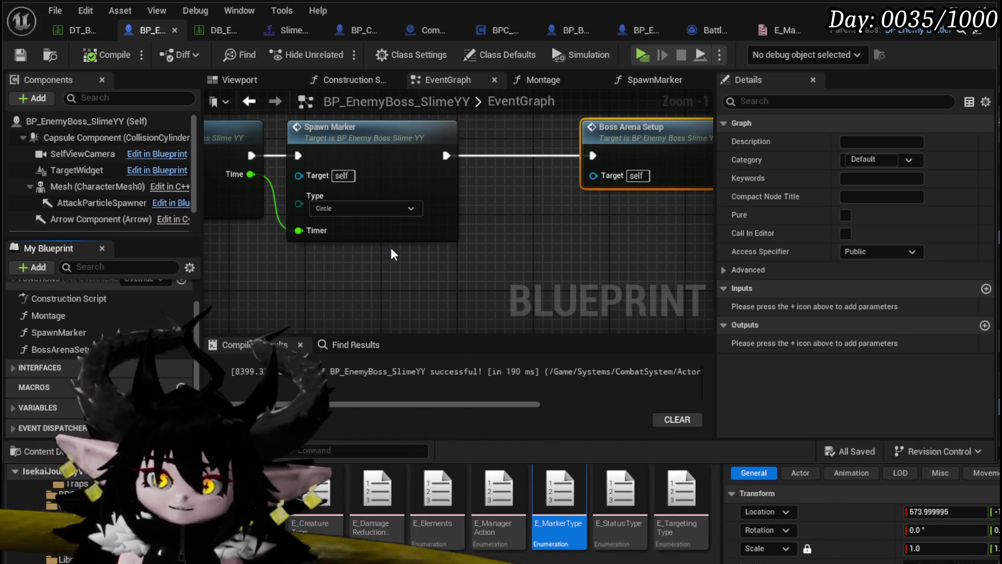
pyautogui.scroll(-2, 392, 253)
pyautogui.moveTo(458, 235)
pyautogui.mouseDown()
pyautogui.moveTo(581, 260)
pyautogui.moveTo(481, 252)
pyautogui.mouseUp()
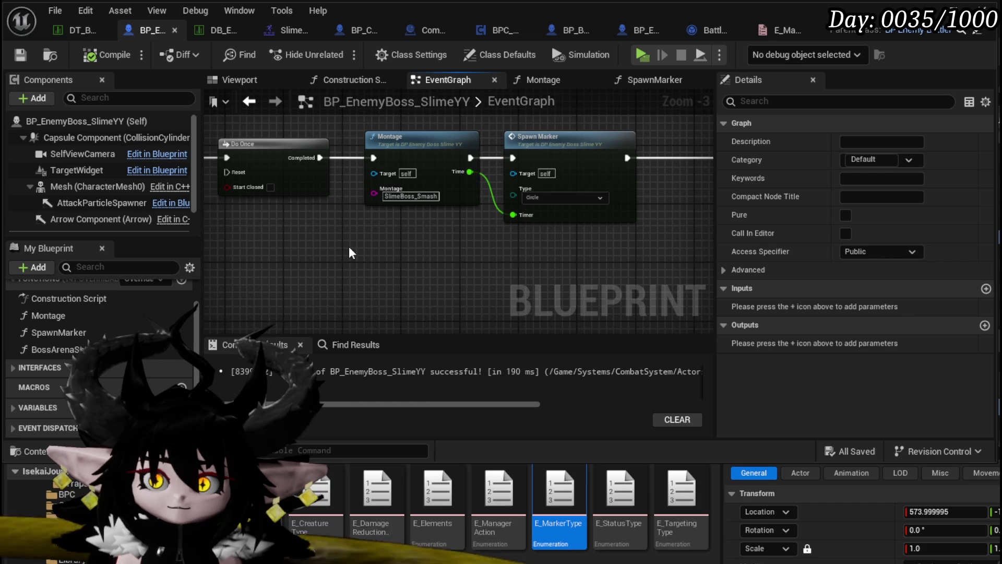
pyautogui.moveTo(386, 251)
pyautogui.mouseDown()
pyautogui.moveTo(321, 249)
pyautogui.moveTo(556, 187)
pyautogui.mouseUp()
pyautogui.click(684, 155)
pyautogui.moveTo(684, 155); pyautogui.dragTo(598, 169)
pyautogui.moveTo(311, 267); pyautogui.dragTo(524, 163)
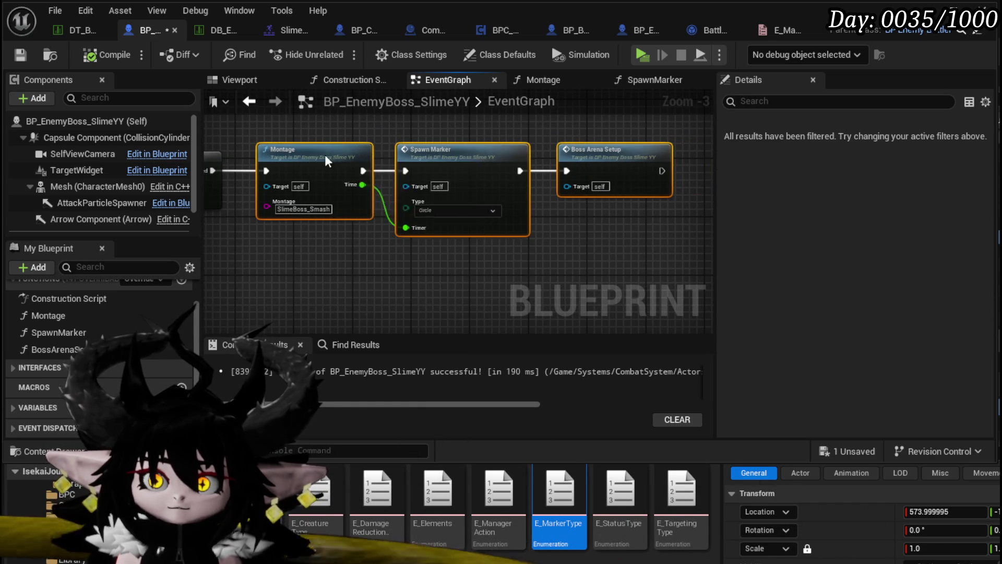
pyautogui.moveTo(325, 154); pyautogui.dragTo(431, 157)
pyautogui.click(376, 250)
pyautogui.scroll(-3, 438, 240)
pyautogui.scroll(3, 317, 240)
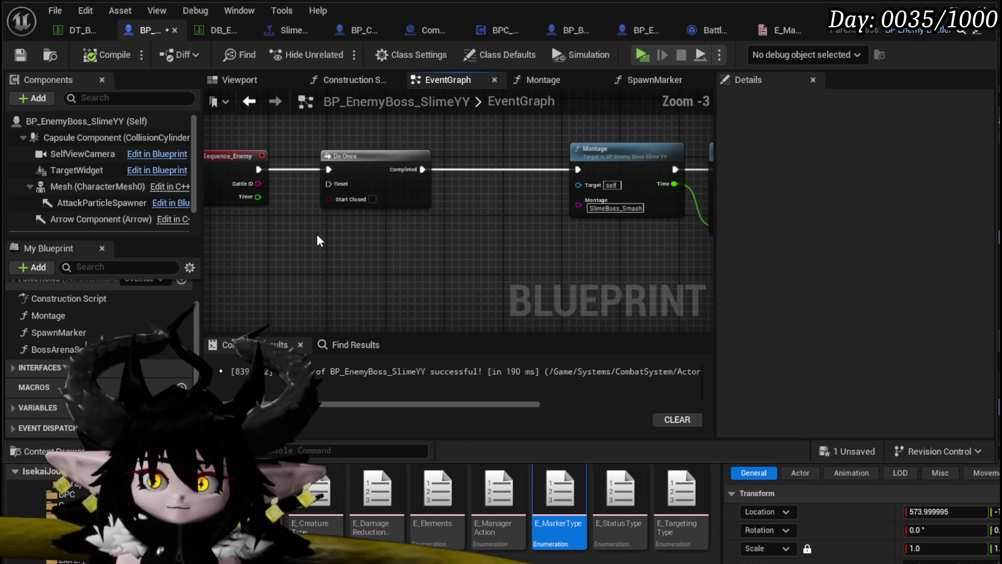
pyautogui.moveTo(204, 238)
pyautogui.mouseDown()
pyautogui.moveTo(412, 147)
pyautogui.moveTo(290, 156)
pyautogui.mouseUp()
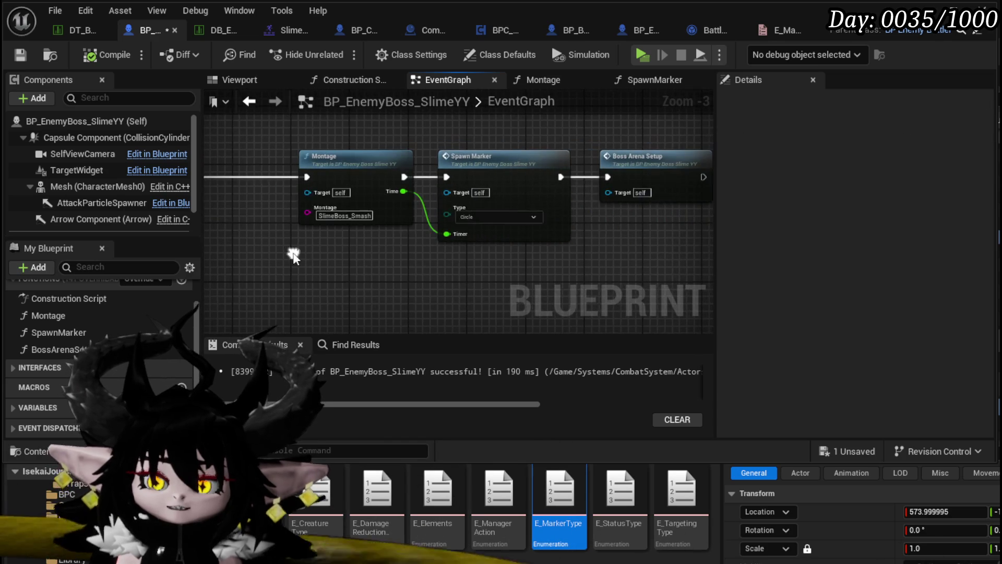
# Step: Copy the Montage and Spawn Marker nodes, paste the duplicate below, and compile
pyautogui.moveTo(353, 287)
pyautogui.mouseDown()
pyautogui.moveTo(293, 270)
pyautogui.moveTo(615, 130)
pyautogui.mouseUp()
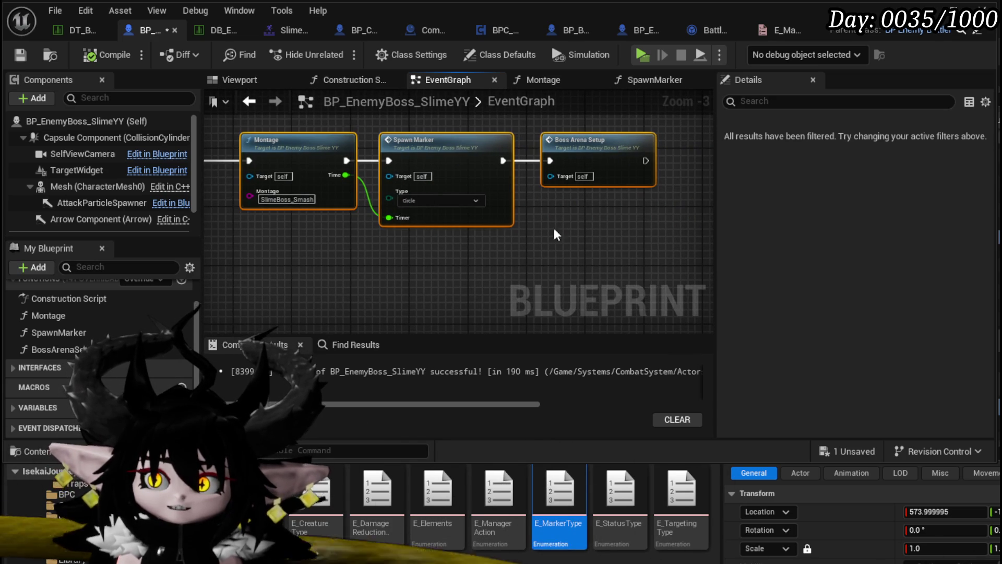
pyautogui.moveTo(306, 257); pyautogui.dragTo(415, 188)
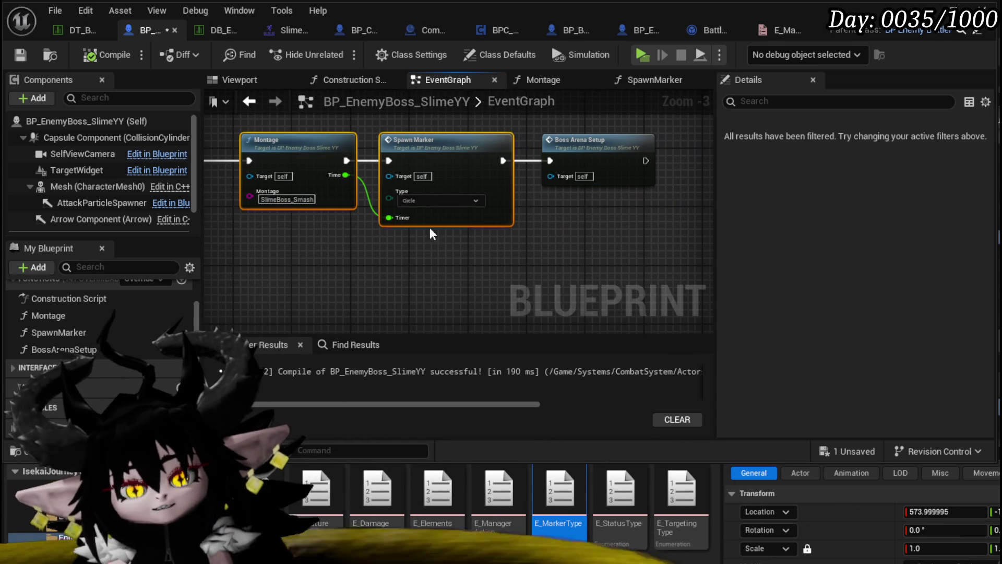
pyautogui.hotkey('ctrl', 'c')
pyautogui.hotkey('ctrl', 'v')
pyautogui.moveTo(444, 280); pyautogui.dragTo(498, 179)
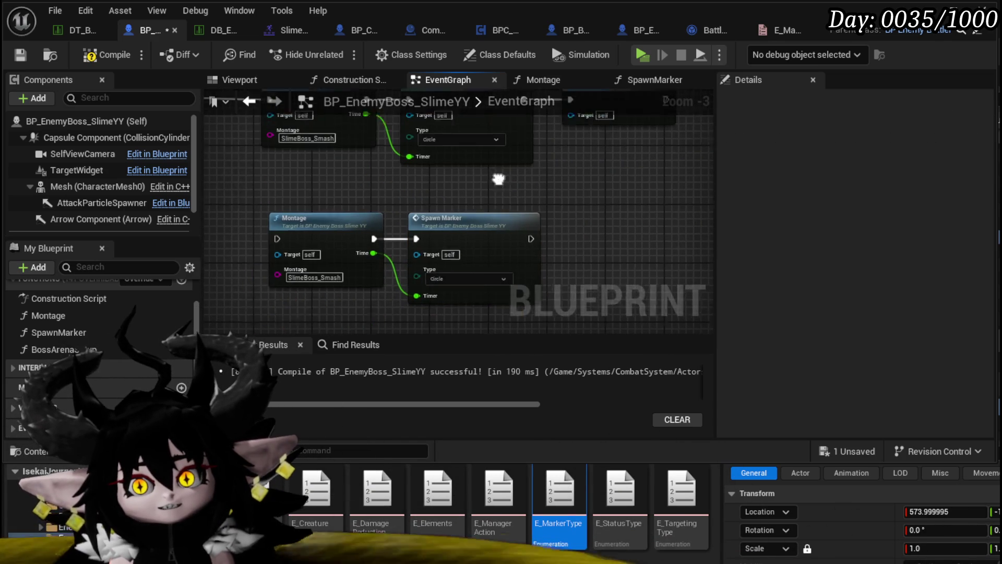
pyautogui.moveTo(388, 205); pyautogui.dragTo(437, 242)
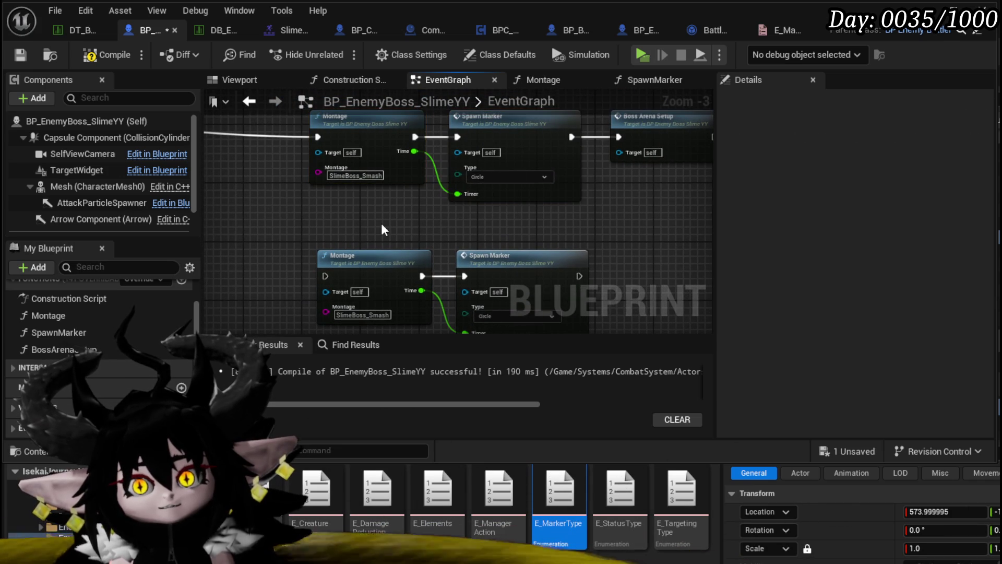
pyautogui.click(84, 57)
pyautogui.moveTo(280, 202); pyautogui.dragTo(326, 204)
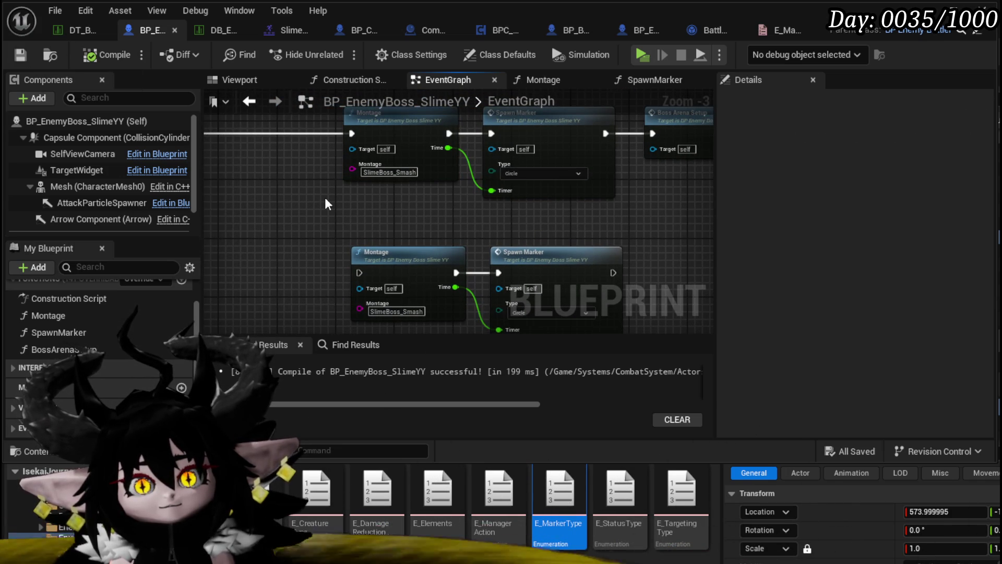
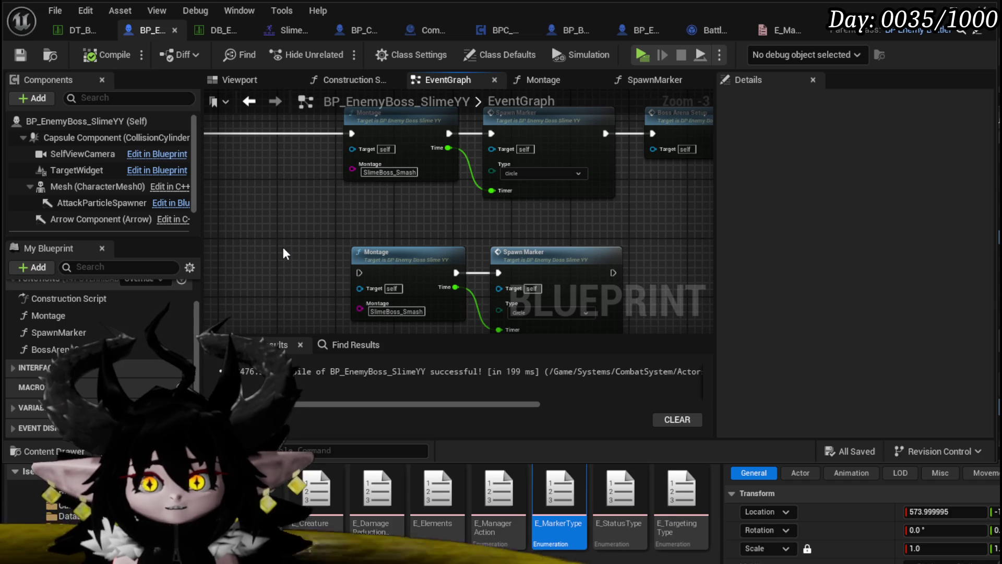
# Step: Add a new function named AbilityTree to BP_EnemyBoss_SlimeYY, then compile and save
pyautogui.scroll(1, 134, 327)
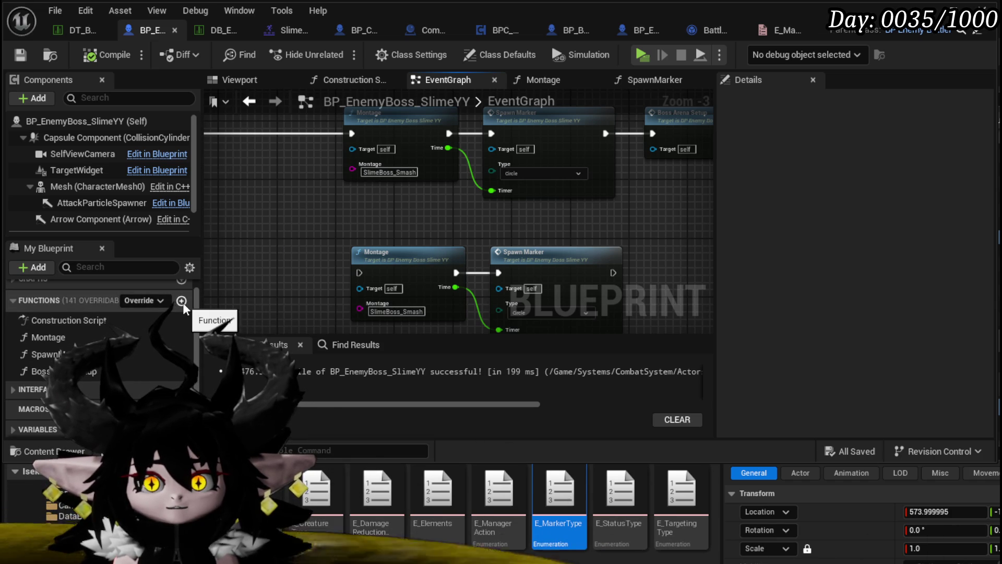
pyautogui.click(182, 301)
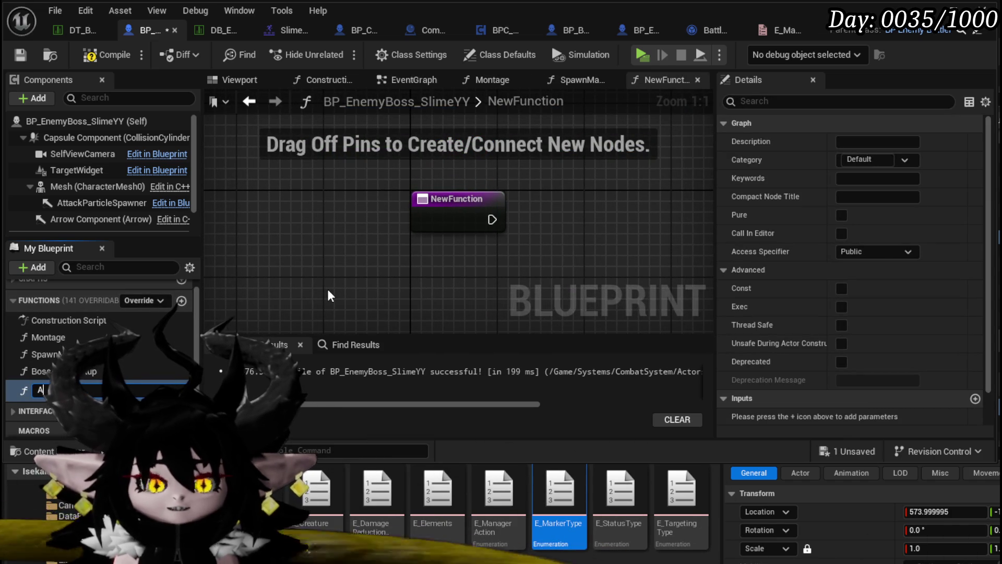
pyautogui.write('Activate')
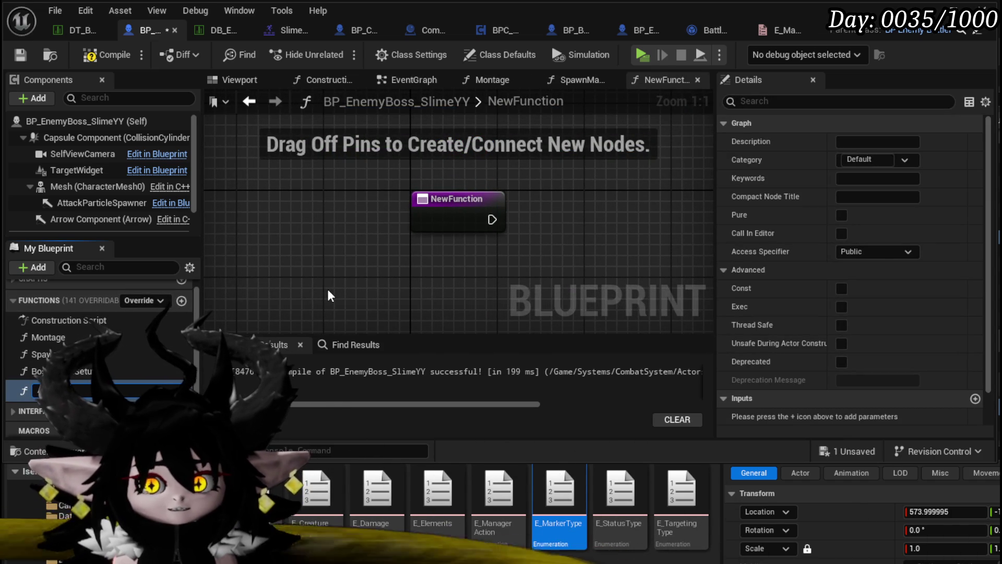
pyautogui.press('Return')
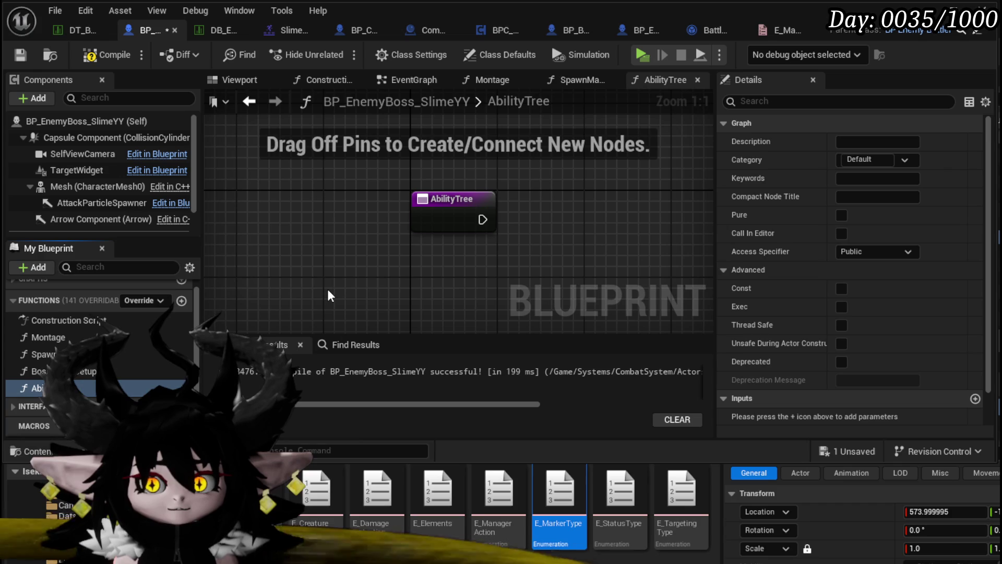
pyautogui.click(99, 55)
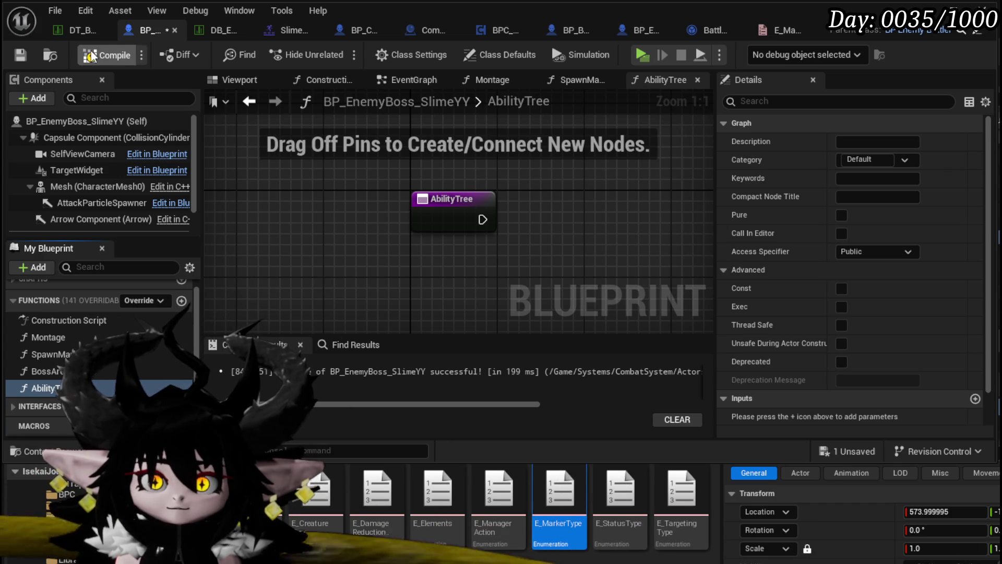
pyautogui.click(21, 55)
pyautogui.click(454, 200)
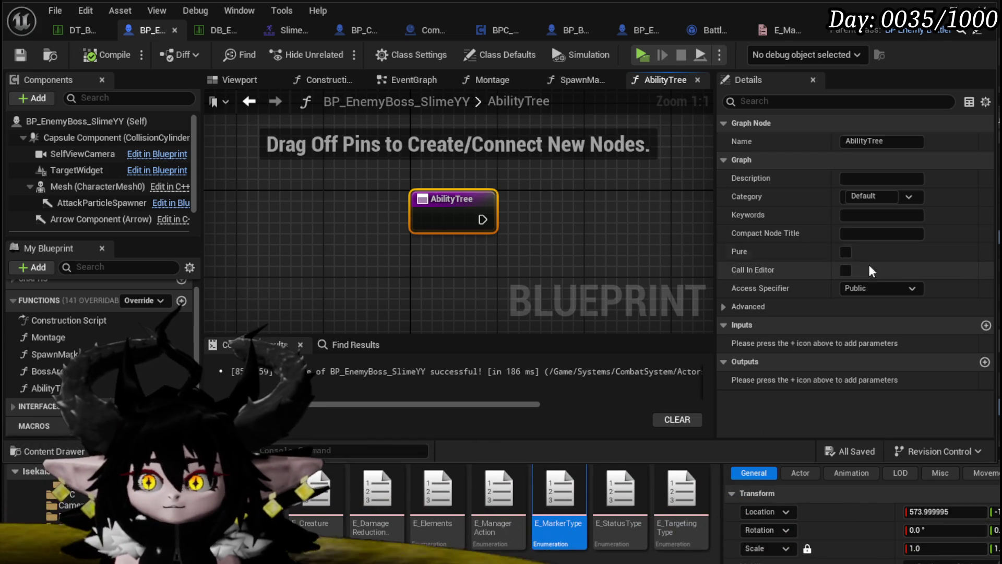
# Step: Give AbilityTree an Integer input parameter named Index and compile the blueprint
pyautogui.click(986, 324)
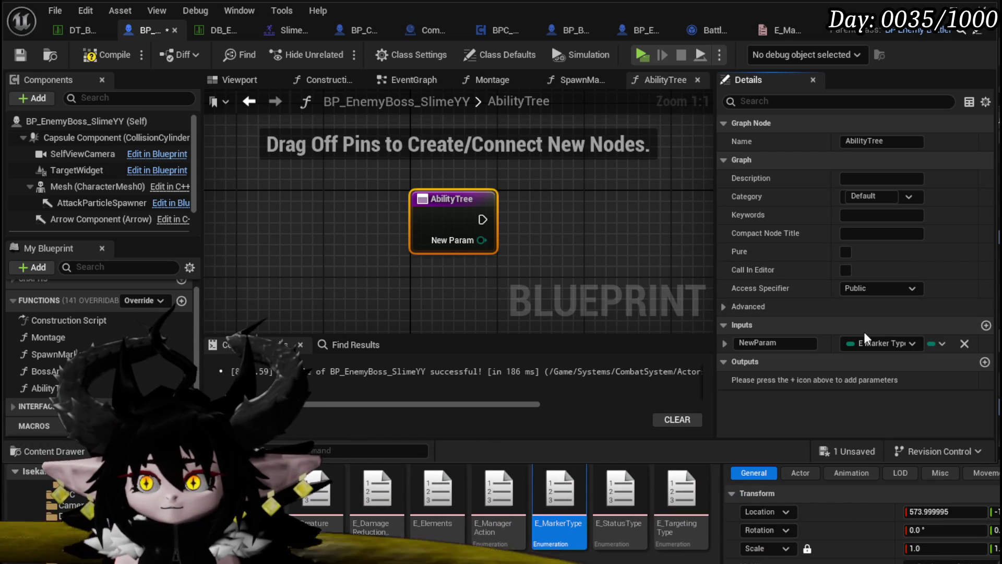
pyautogui.click(869, 345)
pyautogui.click(897, 412)
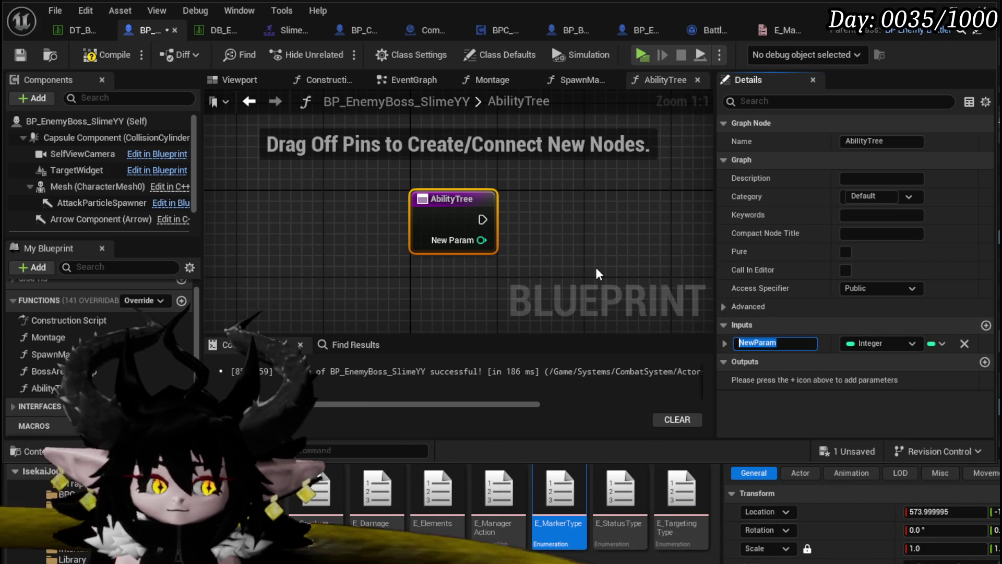
pyautogui.write('Index')
pyautogui.press('Return')
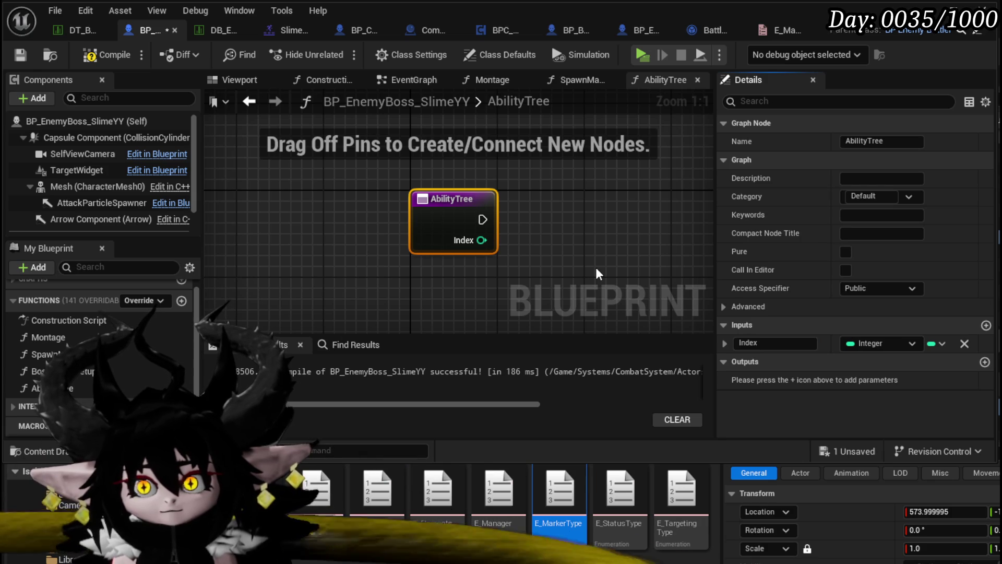
pyautogui.click(99, 55)
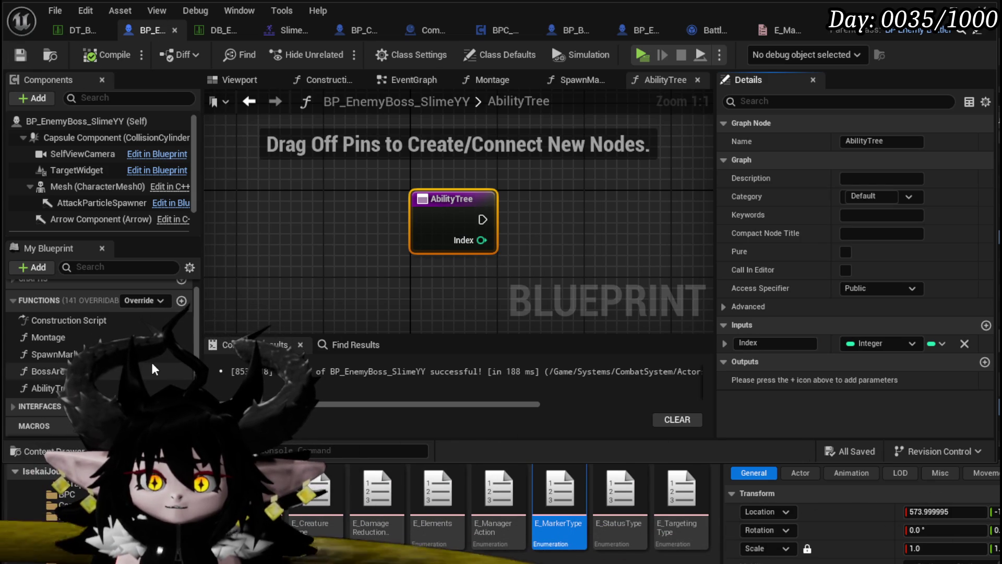
pyautogui.scroll(-3, 151, 363)
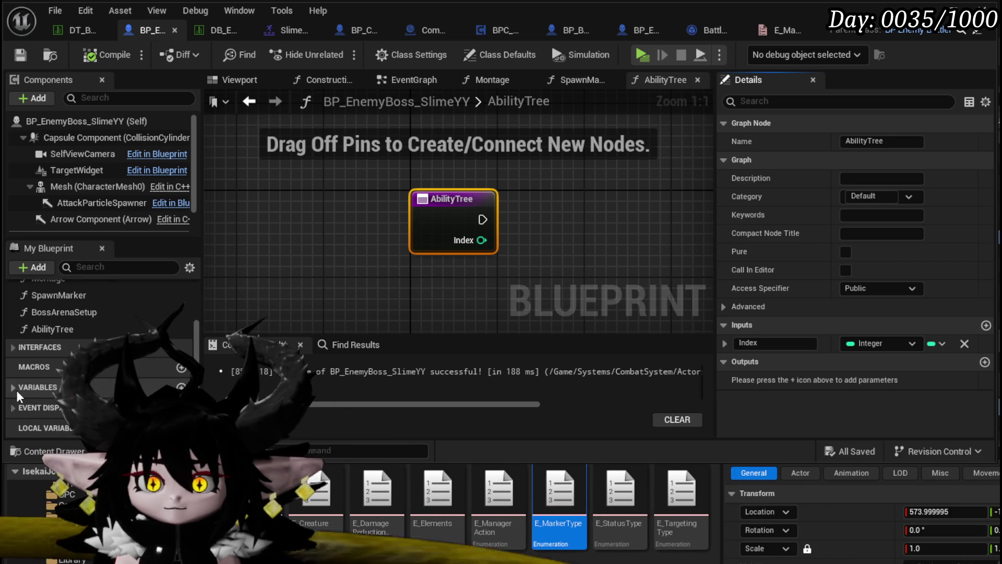
pyautogui.scroll(3, 17, 390)
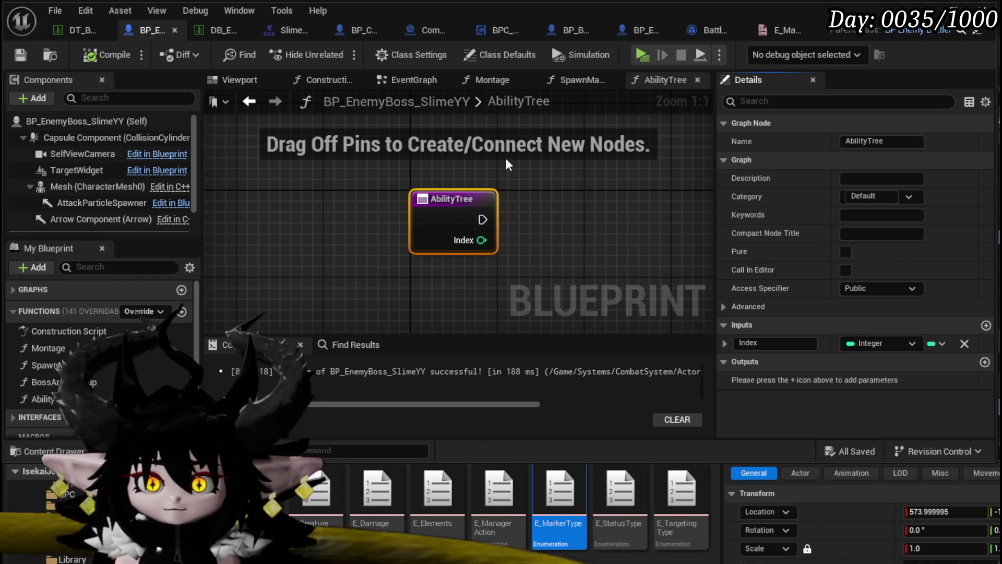
pyautogui.click(372, 181)
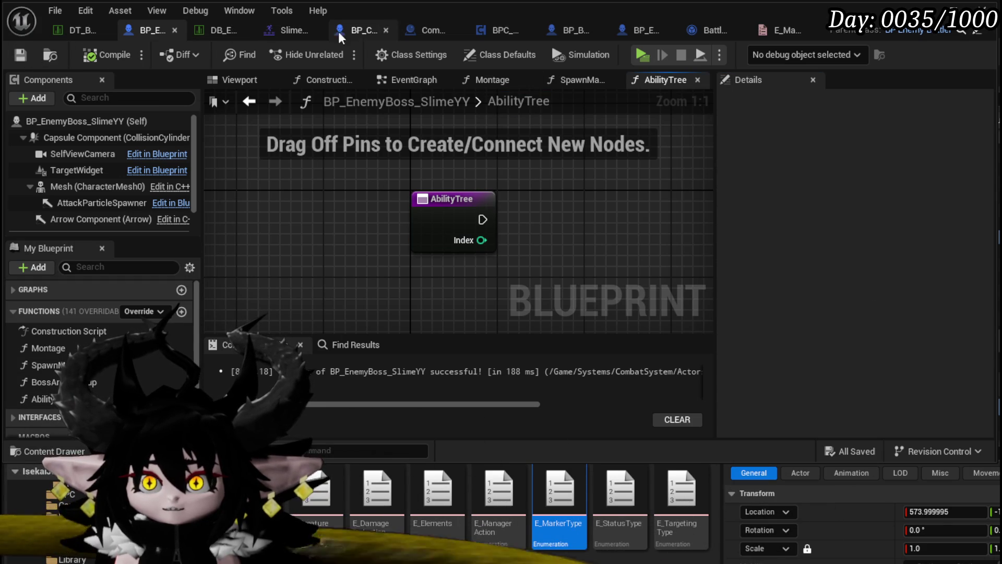
# Step: Add a Get Combat Logic variable node to the AbilityTree graph
pyautogui.scroll(-2, 356, 184)
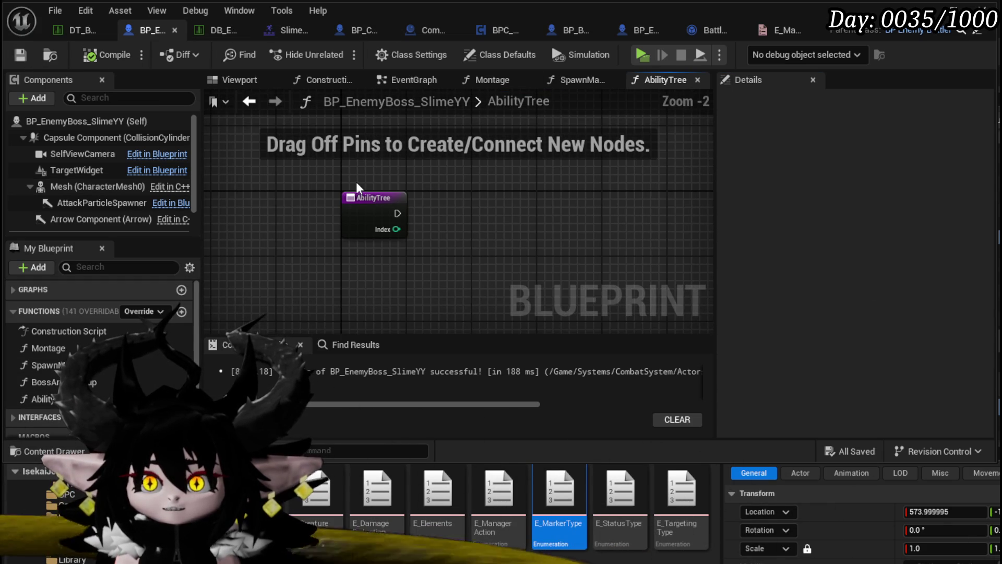
pyautogui.rightClick(276, 207)
pyautogui.write('log')
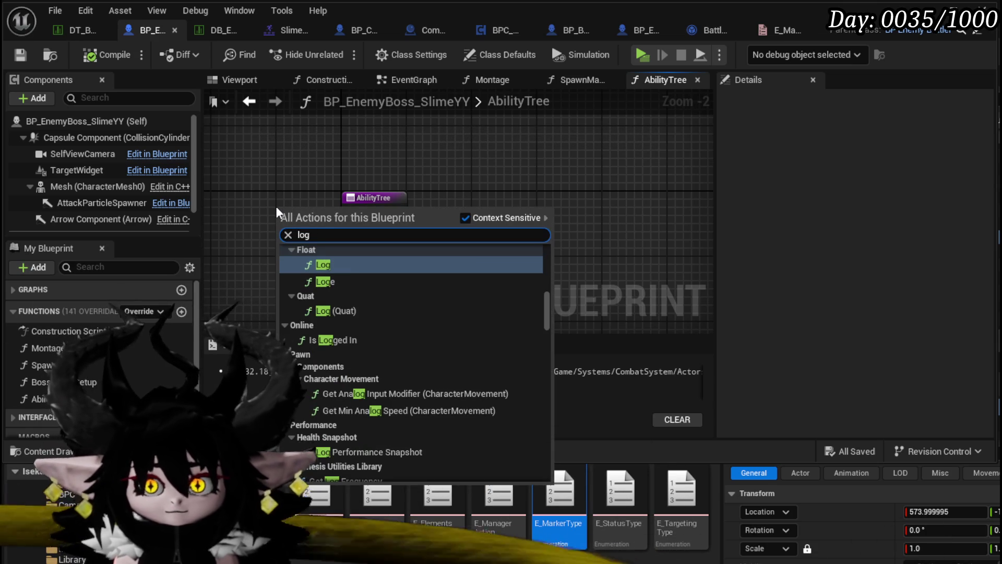
pyautogui.write('ic')
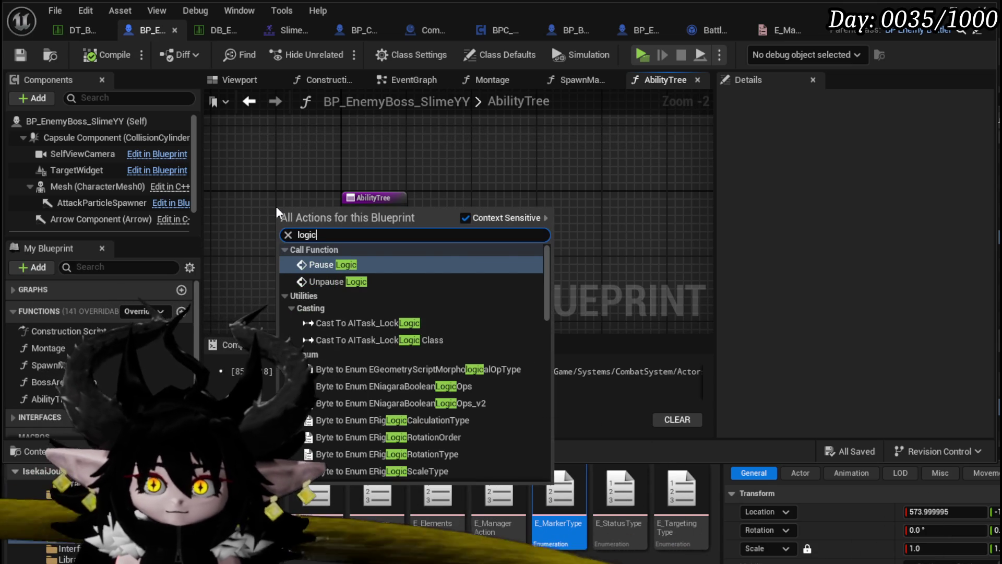
pyautogui.scroll(-10, 412, 358)
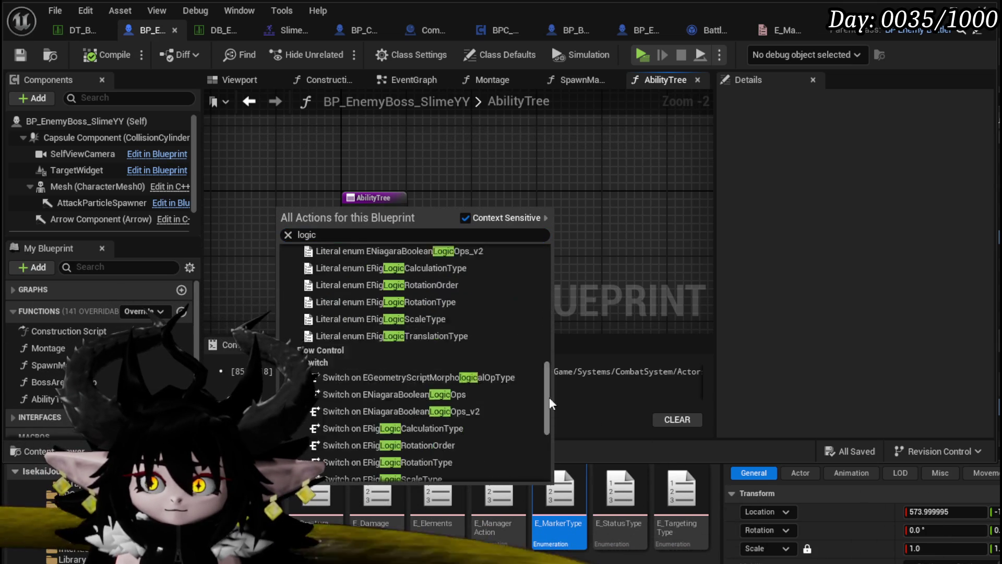
pyautogui.moveTo(549, 397); pyautogui.dragTo(545, 449)
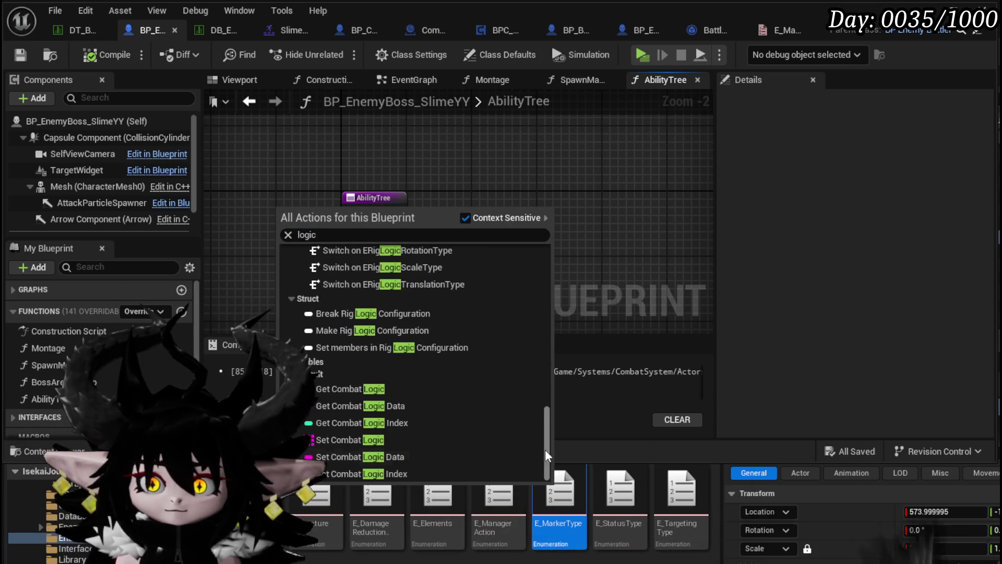
pyautogui.click(392, 388)
# Step: Feed Combat Logic into a GET node and wire the Index input into its index
pyautogui.moveTo(338, 208)
pyautogui.mouseDown()
pyautogui.moveTo(388, 172)
pyautogui.moveTo(464, 210)
pyautogui.mouseUp()
pyautogui.write('get')
pyautogui.click(539, 313)
pyautogui.moveTo(397, 229)
pyautogui.mouseDown()
pyautogui.moveTo(494, 243)
pyautogui.moveTo(475, 234)
pyautogui.mouseUp()
pyautogui.moveTo(292, 207); pyautogui.dragTo(365, 156)
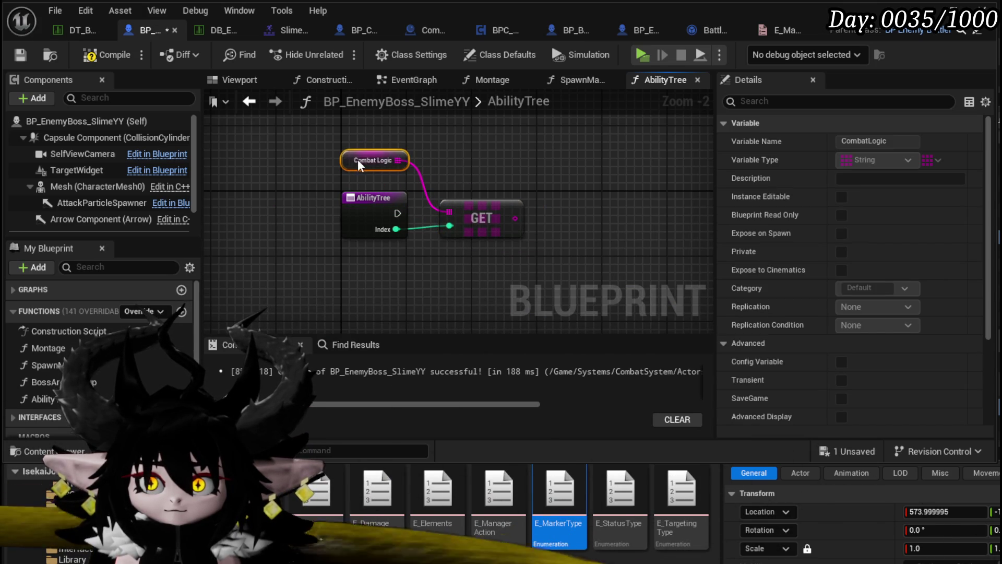
# Step: Arrange the Combat Logic and GET nodes neatly beside the entry node
pyautogui.click(514, 183)
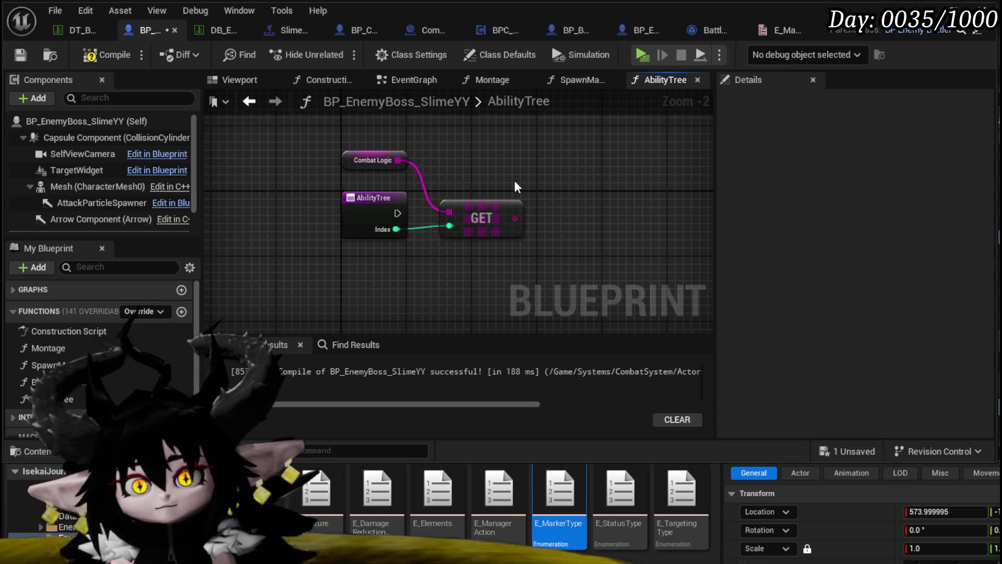
pyautogui.moveTo(359, 163); pyautogui.dragTo(460, 184)
pyautogui.moveTo(490, 219); pyautogui.dragTo(510, 262)
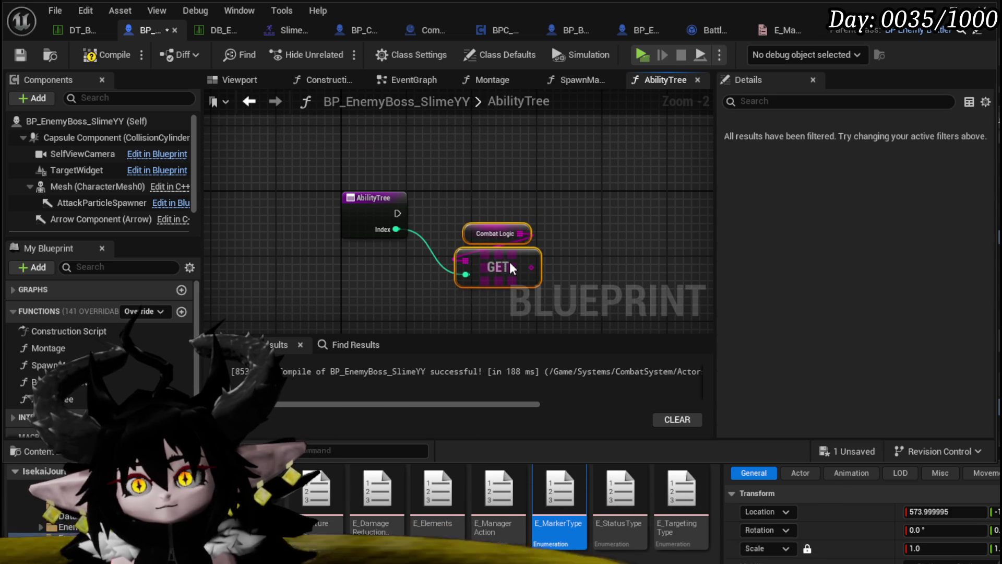
pyautogui.click(471, 177)
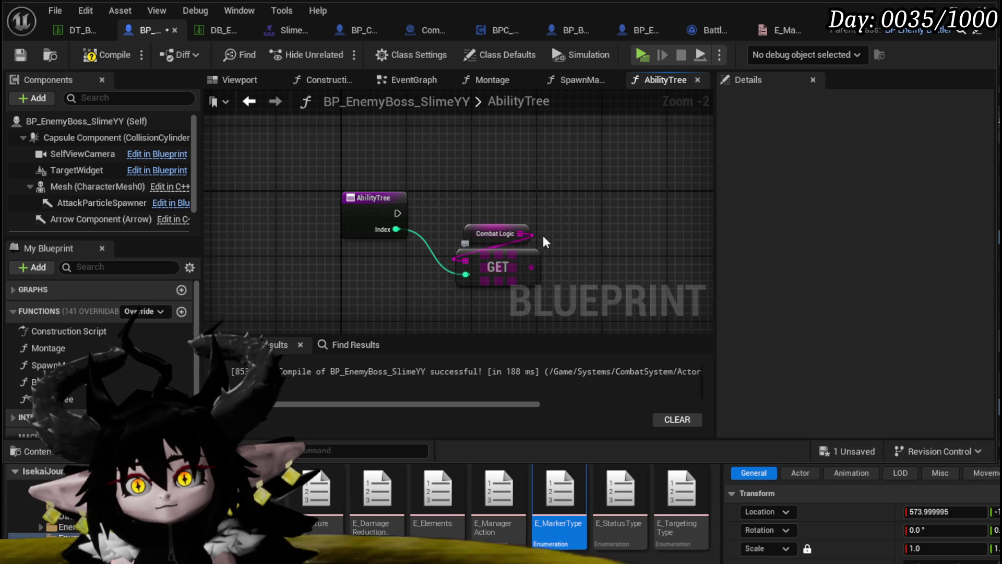
pyautogui.moveTo(397, 213)
pyautogui.mouseDown()
pyautogui.moveTo(547, 224)
pyautogui.moveTo(544, 216)
pyautogui.mouseUp()
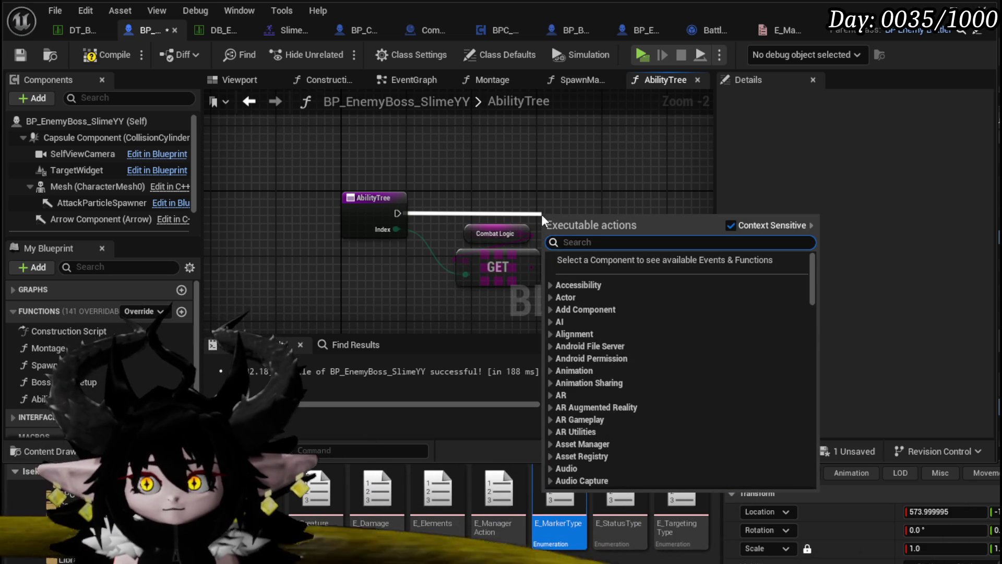
# Step: Drive a new Switch on String node from the GET result, executed from AbilityTree's entry
pyautogui.press('Escape')
pyautogui.moveTo(483, 263); pyautogui.dragTo(559, 236)
pyautogui.write('swit')
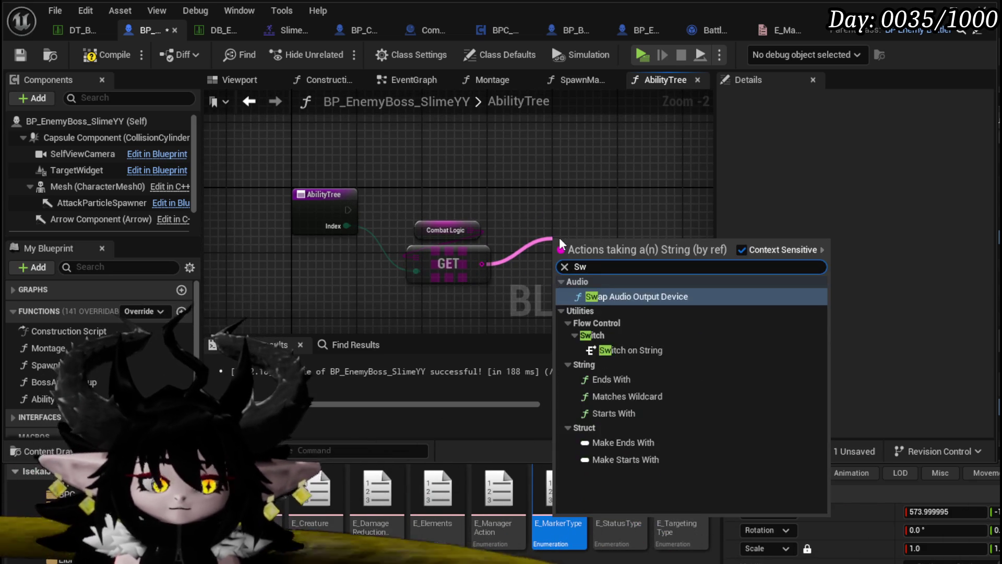
pyautogui.press('Return')
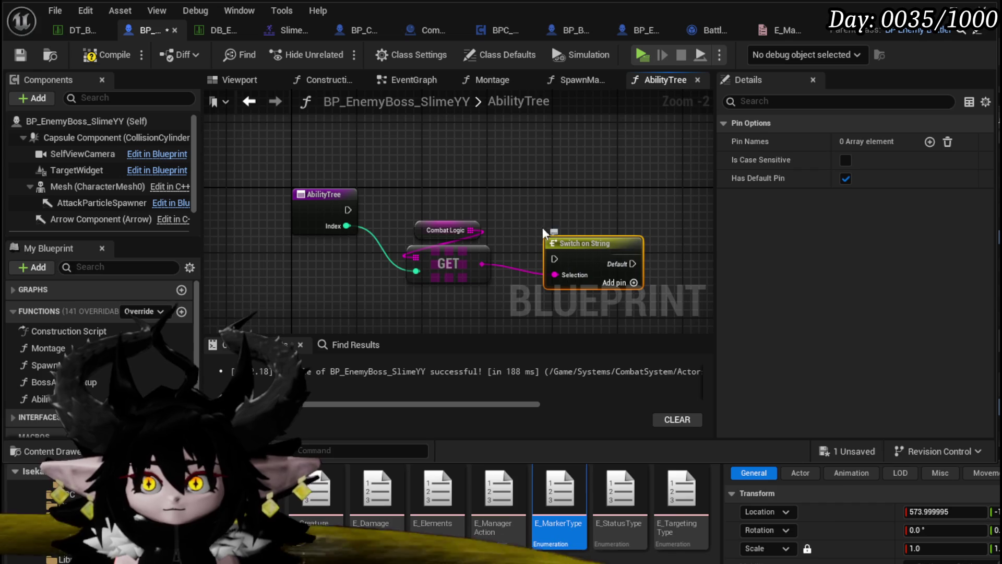
pyautogui.moveTo(519, 249)
pyautogui.mouseDown()
pyautogui.moveTo(554, 257)
pyautogui.moveTo(574, 206)
pyautogui.moveTo(563, 194)
pyautogui.mouseUp()
# Step: Compile and save the blueprint with the new switch in place
pyautogui.moveTo(427, 207)
pyautogui.mouseDown()
pyautogui.moveTo(473, 271)
pyautogui.moveTo(374, 152)
pyautogui.moveTo(441, 220)
pyautogui.moveTo(412, 156)
pyautogui.mouseUp()
pyautogui.click(437, 197)
pyautogui.click(110, 54)
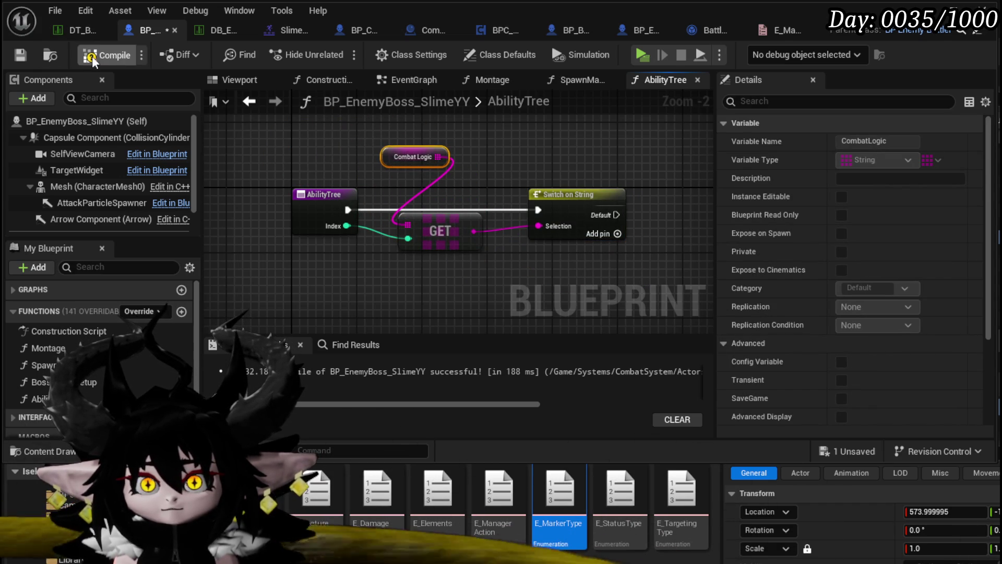
pyautogui.click(26, 53)
# Step: Add two case pins to the Switch on String and tidy the Combat Logic node
pyautogui.click(616, 234)
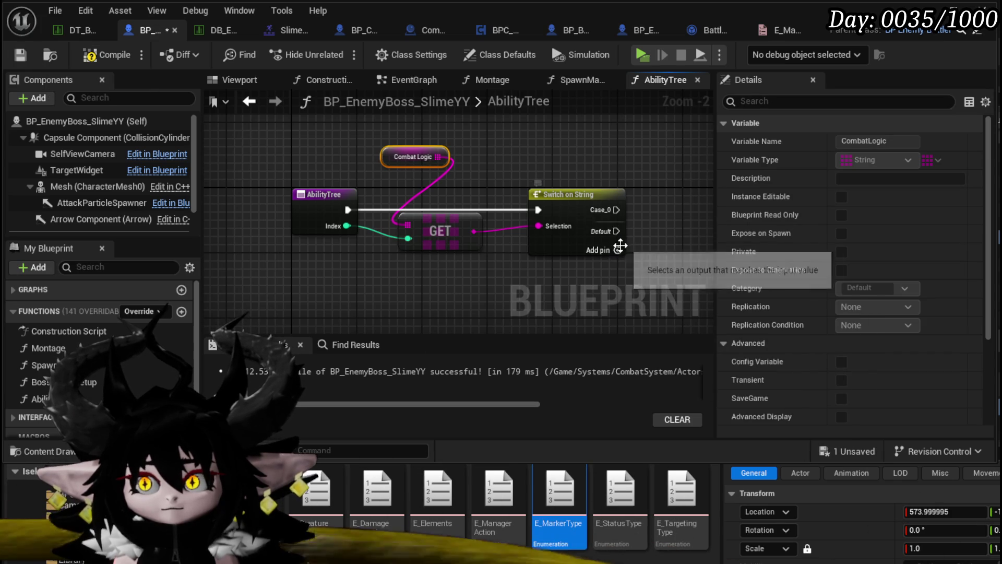
pyautogui.click(616, 251)
pyautogui.moveTo(669, 254); pyautogui.dragTo(534, 238)
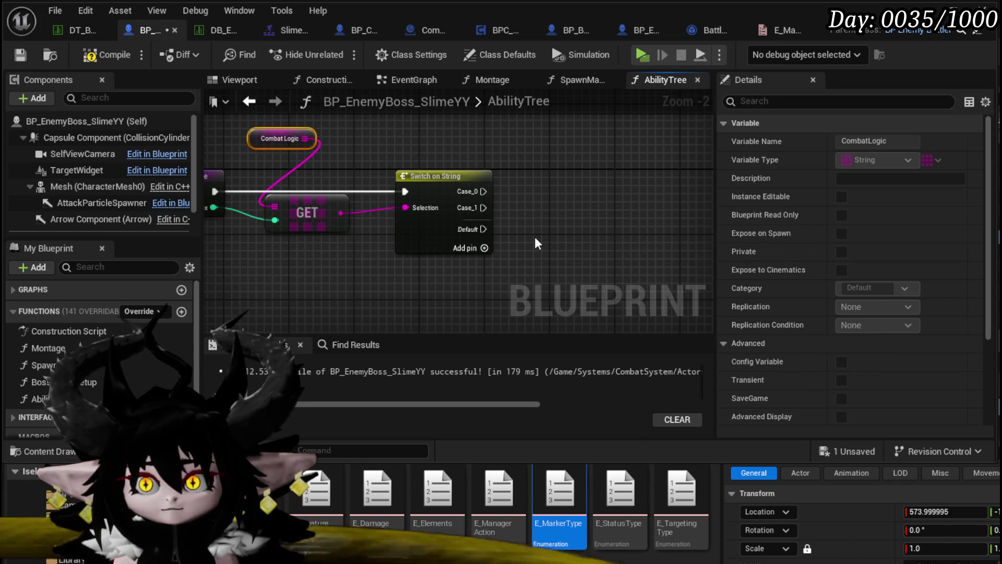
pyautogui.click(260, 149)
pyautogui.moveTo(296, 143); pyautogui.dragTo(312, 168)
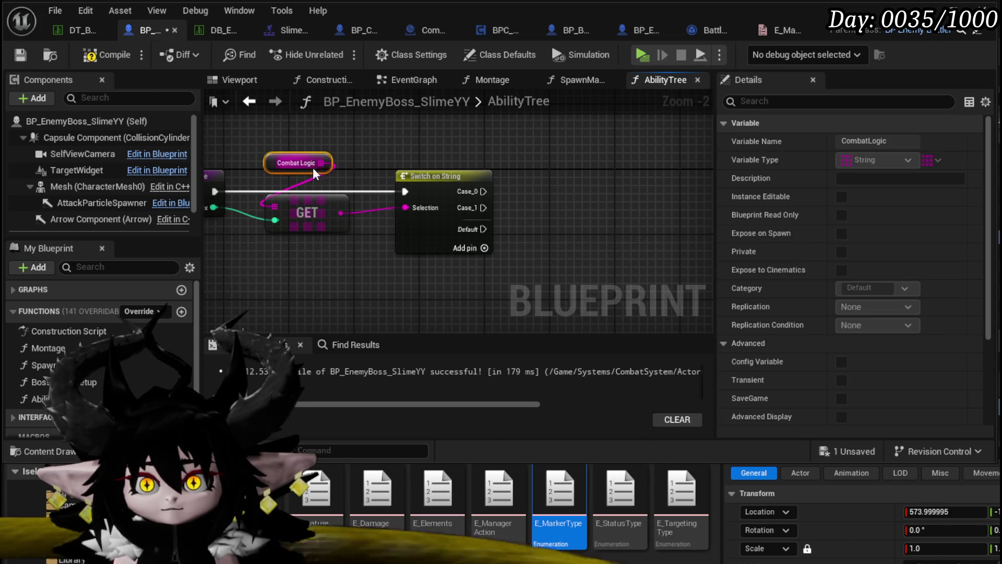
pyautogui.click(449, 178)
# Step: Rename the switch's first two case pins to Start and Smash
pyautogui.click(895, 160)
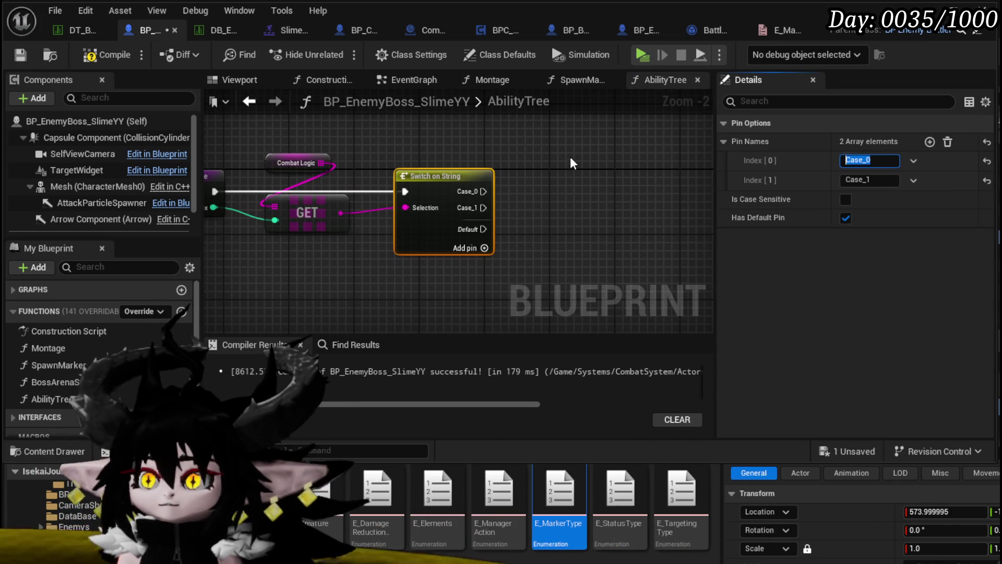
pyautogui.write('Start')
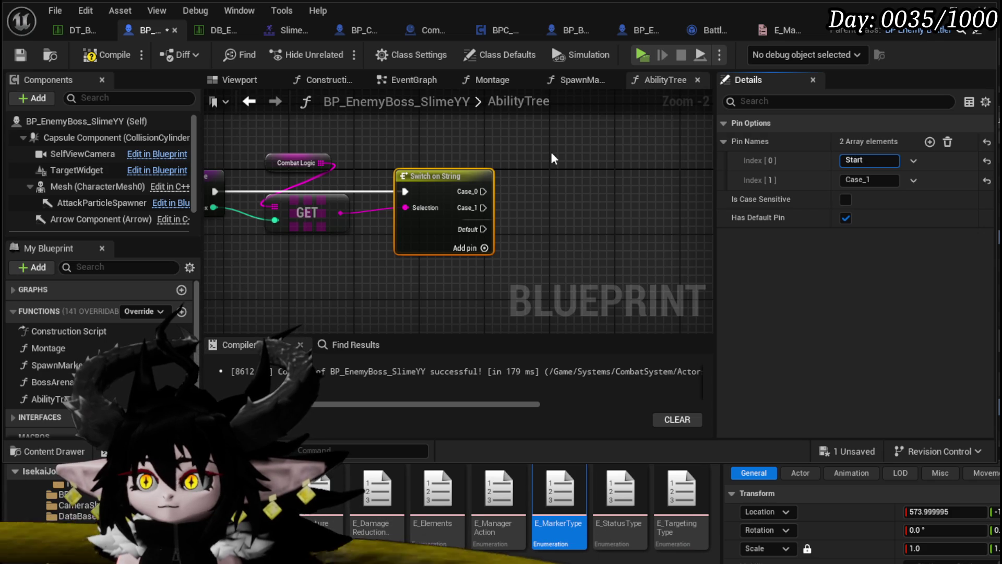
pyautogui.click(551, 153)
pyautogui.click(440, 223)
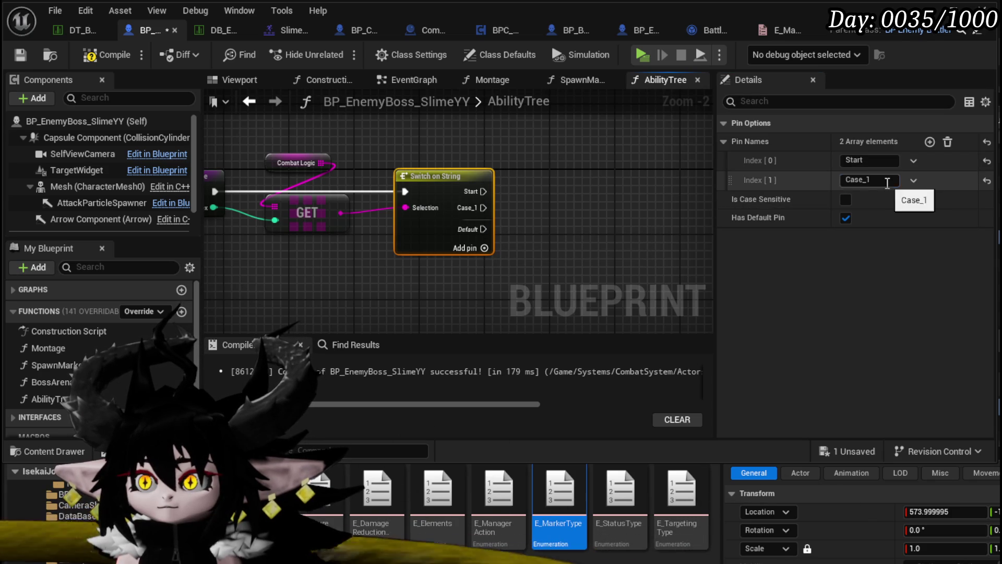
pyautogui.click(869, 180)
pyautogui.write('C')
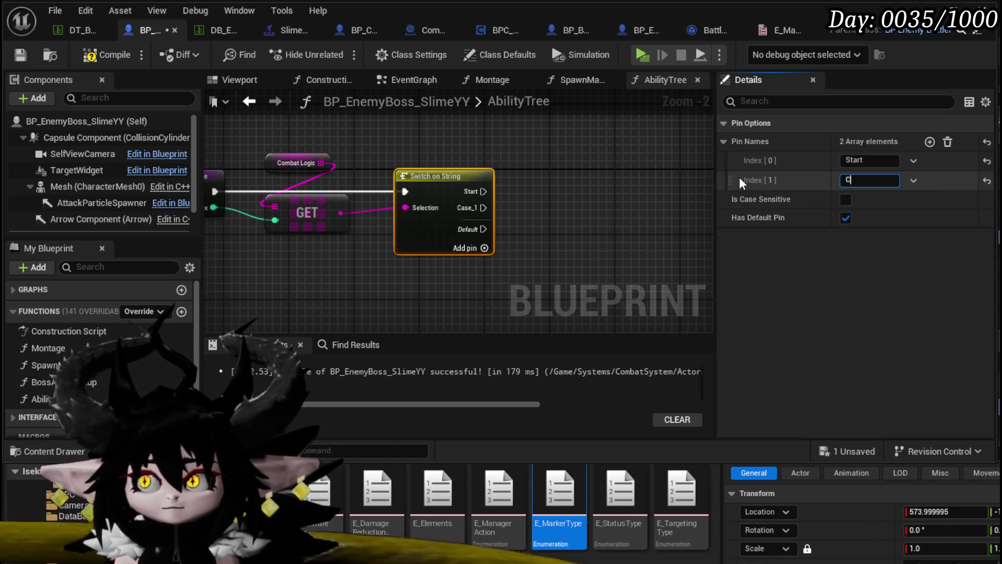
pyautogui.press('BackSpace')
pyautogui.write('Sma')
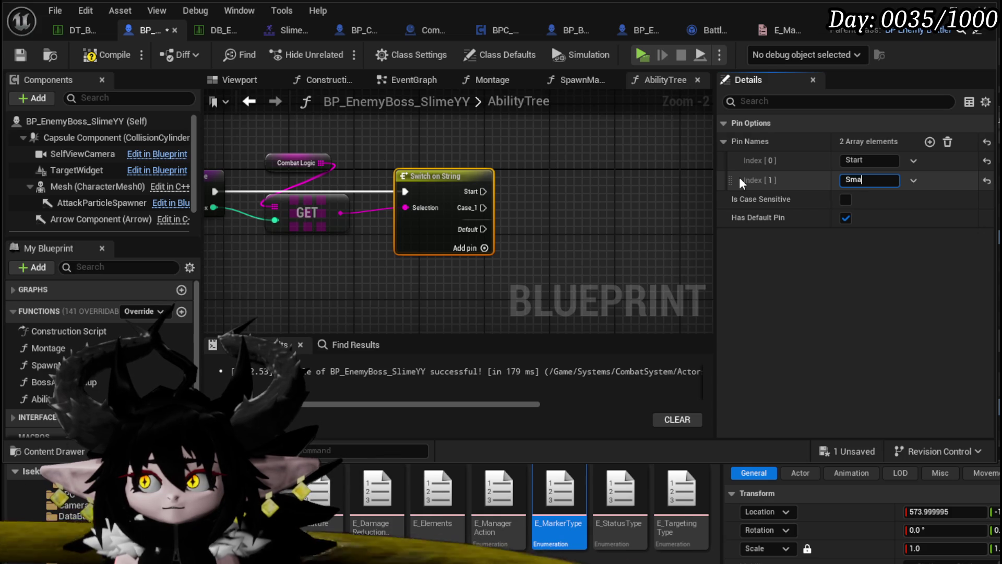
pyautogui.write('sh')
pyautogui.press('Return')
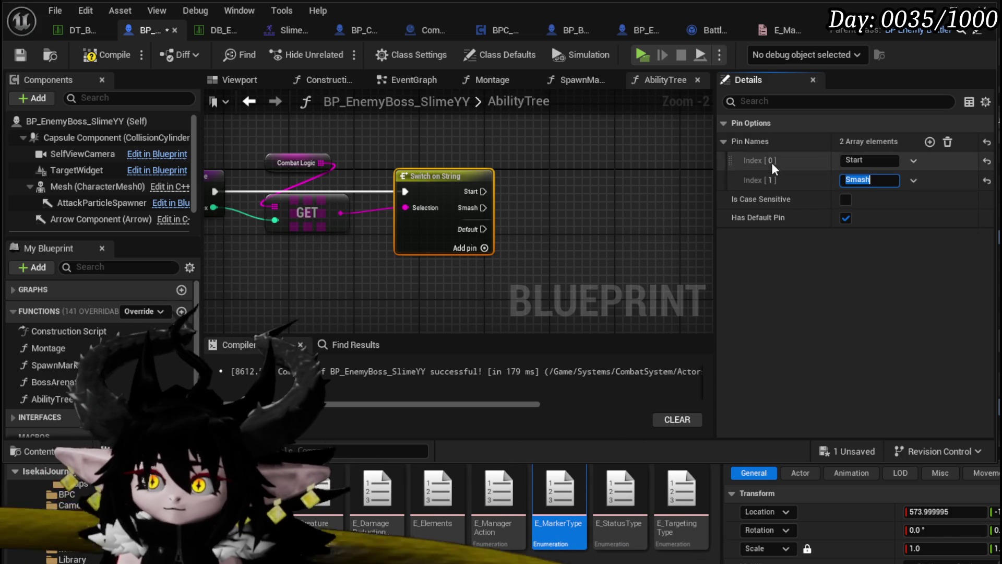
pyautogui.click(929, 142)
# Step: Name the third switch case CLL, then compile and save the blueprint
pyautogui.click(876, 201)
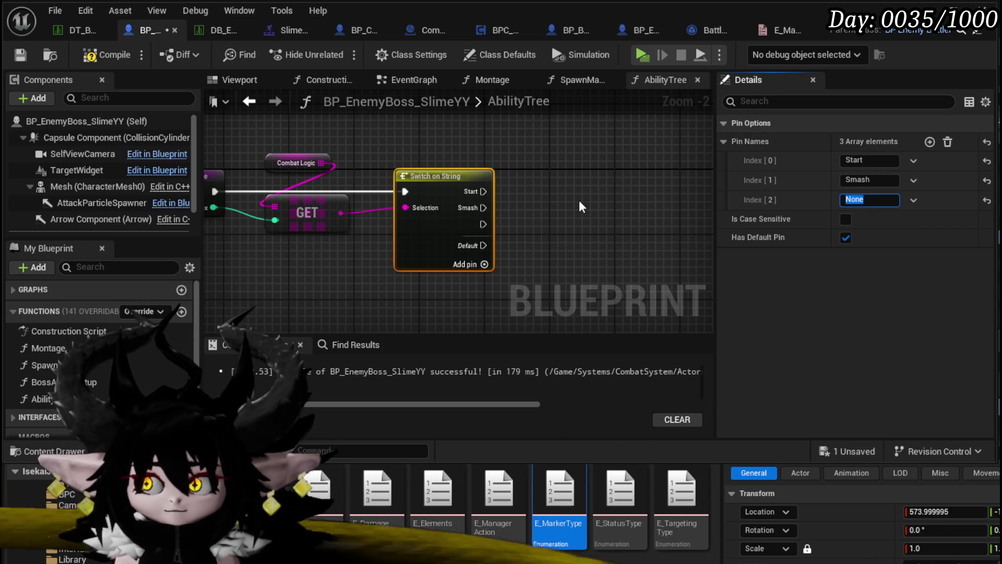
pyautogui.write('Sma')
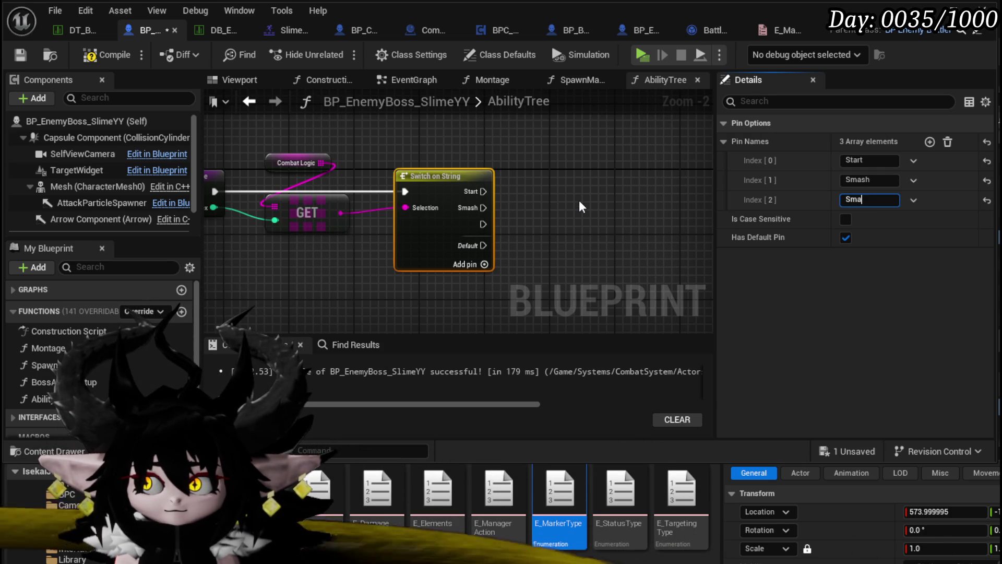
pyautogui.write('sh')
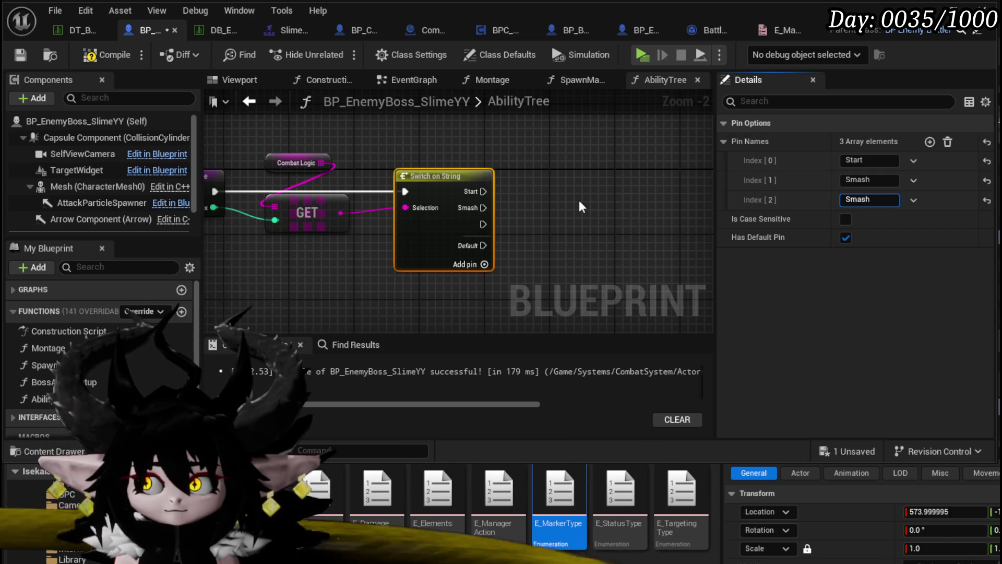
pyautogui.press('BackSpace')
pyautogui.press('BackSpace')
pyautogui.press('BackSpace')
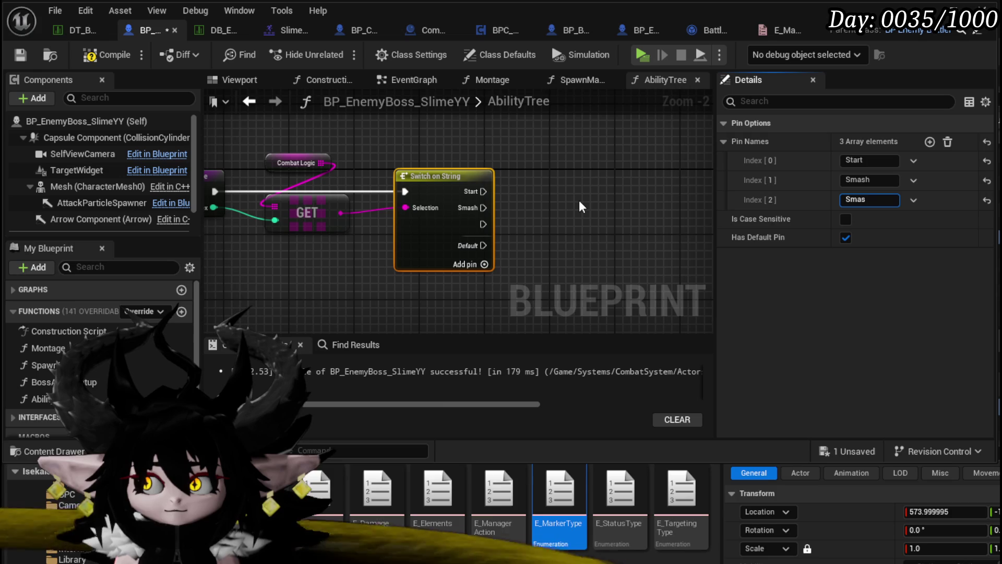
pyautogui.write('CLL')
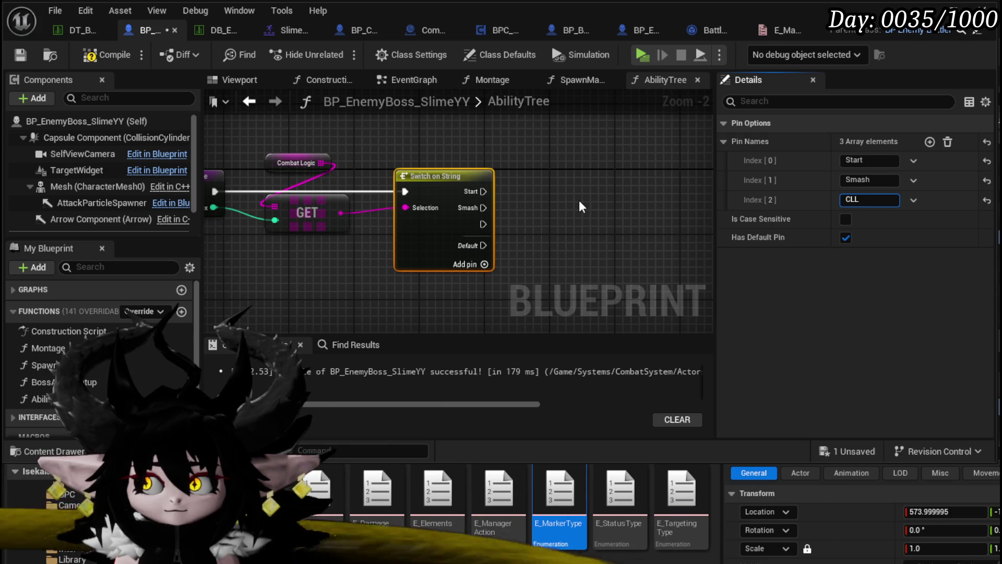
pyautogui.press('Return')
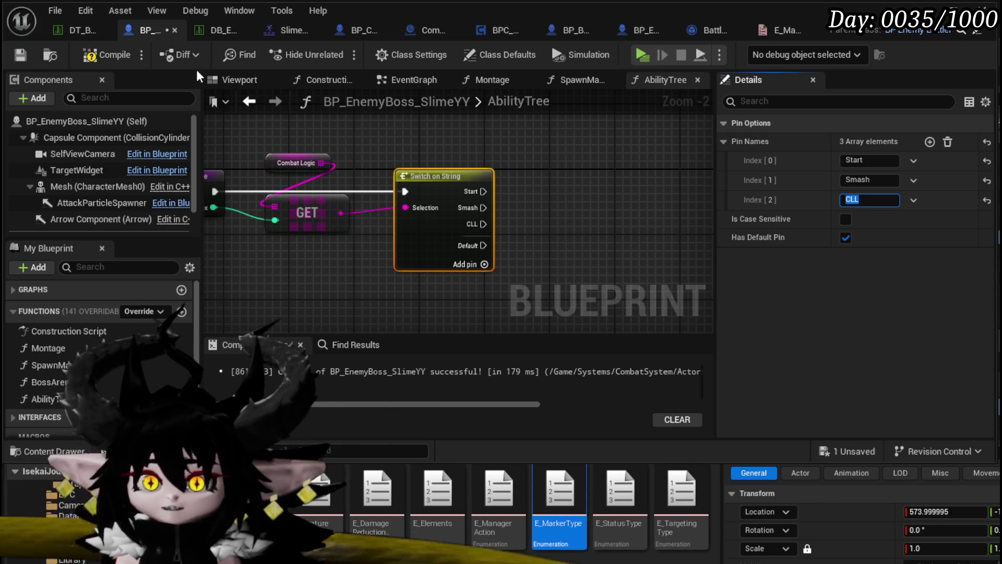
pyautogui.click(100, 54)
pyautogui.click(27, 55)
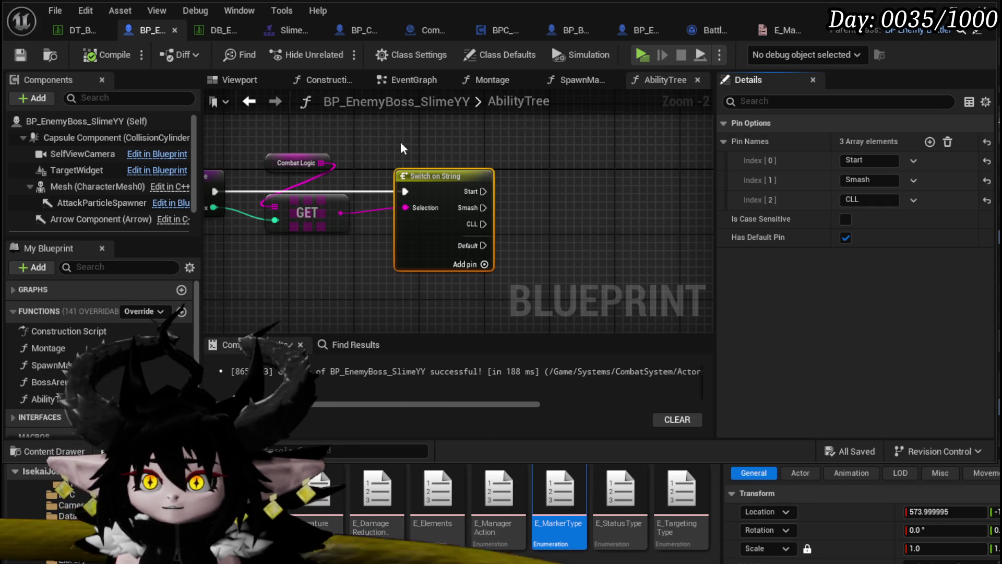
# Step: Return to the EventGraph and place an AbilityTree function call there
pyautogui.moveTo(399, 142); pyautogui.dragTo(513, 151)
pyautogui.click(430, 114)
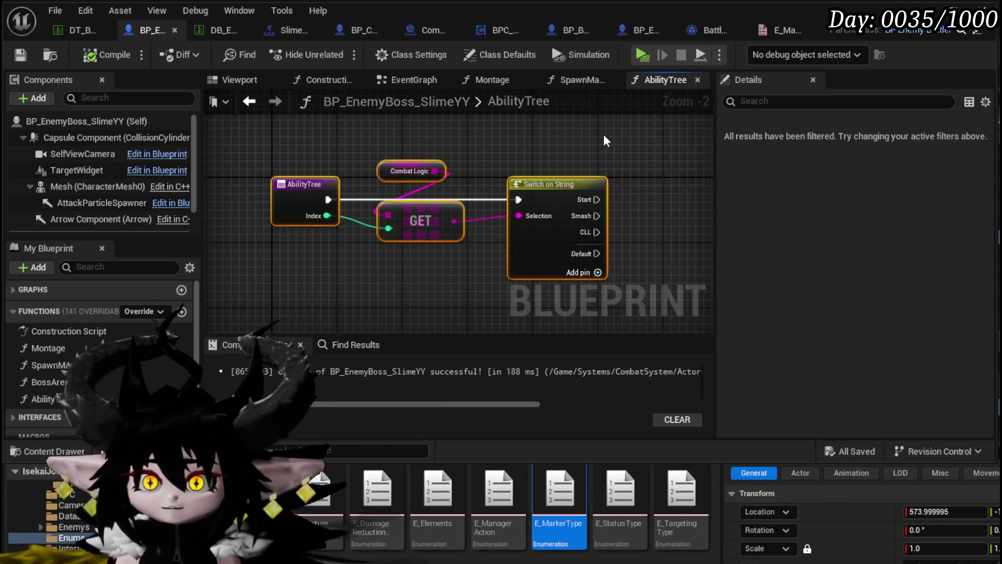
pyautogui.click(416, 83)
pyautogui.moveTo(44, 399); pyautogui.dragTo(351, 242)
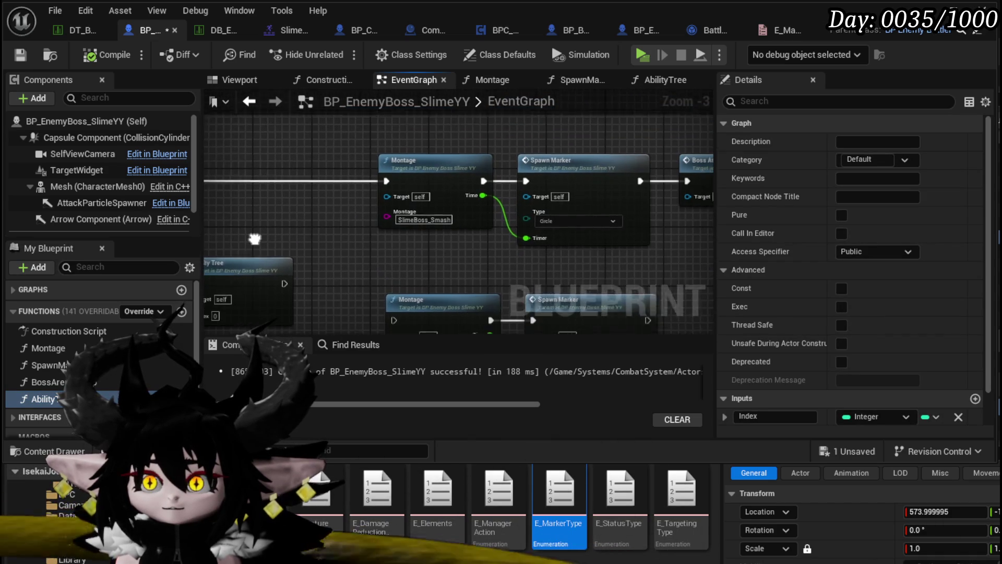